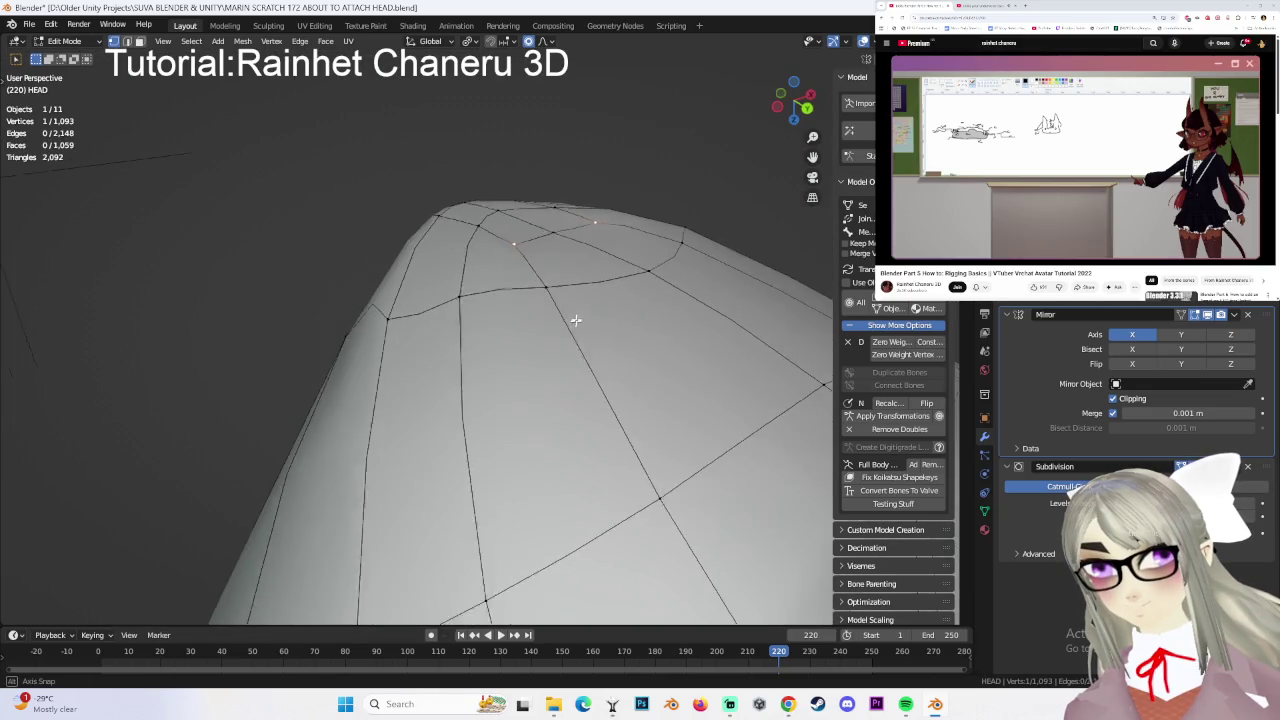
- Nudge selected crown vertices and a shoulder vertex with smooth proportional moves
key("g")
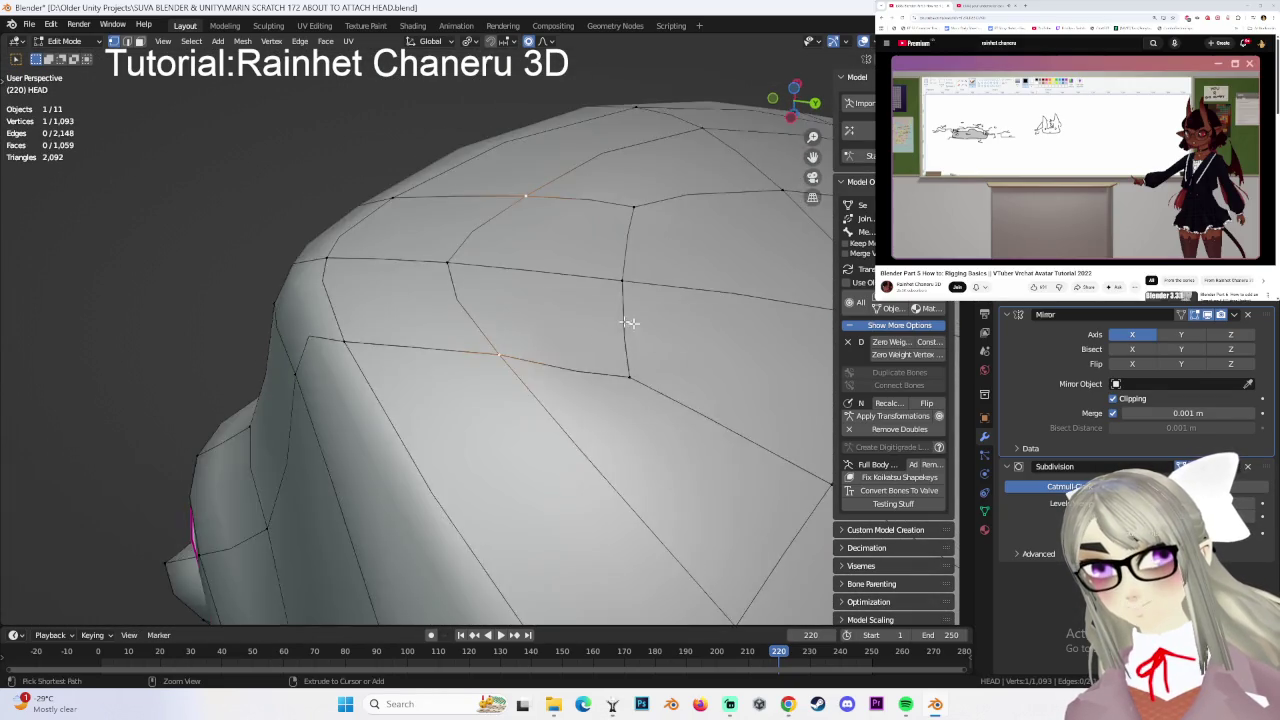
left_click(600, 320)
key("g")
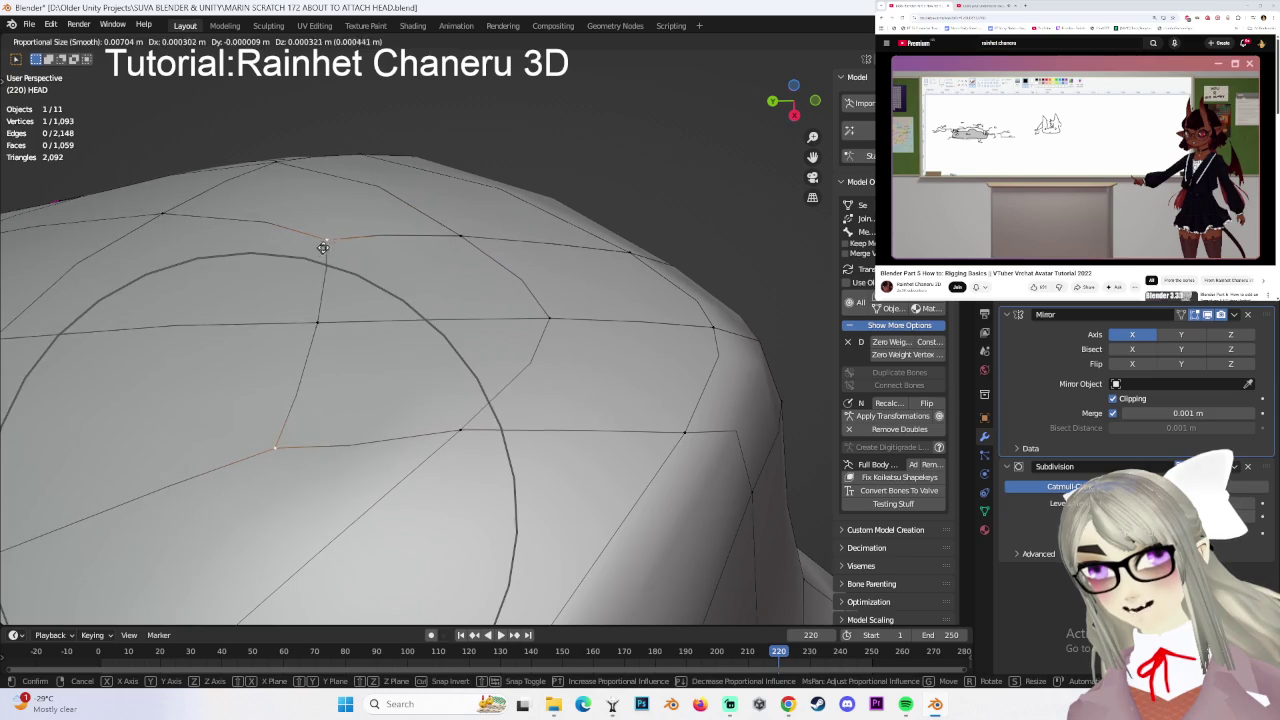
left_click(374, 263)
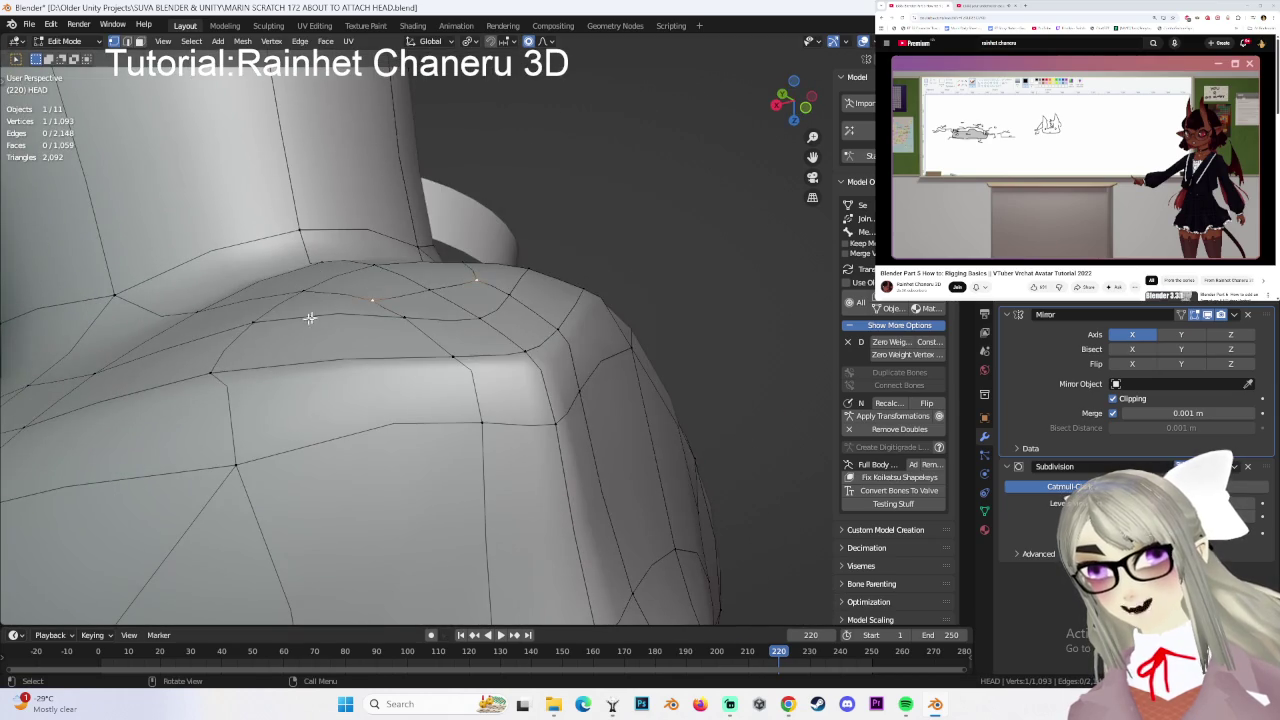
key("g")
left_click(413, 325)
key("g")
left_click(449, 289)
- Orbit around the shoulder and make three more smooth proportional moves along the neck contour
mouse_move(449, 289)
middle_mouse_down()
mouse_move(421, 297)
mouse_move(500, 280)
mouse_move(589, 297)
mouse_move(544, 322)
mouse_move(630, 391)
mouse_move(721, 354)
mouse_move(495, 340)
mouse_move(774, 100)
middle_mouse_up()
key("g")
left_click(520, 275)
key("g")
left_click(544, 322)
key("g")
left_click(550, 315)
- In Right Orthographic view, pull the chin and two jaw vertices with smooth proportional falloff
left_click(775, 102)
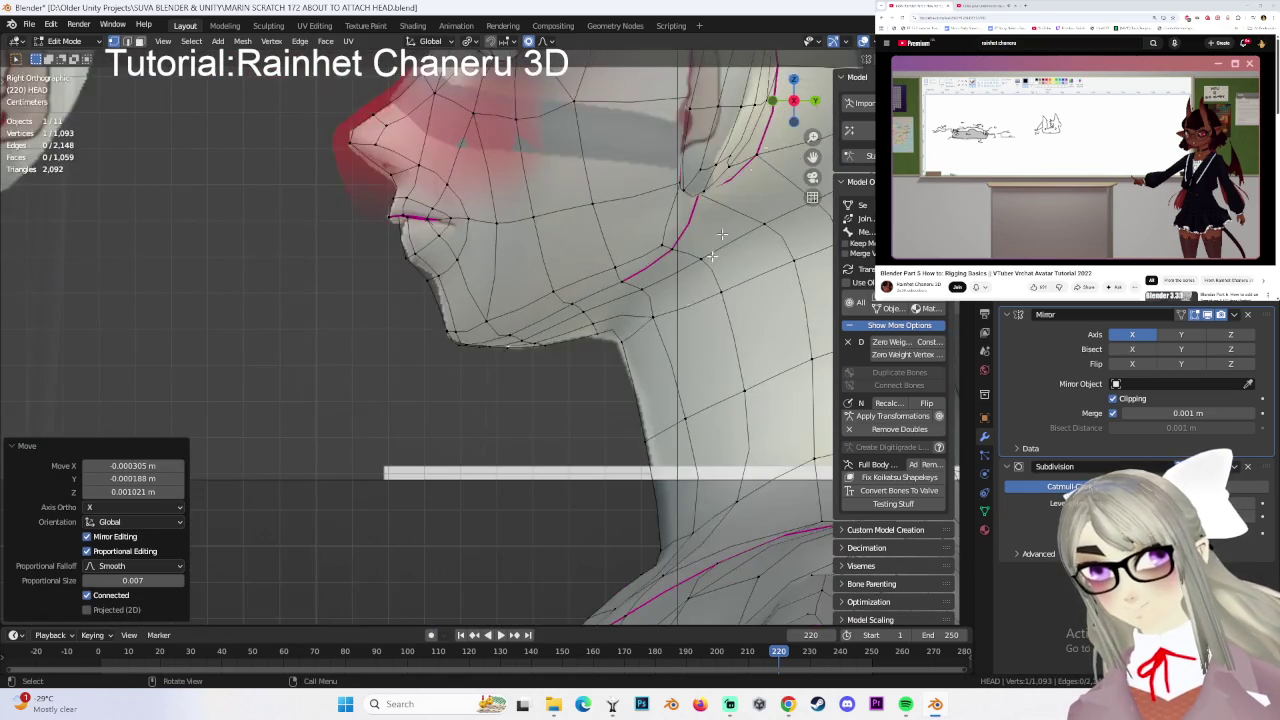
scroll(756, 169, "up", 2)
scroll(575, 347, "up", 1)
key("g")
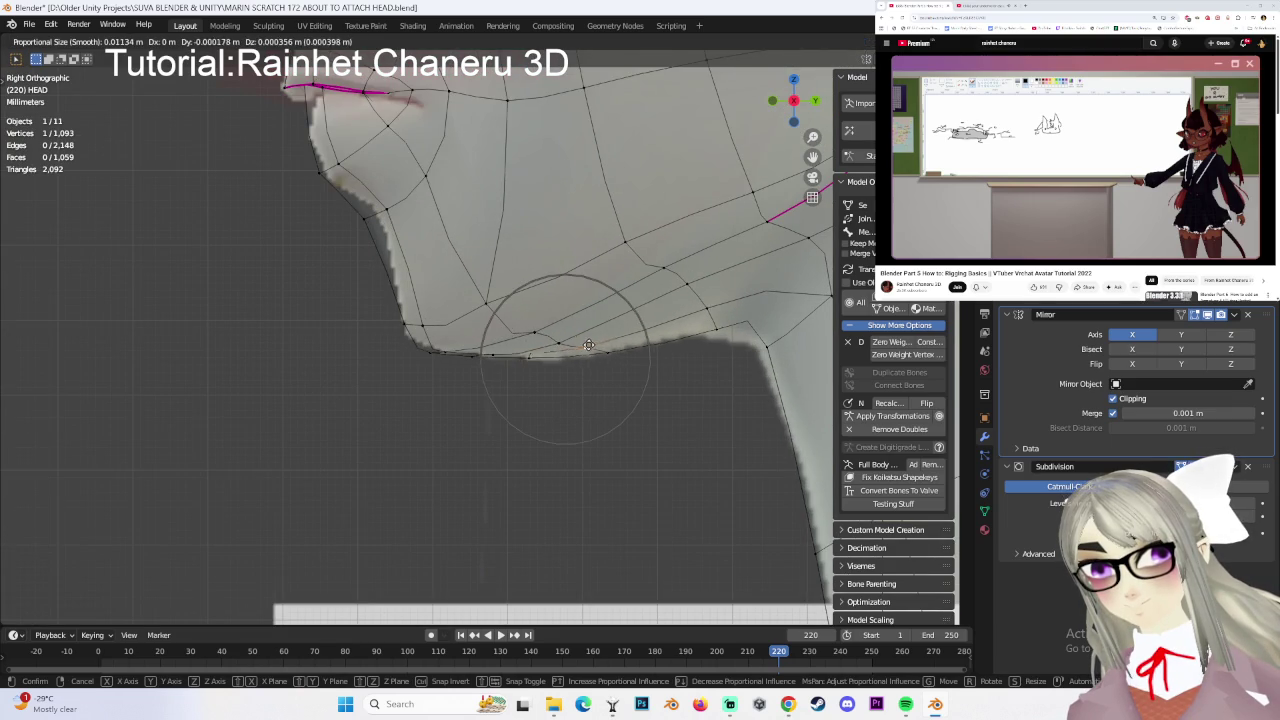
left_click(595, 343)
scroll(596, 345, "down", 3)
scroll(597, 347, "down", 1)
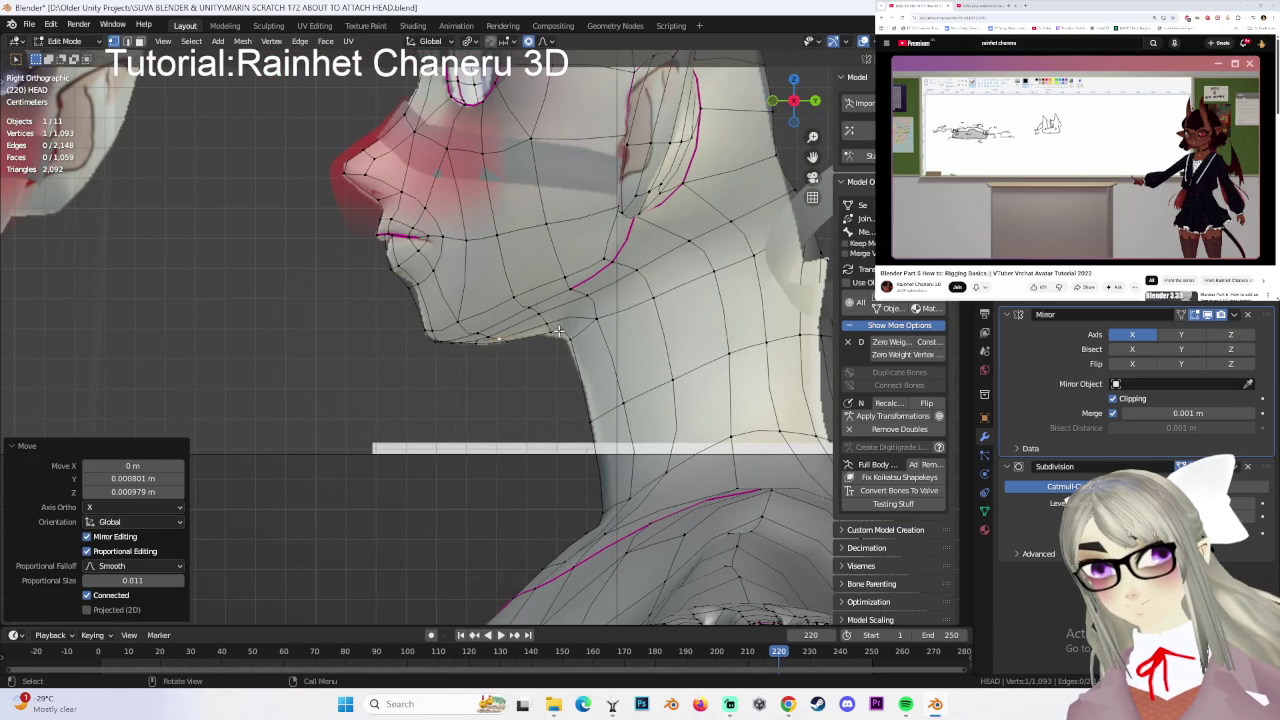
left_click(597, 348, "shift")
key("g")
left_click(597, 363)
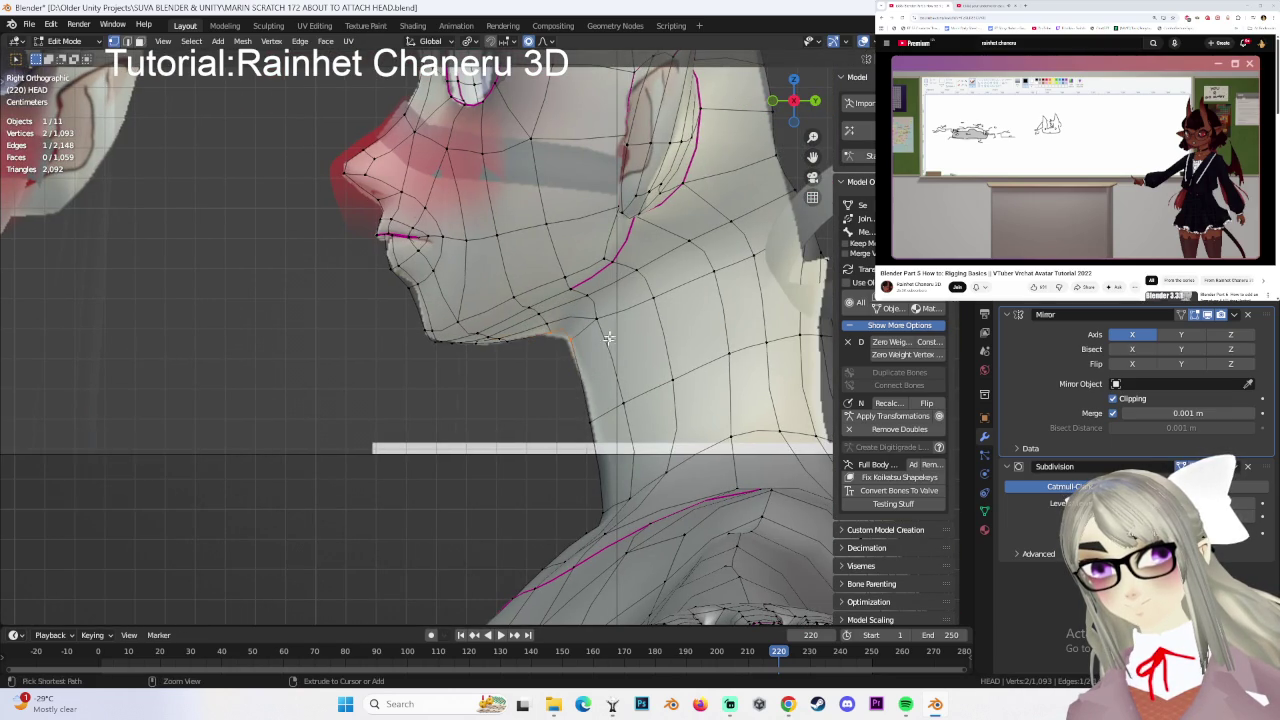
- Box-select four neck vertices and move them with a resized smooth proportional falloff
scroll(536, 313, "down", 2)
scroll(624, 360, "down", 2)
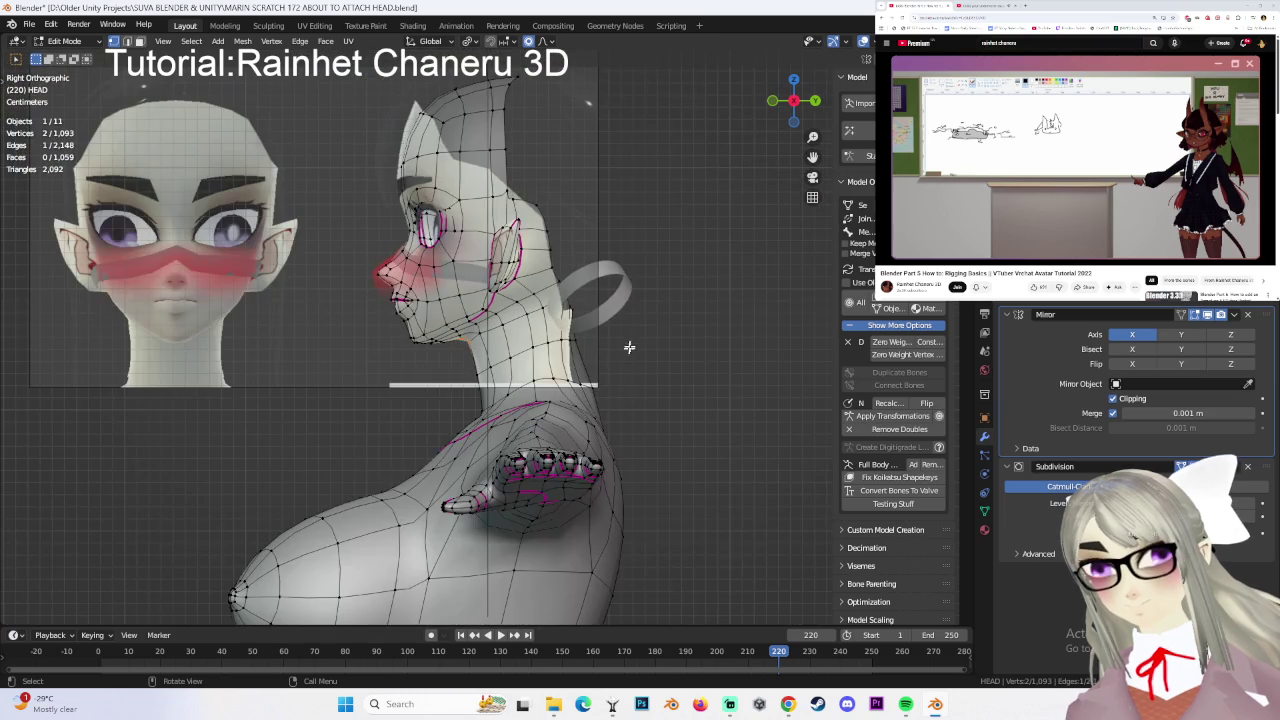
middle_click_drag(589, 297, 565, 302, "shift")
left_click(590, 328)
left_click_drag(548, 345, 597, 368)
left_click_drag(531, 341, 591, 366)
key("g")
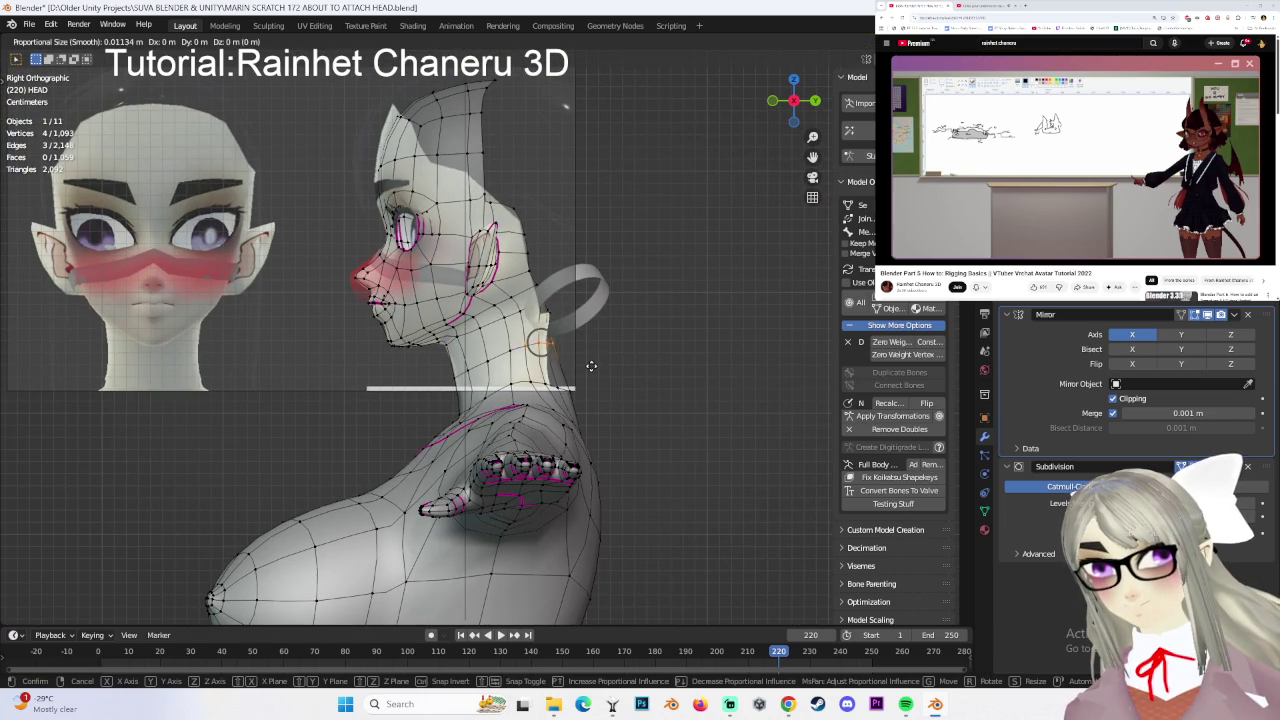
scroll(580, 368, "down", 2)
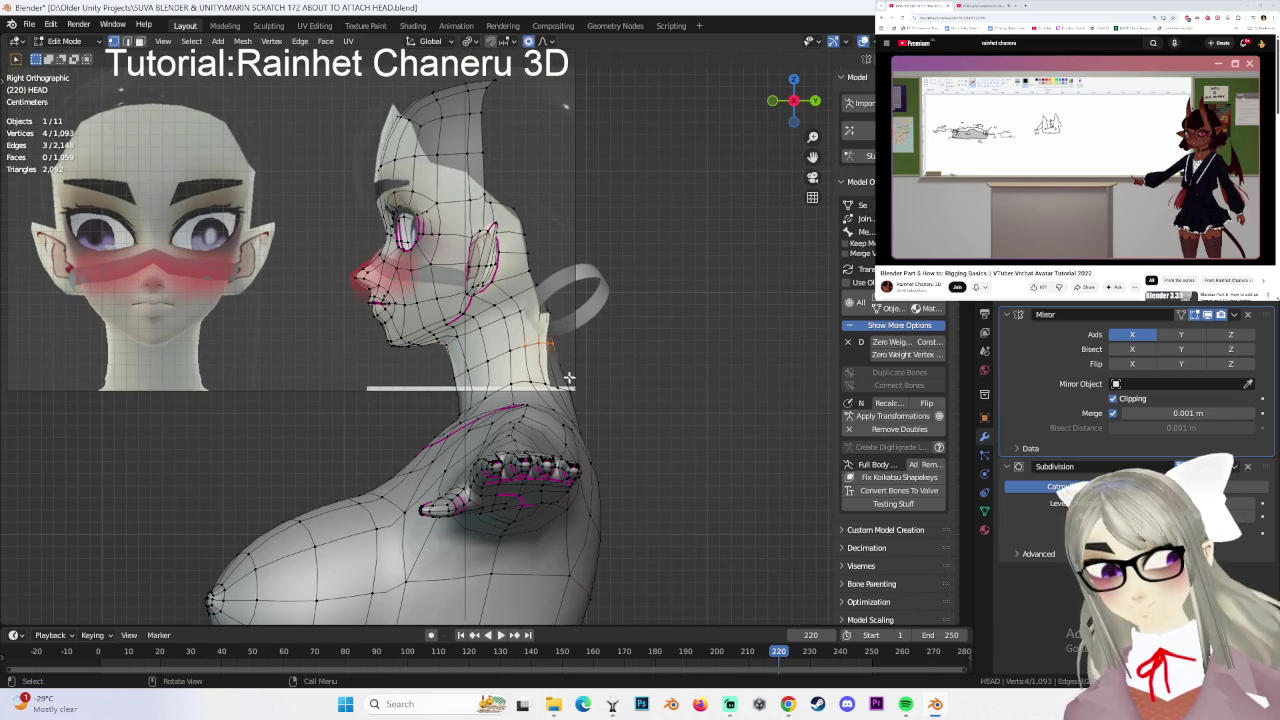
left_click(568, 377)
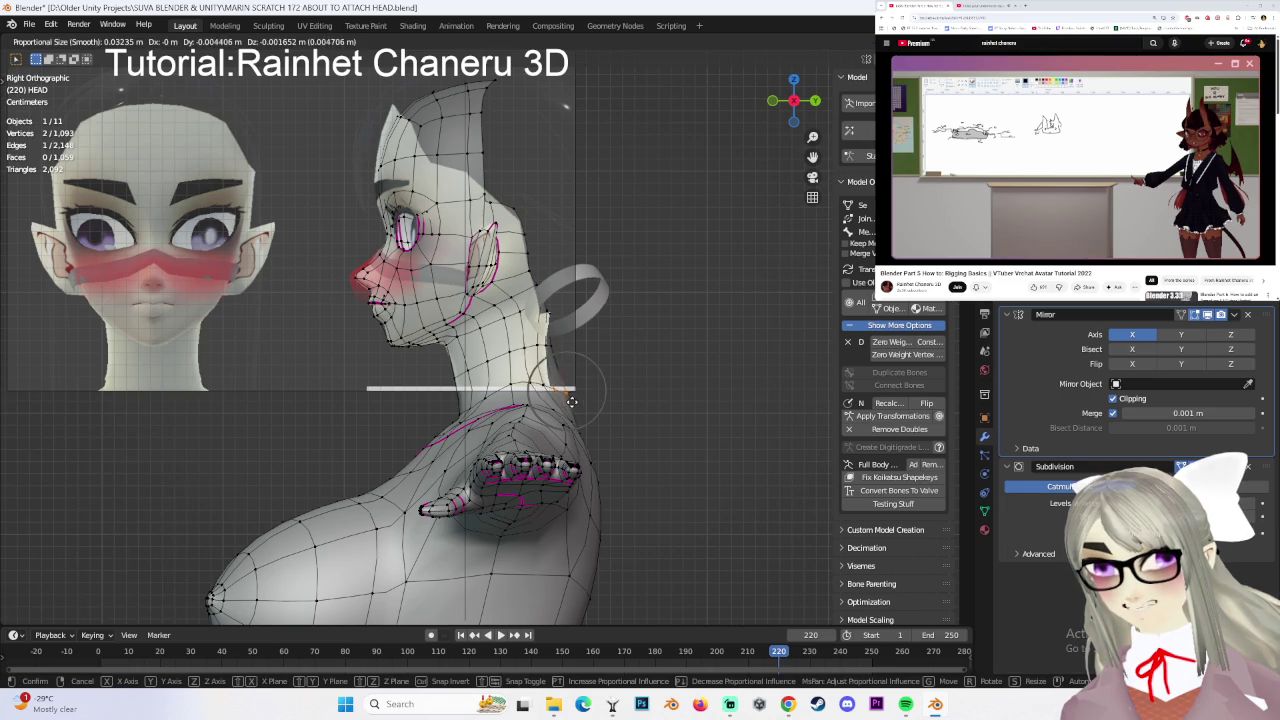
middle_click_drag(568, 377, 194, 374)
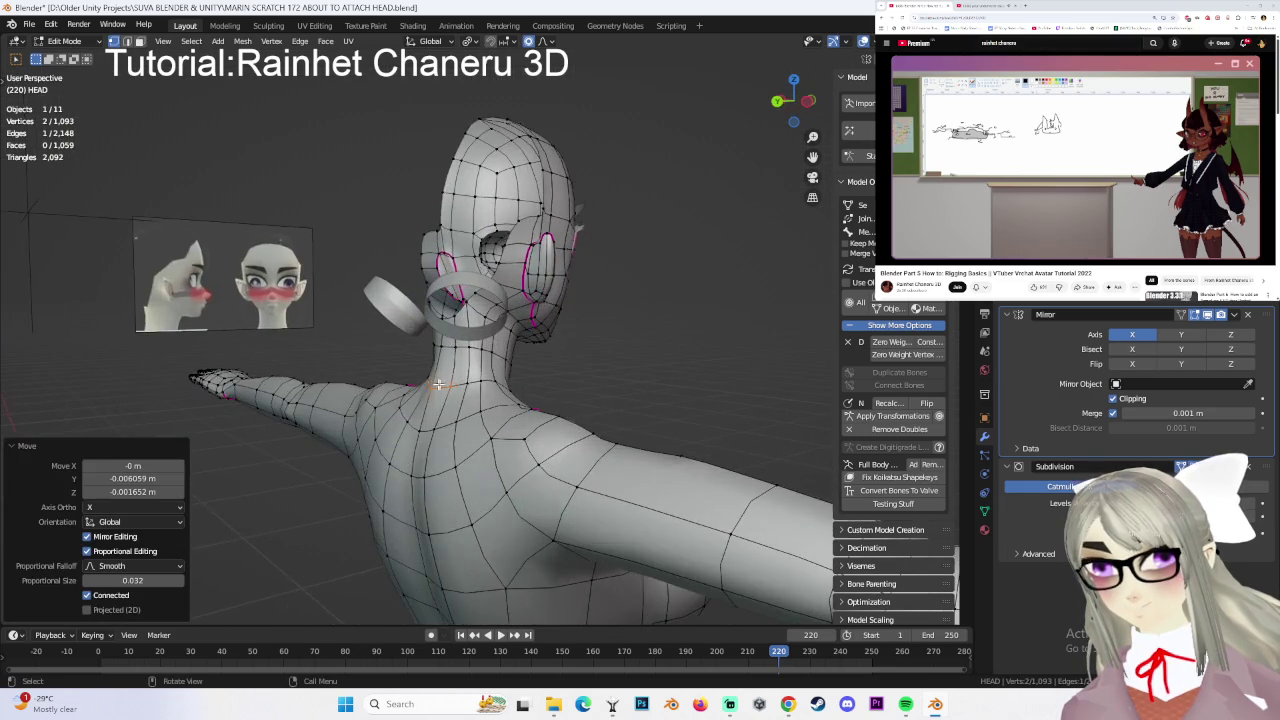
- Shift a single vertex on the side of the head
left_click(403, 411)
key("g")
left_click(410, 405)
mouse_move(410, 405)
middle_mouse_down()
mouse_move(672, 383)
mouse_move(563, 403)
mouse_move(586, 451)
mouse_move(588, 370)
mouse_move(569, 377)
middle_mouse_up()
scroll(672, 383, "down", 3)
- In Left Orthographic view, move the neck-base vertices with smooth falloff size 0.052, then deselect all
left_click(808, 108)
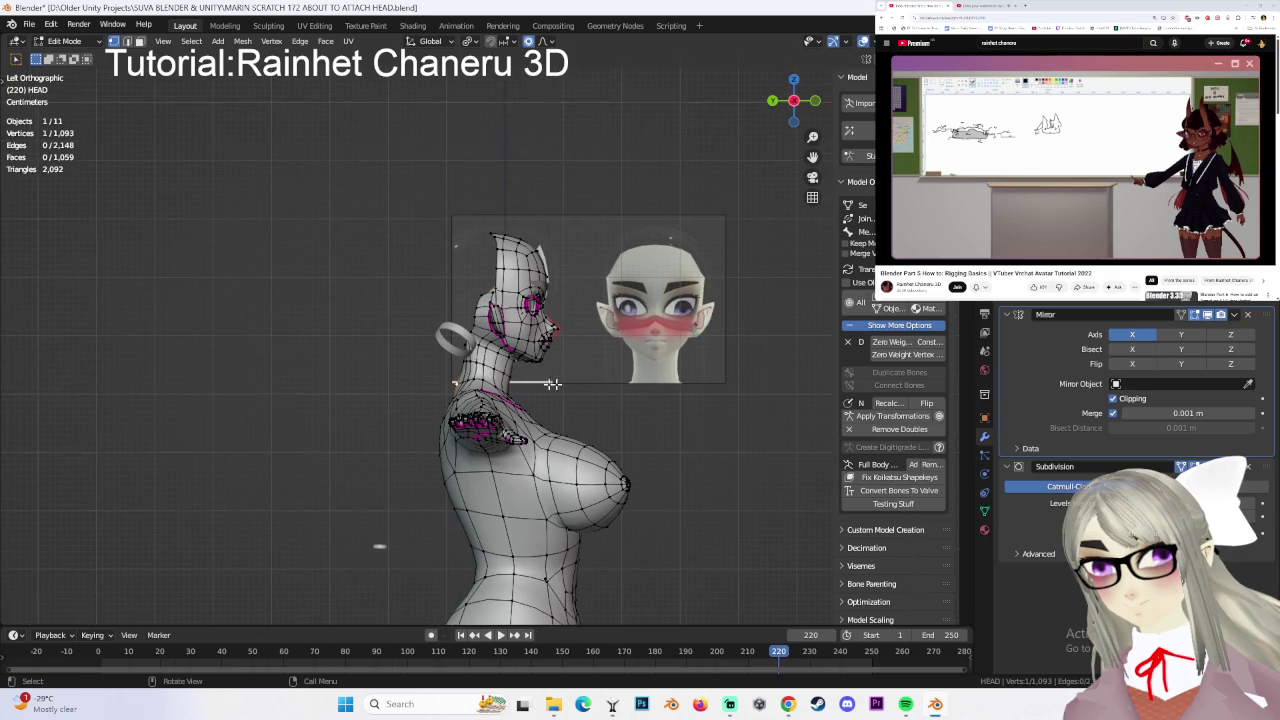
scroll(569, 377, "up", 2)
middle_click_drag(491, 434, 430, 452, "shift")
key("g")
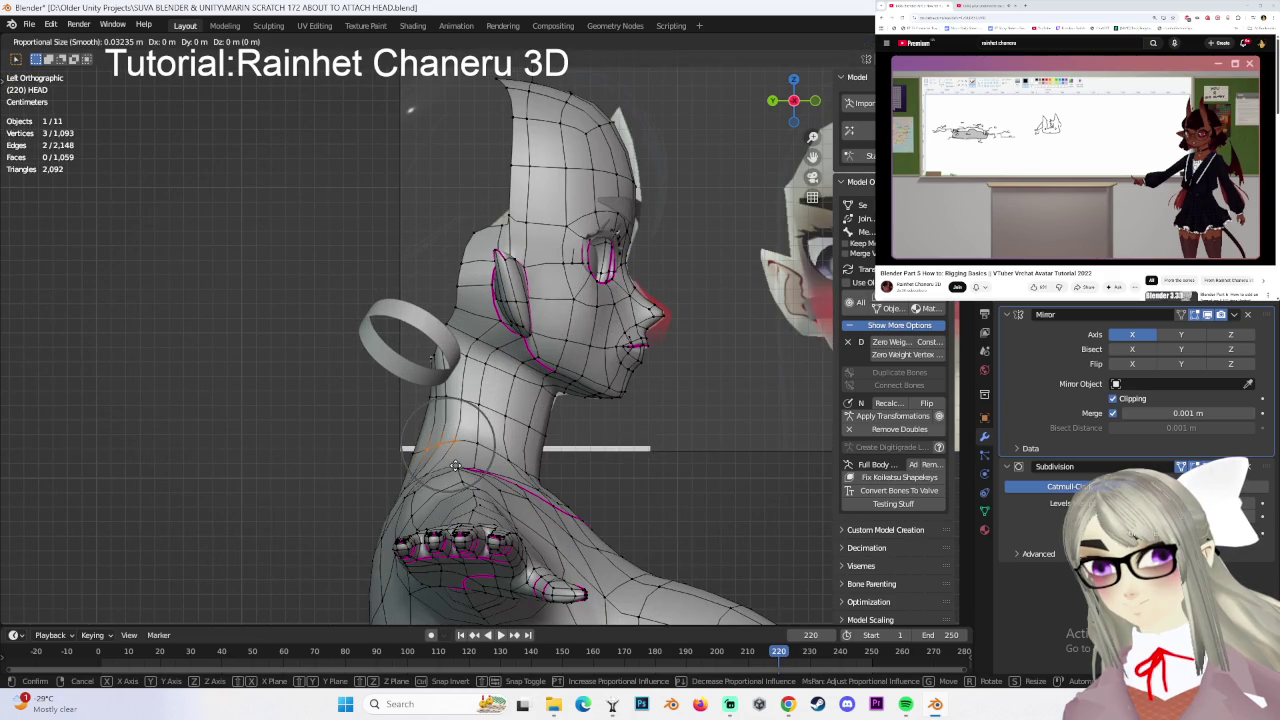
scroll(455, 465, "down", 2)
left_click(455, 465)
mouse_move(455, 465)
middle_mouse_down()
mouse_move(757, 361)
mouse_move(706, 360)
middle_mouse_up()
key("alt+a")
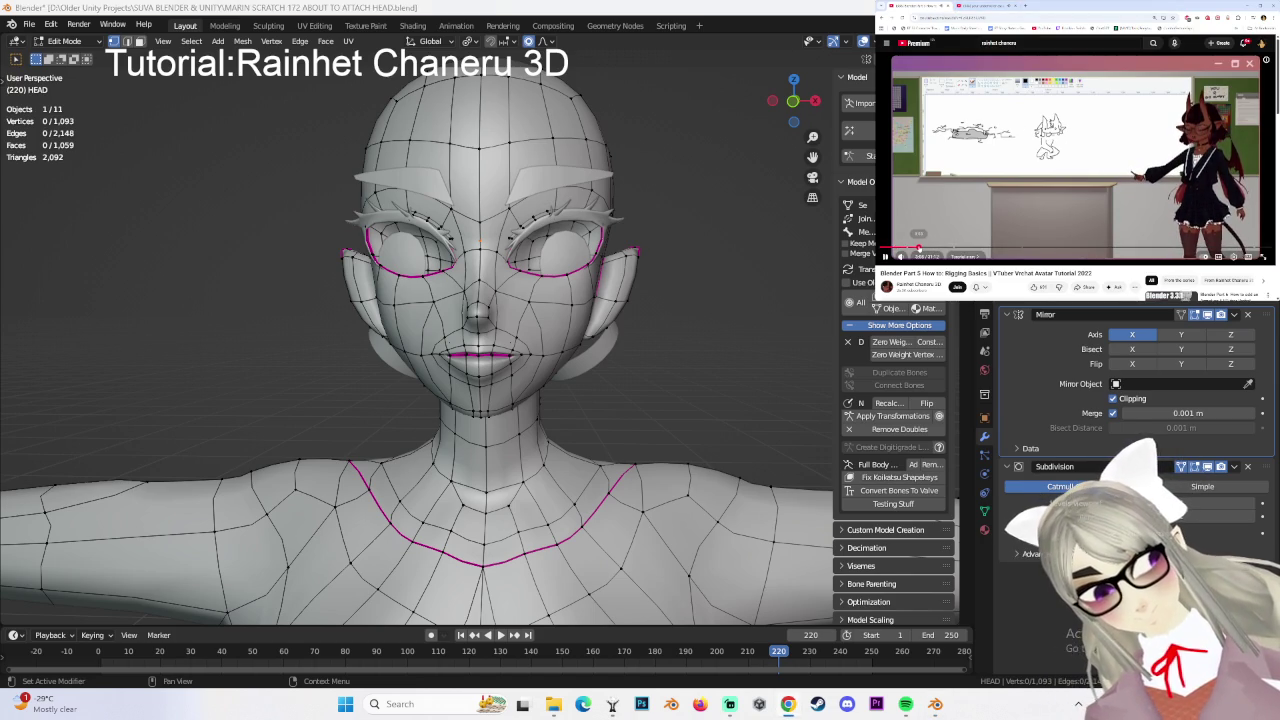
- Rewind the reference tutorial video to the whiteboard part and orbit around the head
left_click(908, 248)
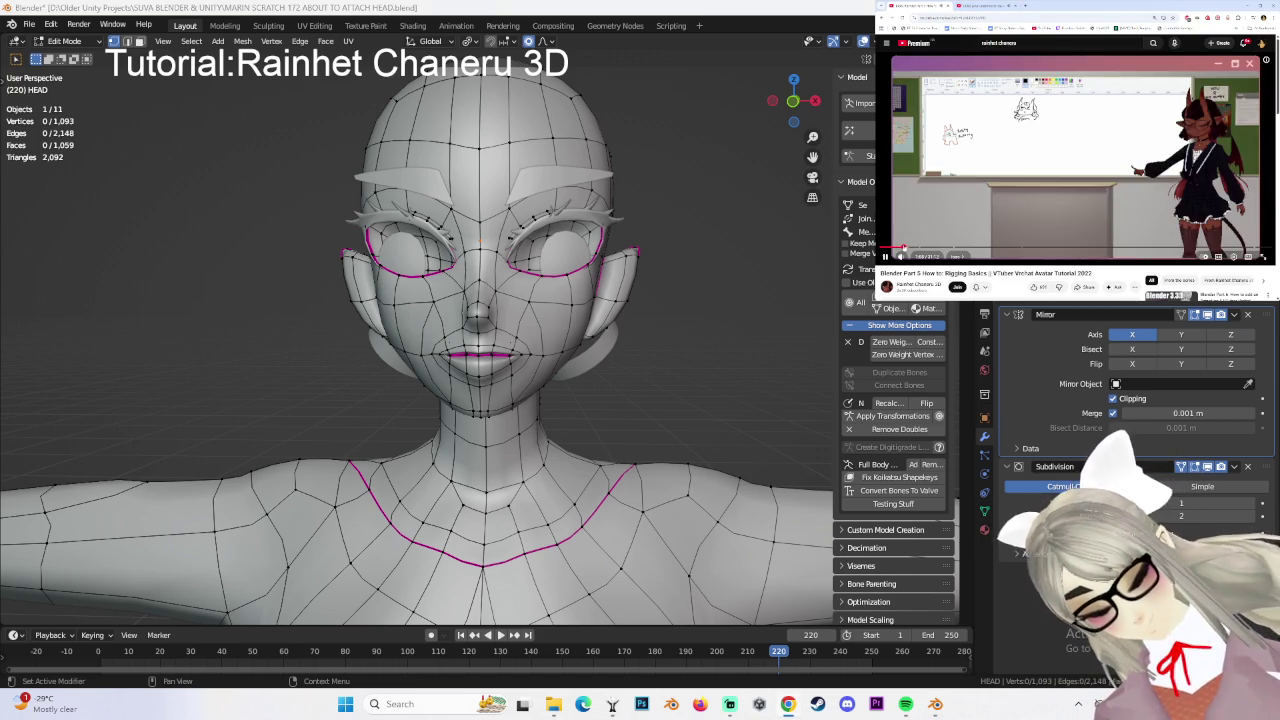
left_click(903, 248)
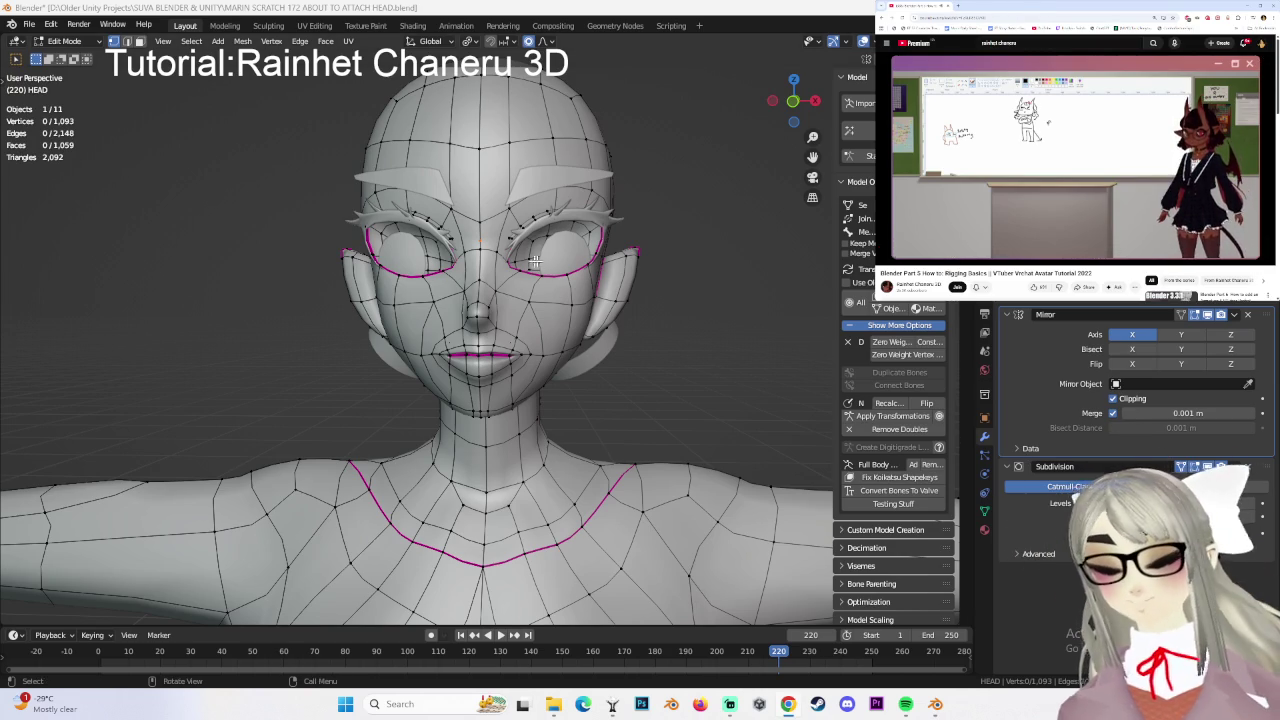
middle_click_drag(600, 400, 480, 430)
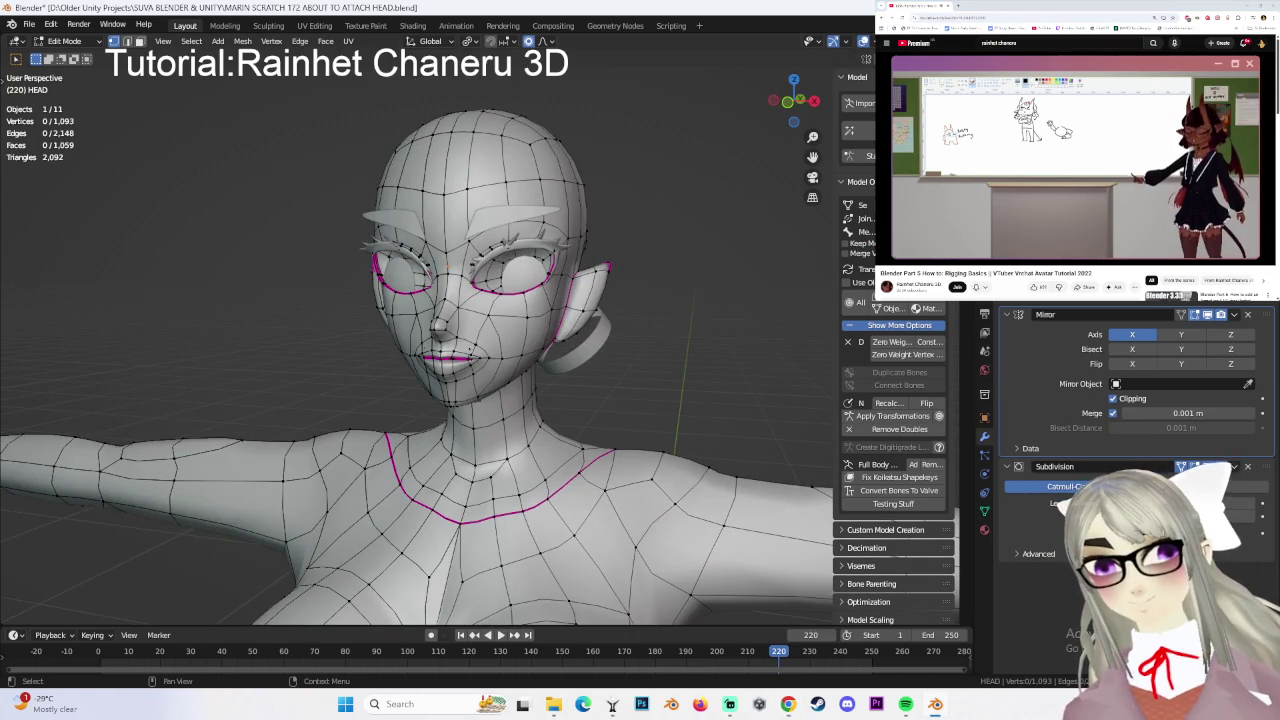
middle_click_drag(500, 300, 380, 300)
- Switch to Object Mode and delete the hair object
left_click(64, 41)
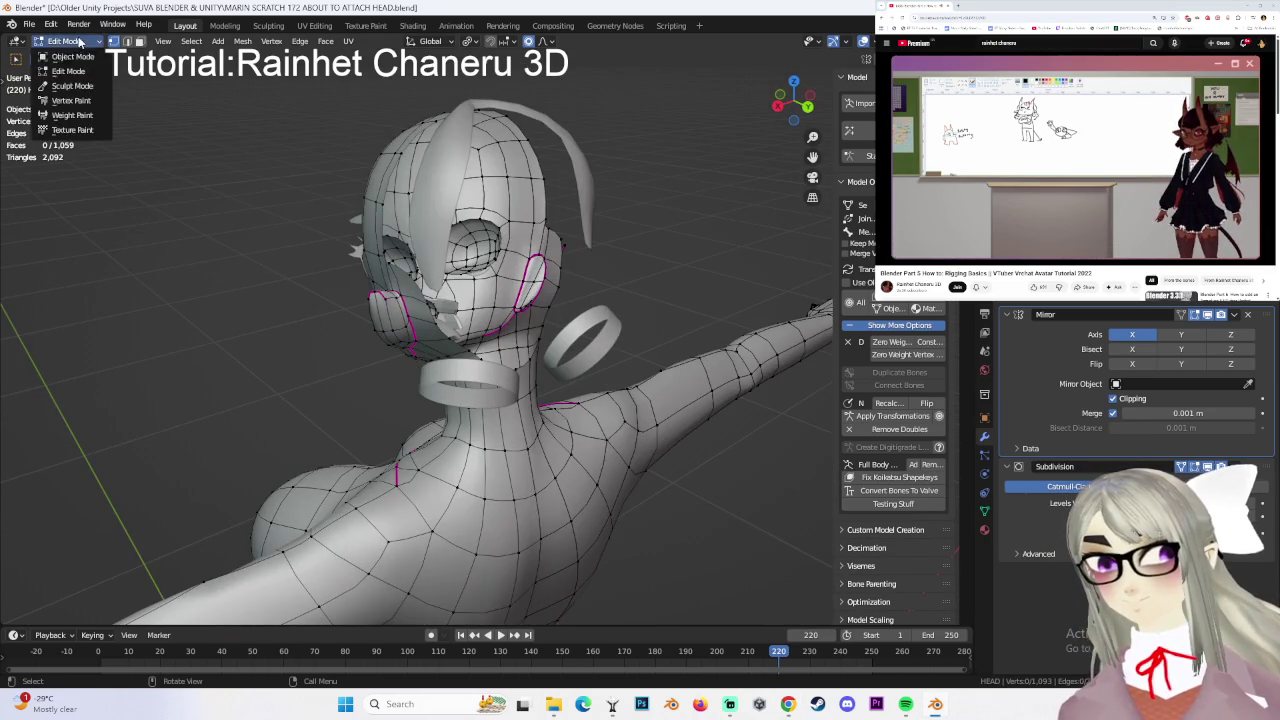
left_click(62, 50)
left_click(435, 160)
right_click(435, 162)
left_click(423, 292)
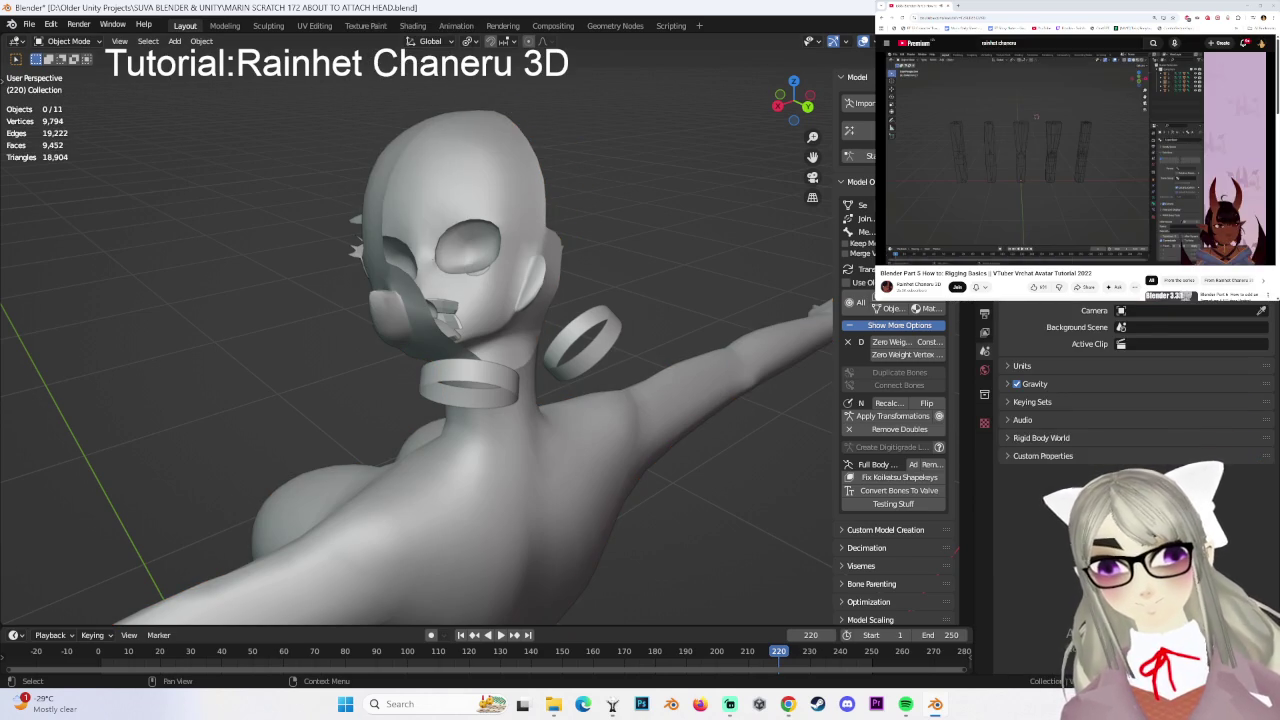
- Undo the hair deletion and delete the extra HEAD copies such as HEAD.002
key("ctrl+z")
middle_click_drag(427, 210, 528, 178)
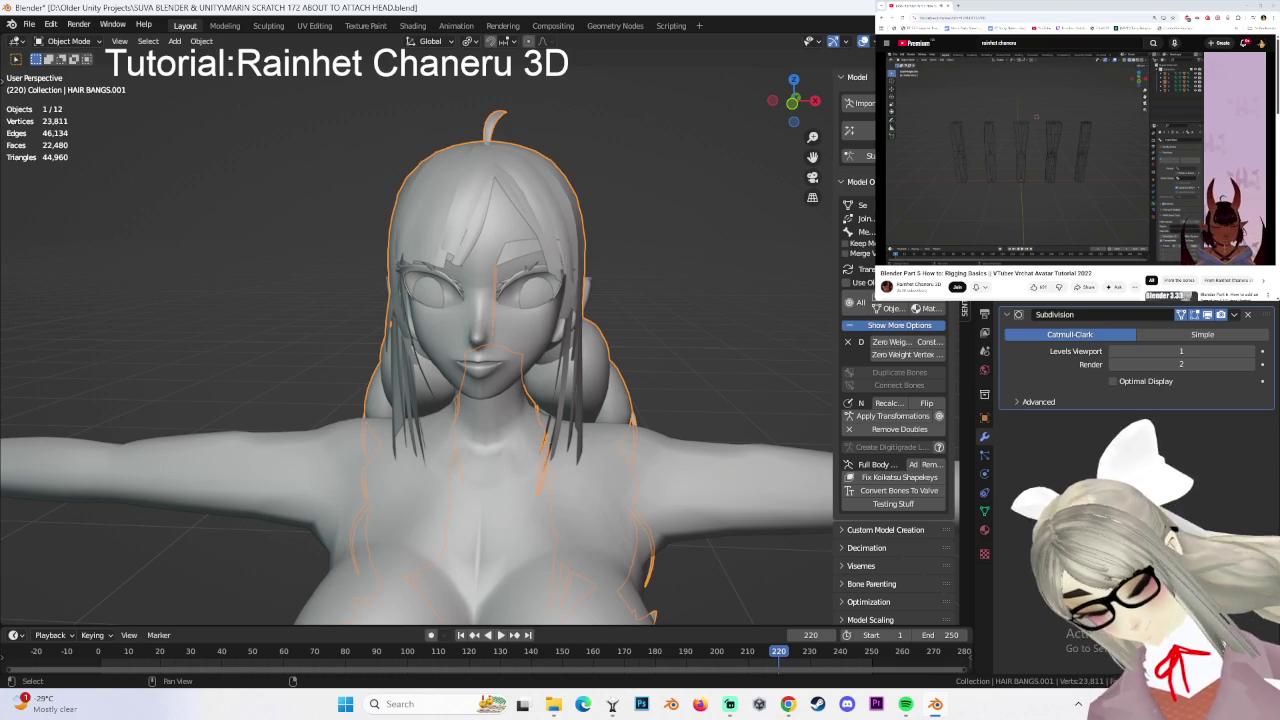
key("Return")
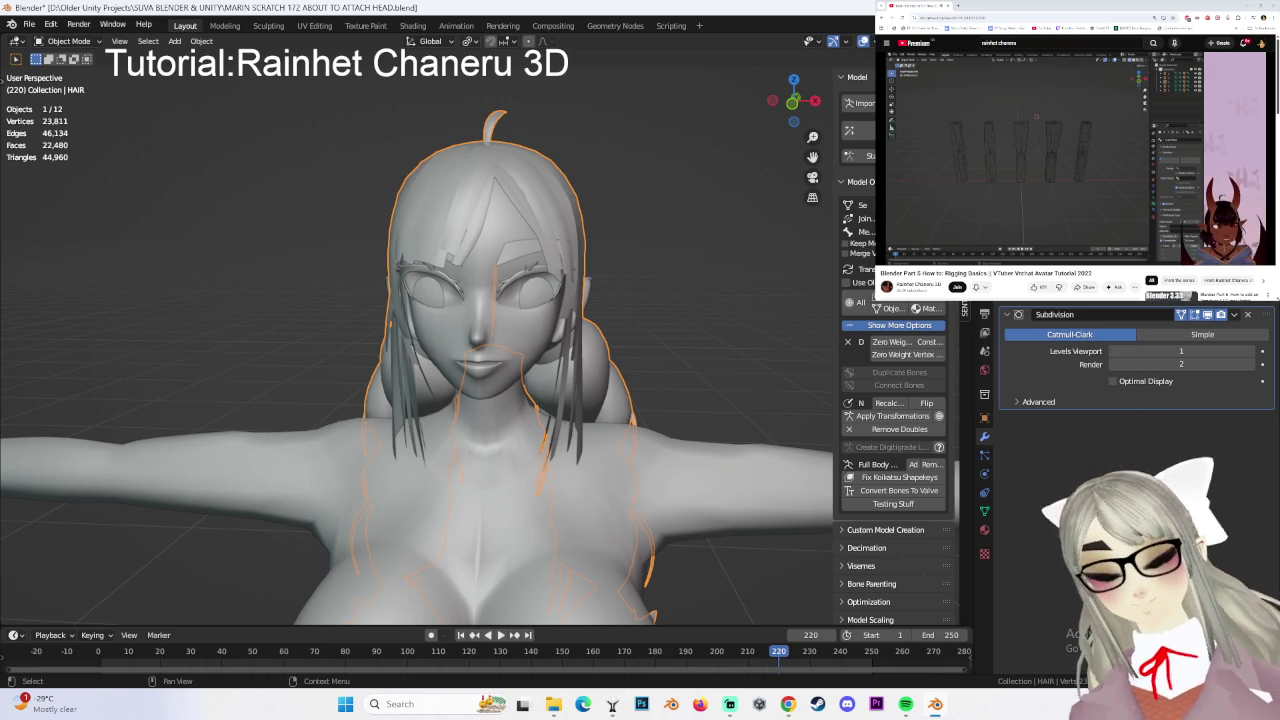
key("ctrl+z")
mouse_move(701, 338)
middle_mouse_down()
mouse_move(636, 332)
mouse_move(561, 301)
middle_mouse_up()
key("Delete")
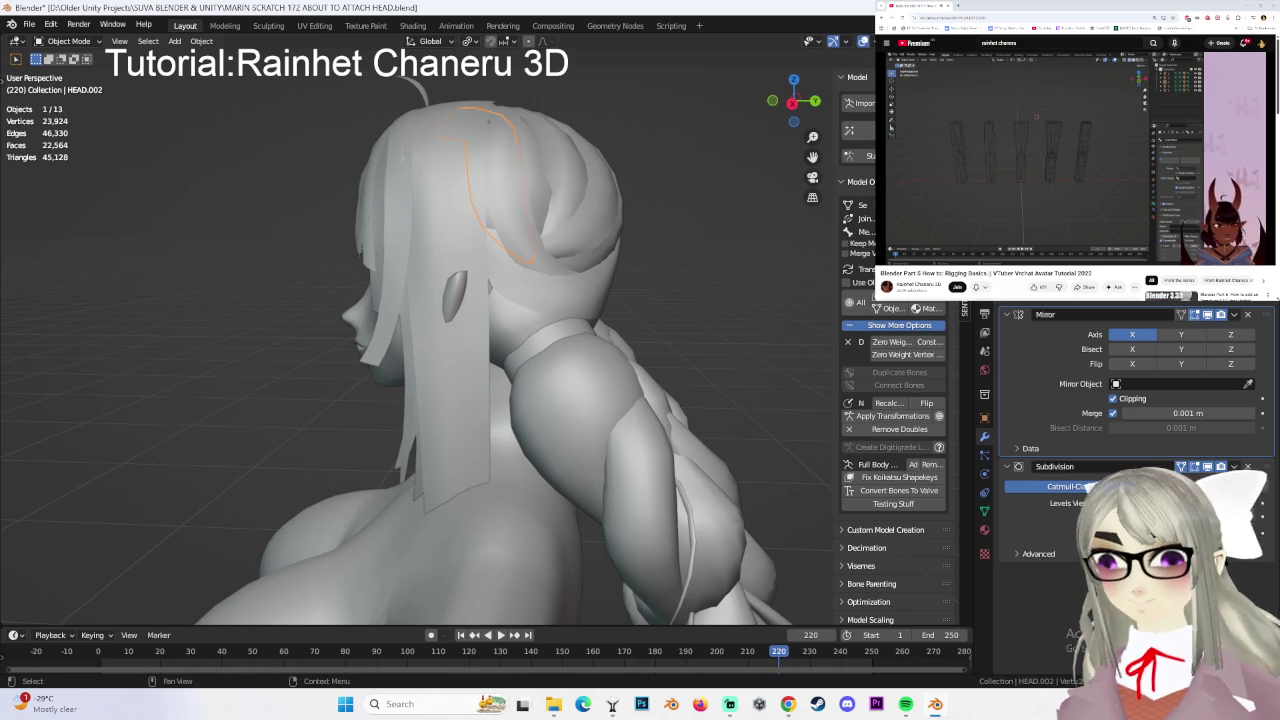
middle_click_drag(560, 300, 650, 295)
key("Delete")
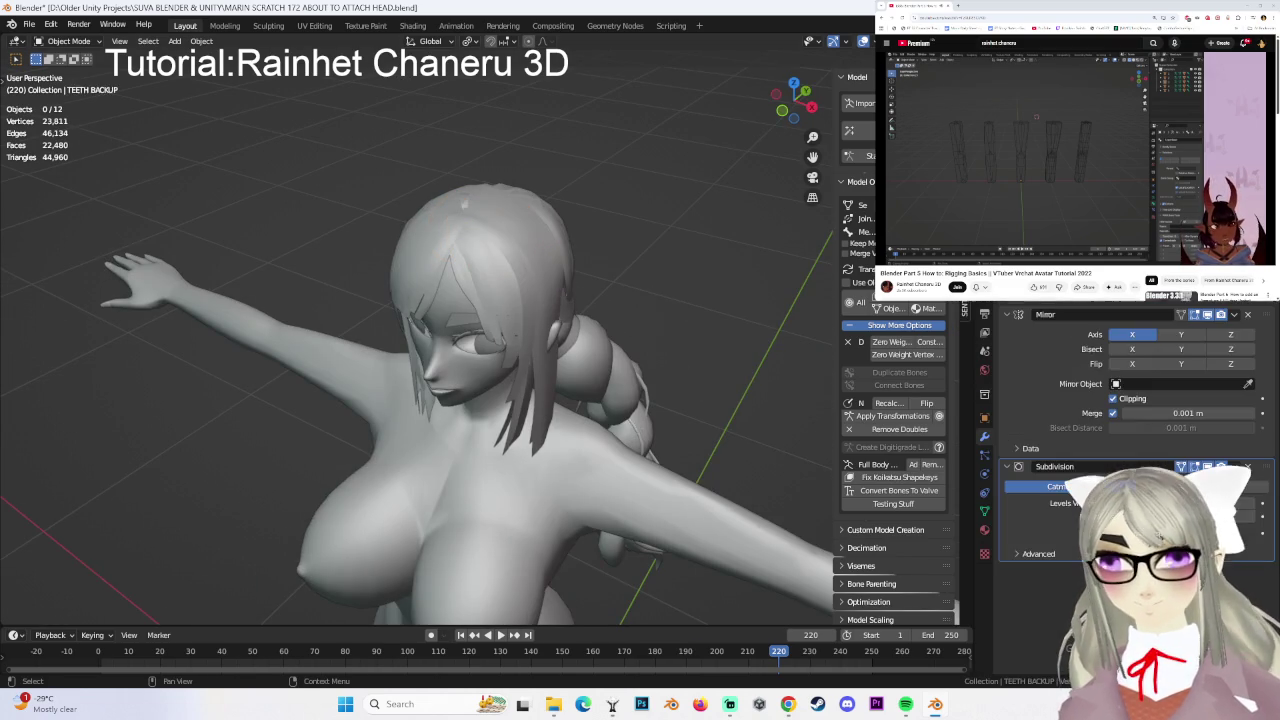
middle_click_drag(620, 250, 561, 250)
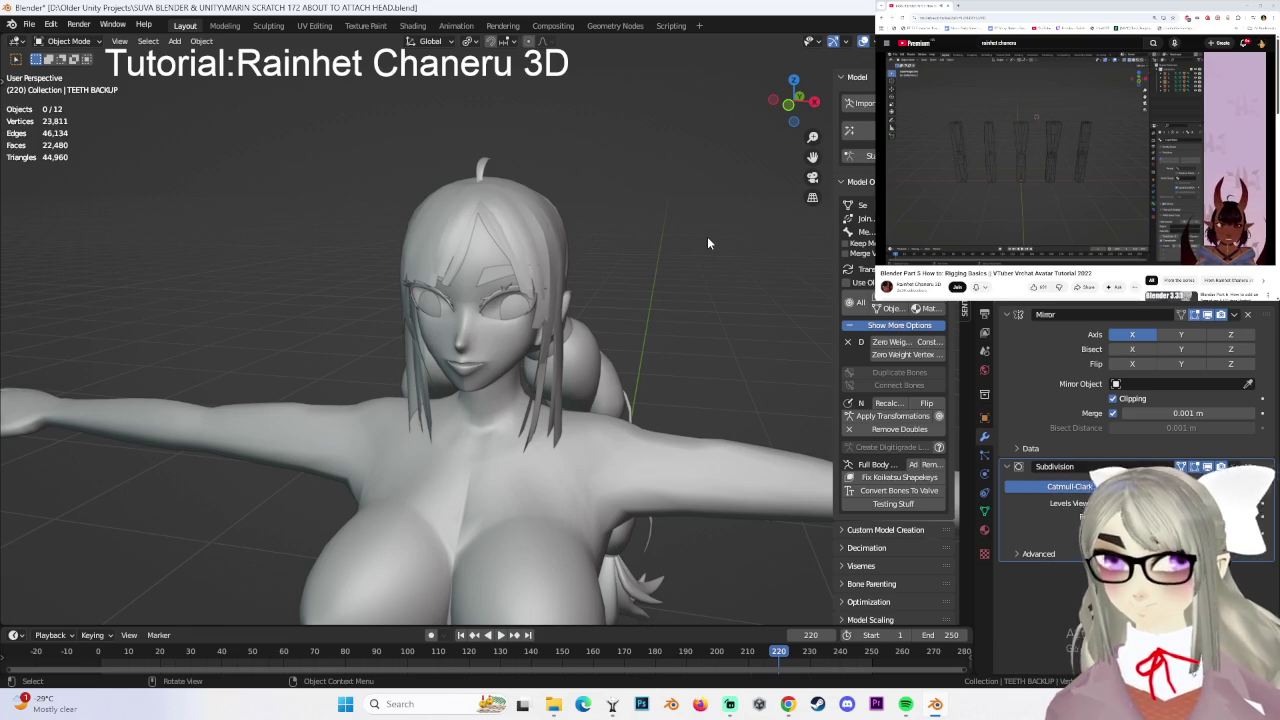
- Inspect the model from front and three-quarter views, selecting the head and hair objects in turn
left_click(781, 121)
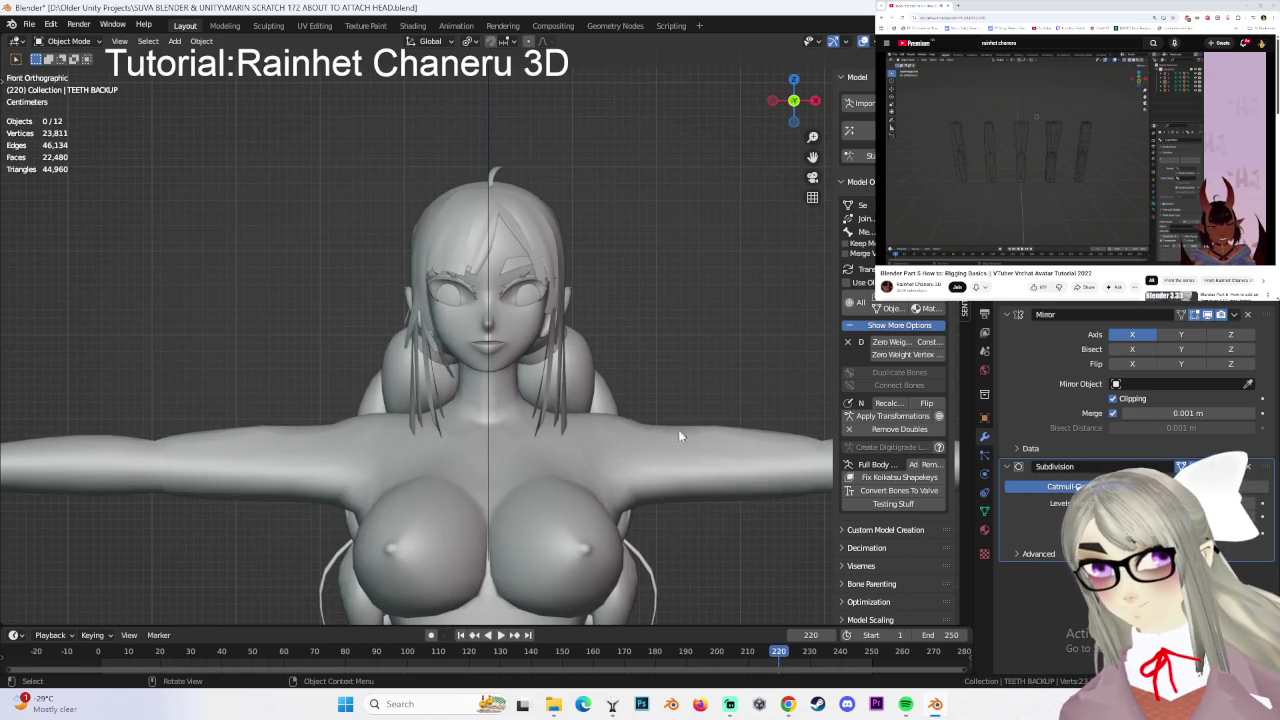
middle_click_drag(680, 433, 548, 236)
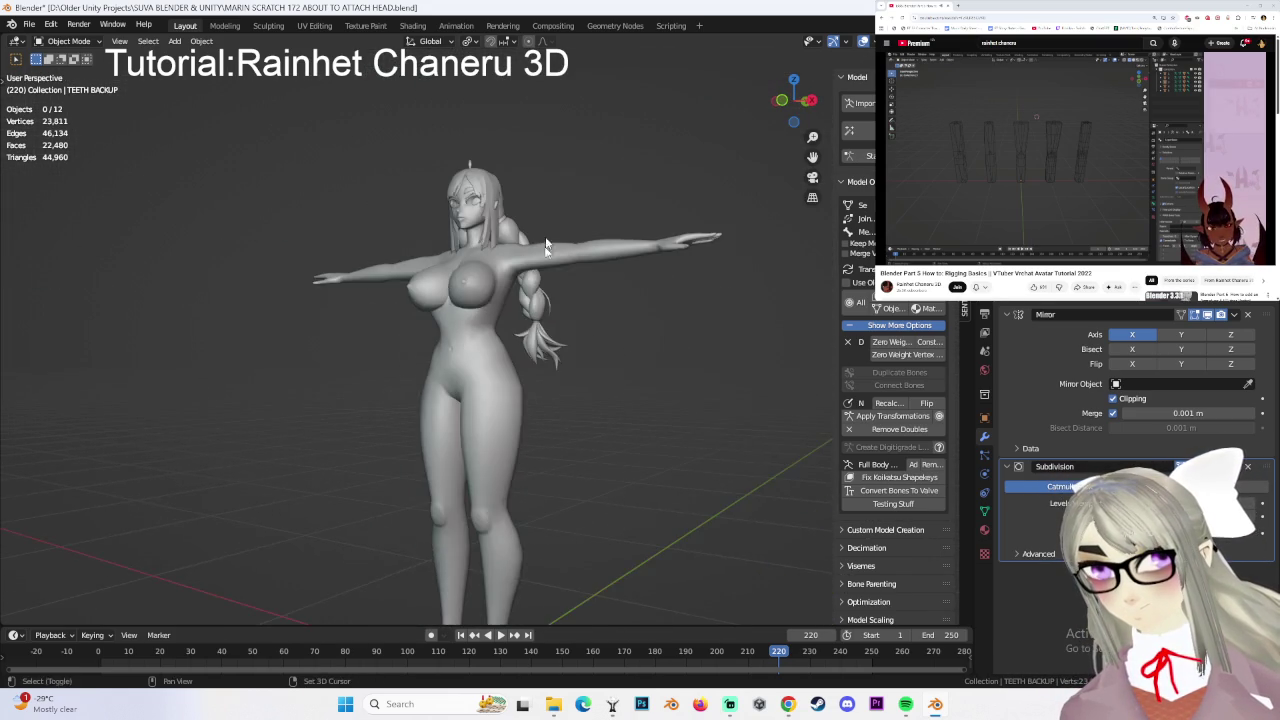
scroll(548, 236, "up", 3)
middle_click_drag(521, 344, 530, 320)
left_click(533, 318)
scroll(533, 318, "up", 3)
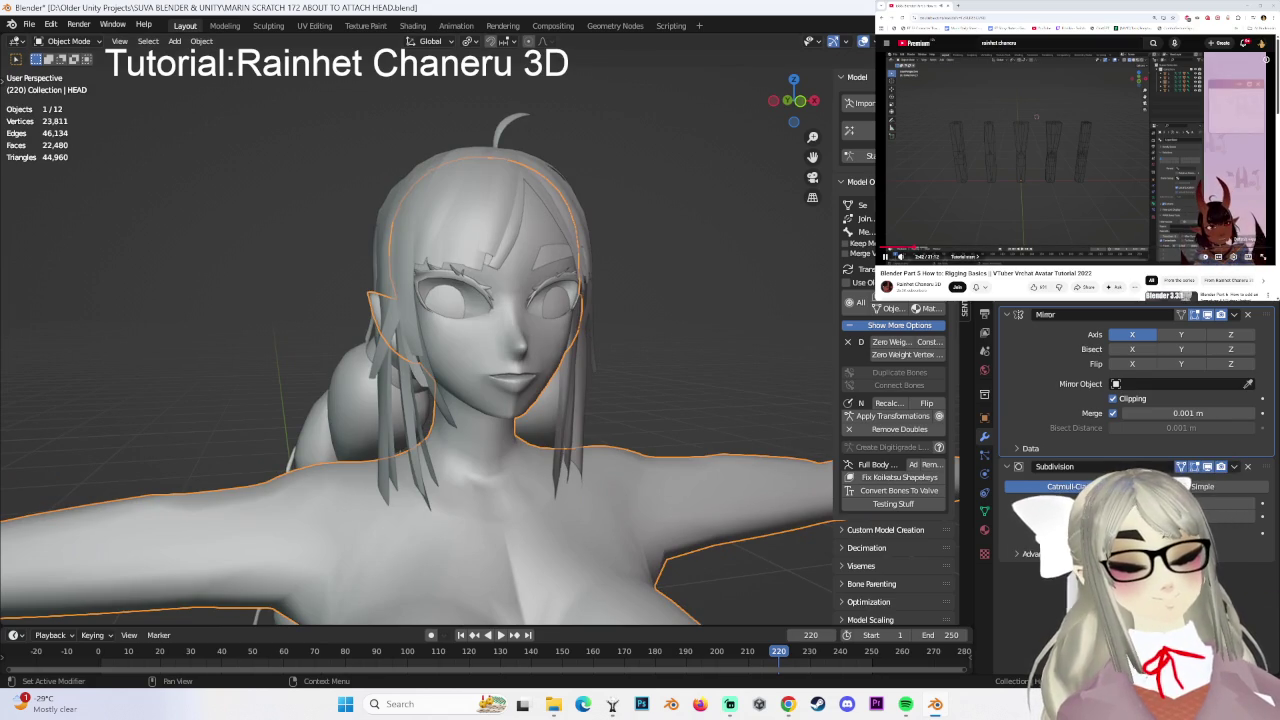
mouse_move(560, 330)
middle_mouse_down()
mouse_move(459, 202)
mouse_move(564, 313)
mouse_move(502, 319)
mouse_move(623, 336)
mouse_move(470, 348)
mouse_move(666, 351)
mouse_move(689, 374)
mouse_move(711, 329)
mouse_move(640, 380)
mouse_move(642, 368)
mouse_move(567, 363)
mouse_move(585, 290)
mouse_move(546, 266)
mouse_move(566, 437)
mouse_move(571, 303)
mouse_move(540, 266)
mouse_move(499, 338)
mouse_move(599, 394)
middle_mouse_up()
left_click(459, 202)
left_click(689, 374)
scroll(567, 363, "down", 4)
scroll(585, 290, "up", 2)
scroll(599, 394, "up", 2)
left_click_drag(800, 100, 790, 110)
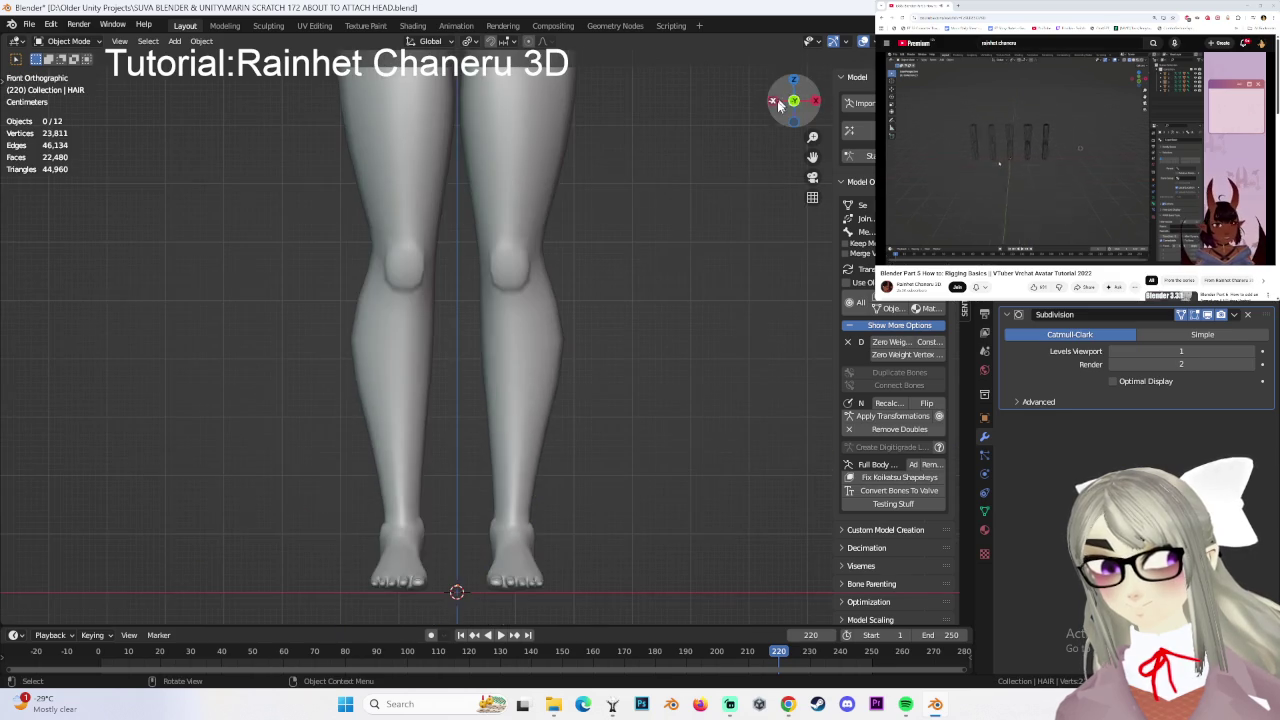
- Select the body mesh and enter Edit Mode, facing the legs from the front
scroll(505, 292, "up", 2)
left_click(505, 292)
middle_click_drag(580, 277, 110, 88)
left_click(68, 41)
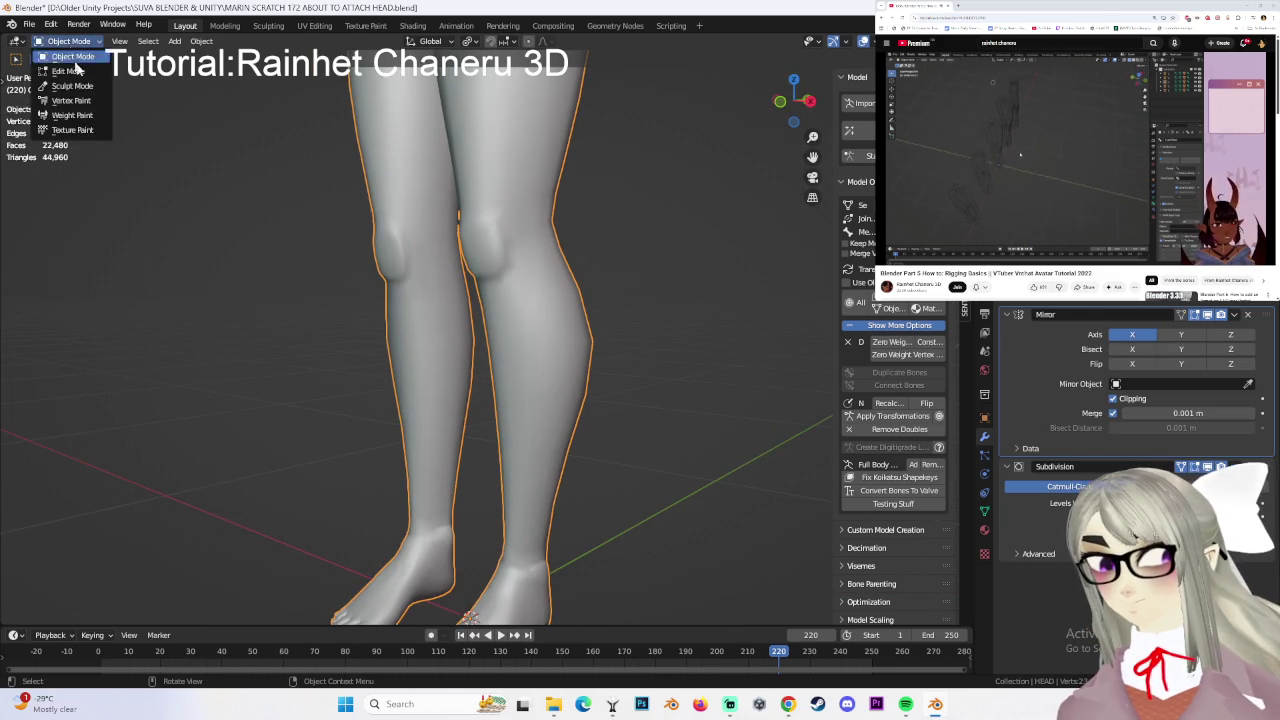
left_click(60, 60)
middle_click_drag(480, 300, 523, 274)
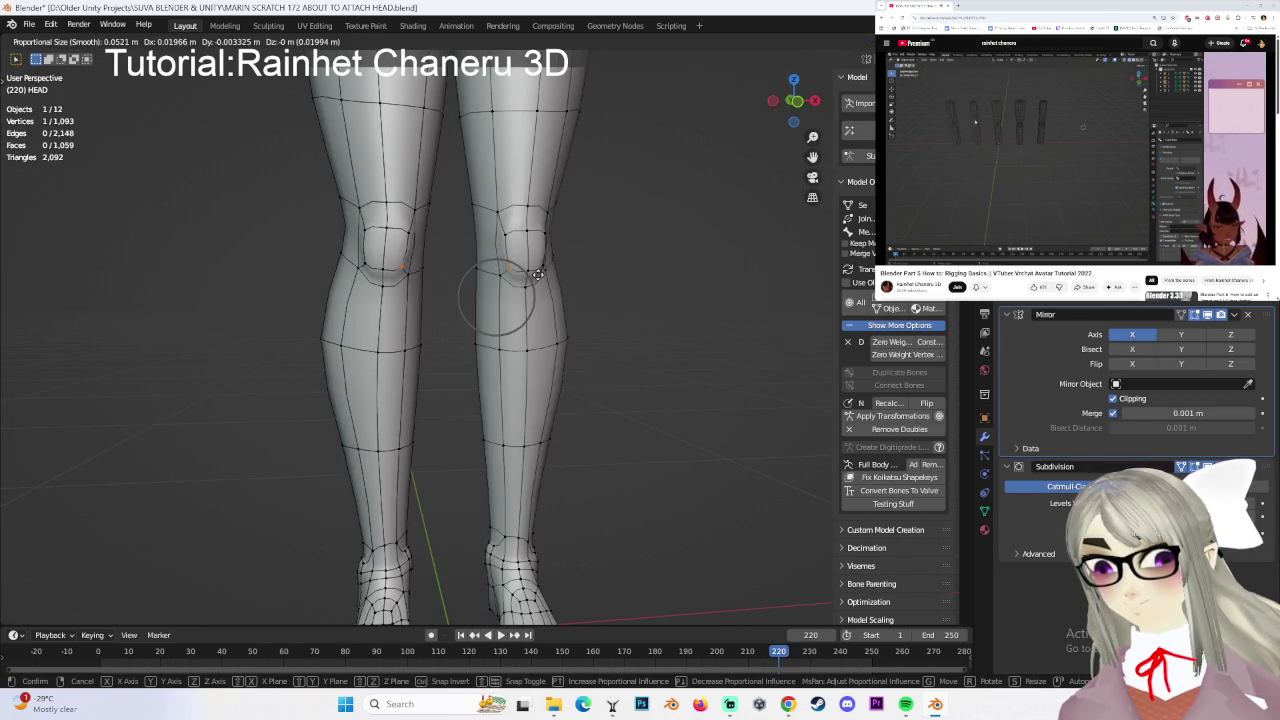
left_click(791, 100)
- Reshape the knees with three smooth proportional vertex moves
left_click(791, 98)
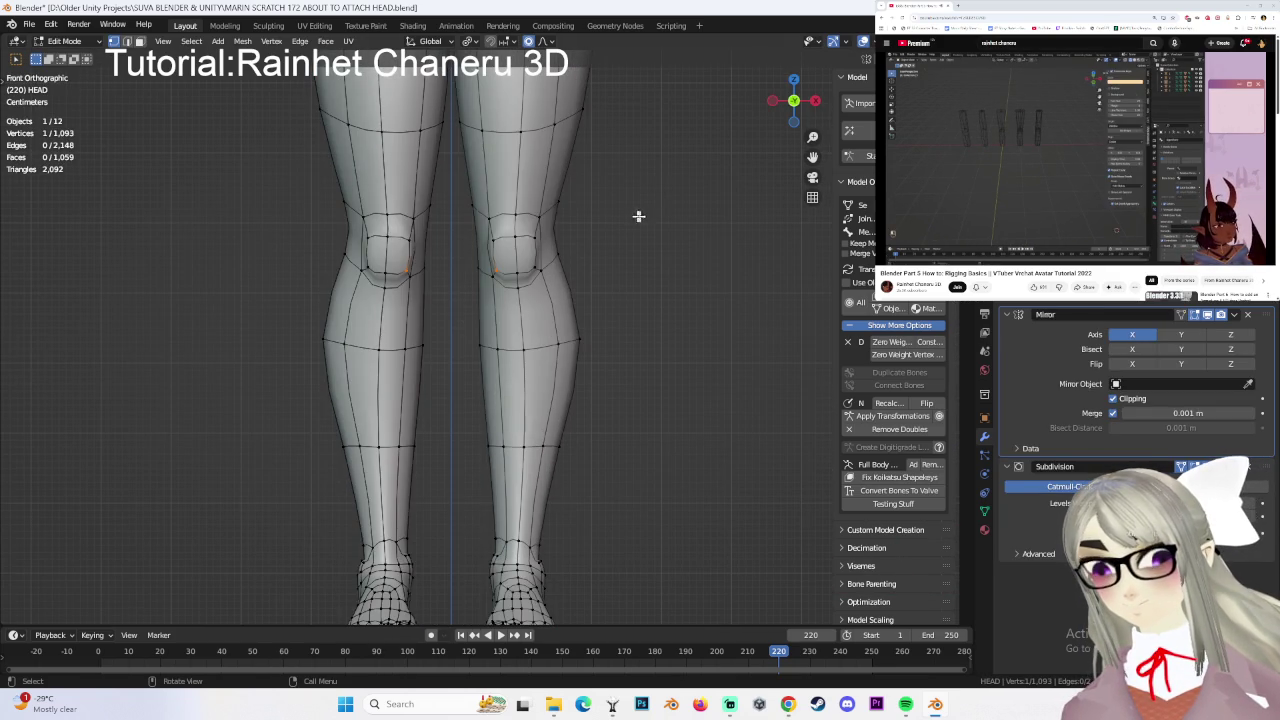
key("g")
left_click(640, 250)
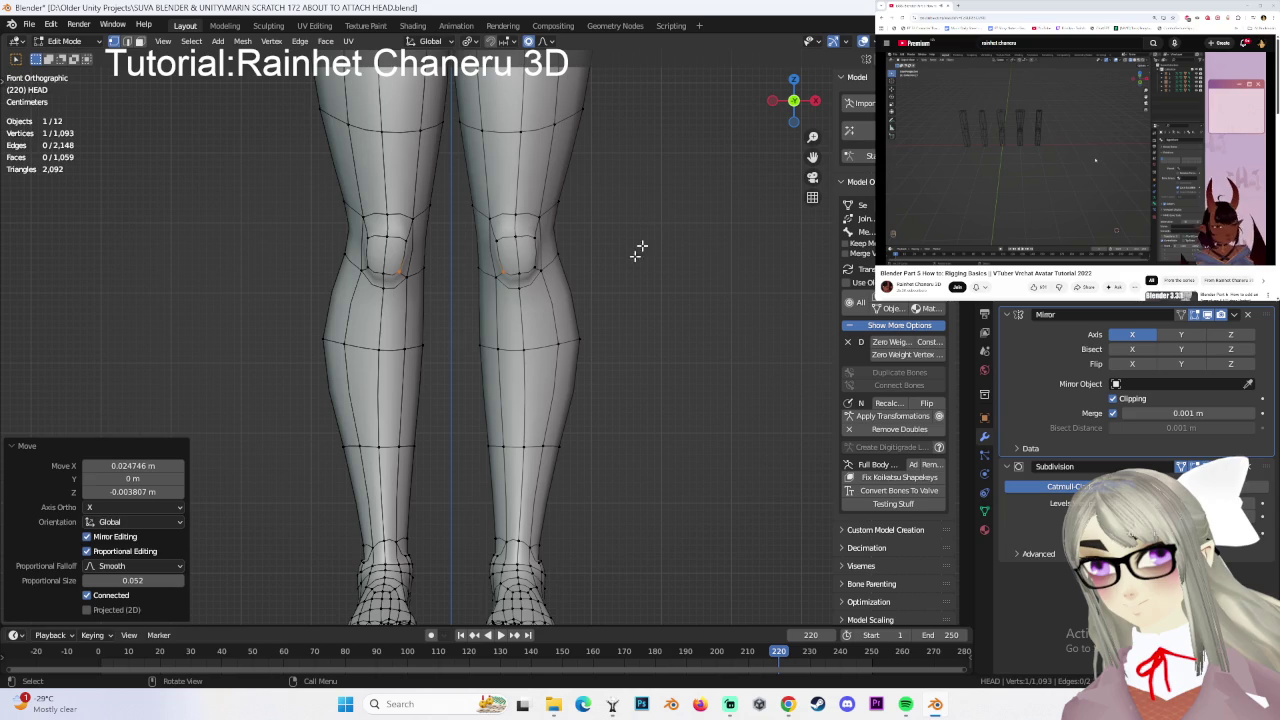
key("g")
left_click(385, 272)
key("g")
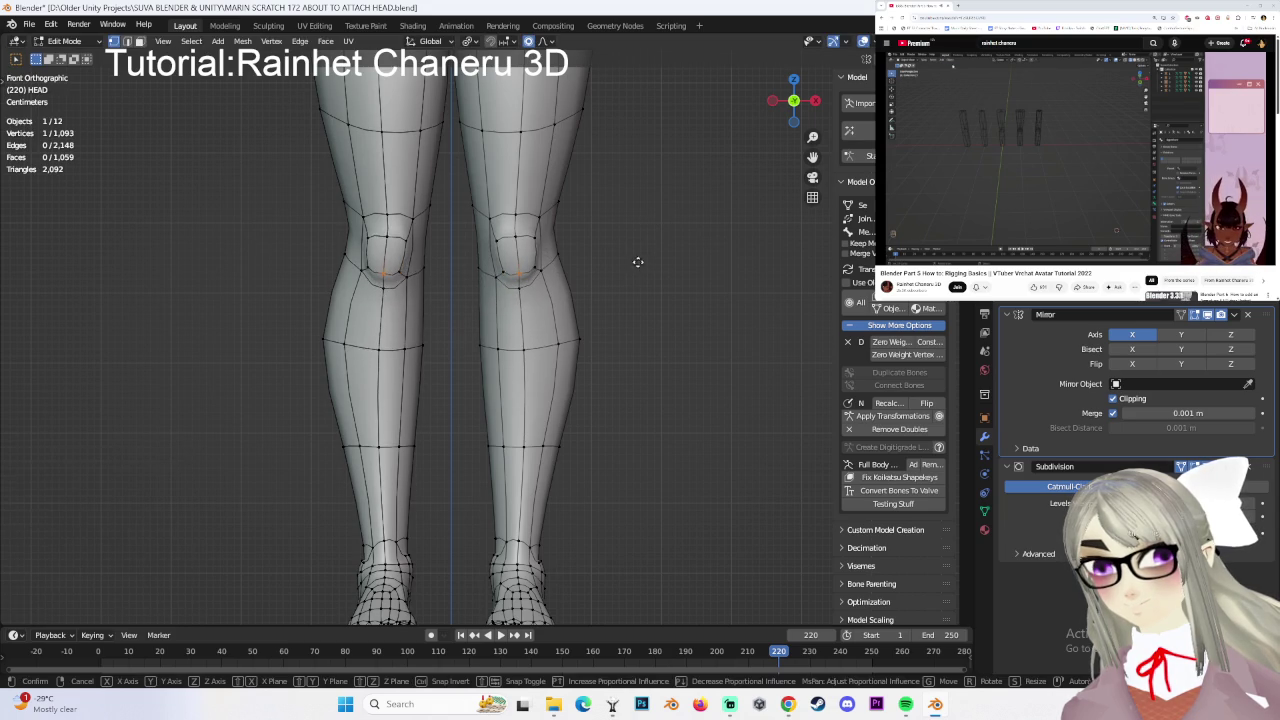
left_click(633, 271)
- Check the reshaped knees from side, right and front views
left_click(771, 100)
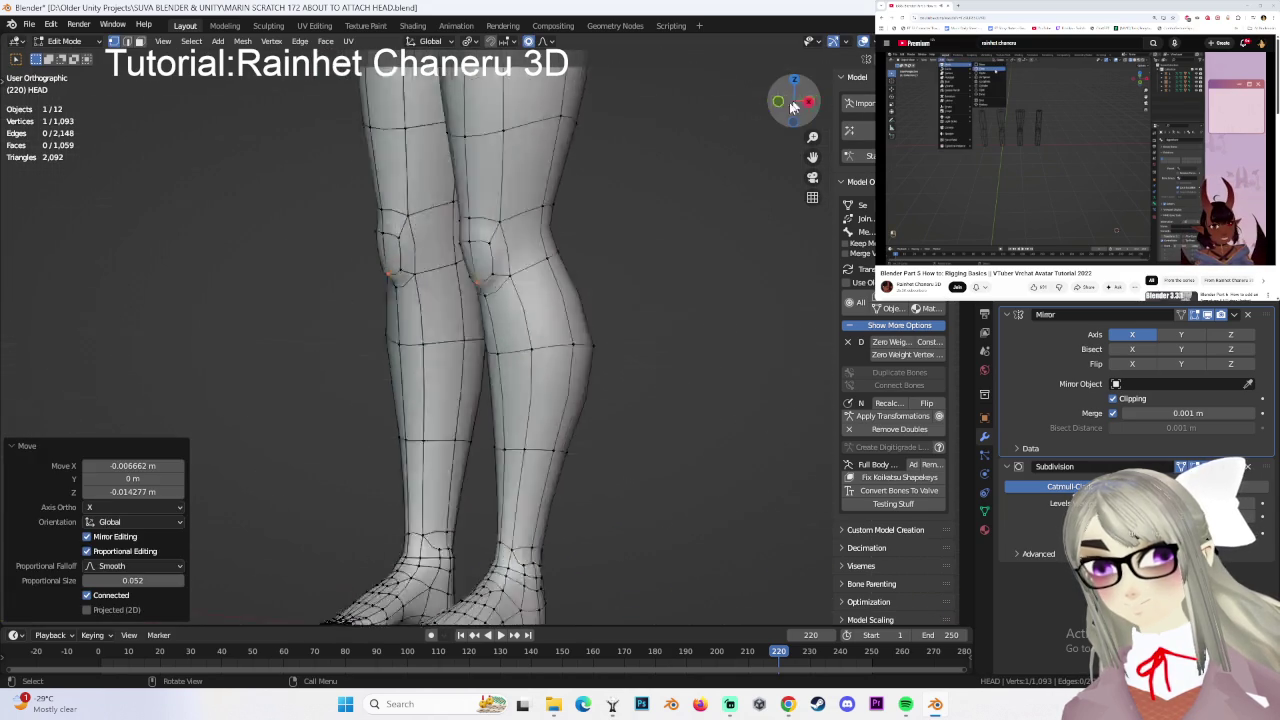
scroll(620, 240, "down", 3)
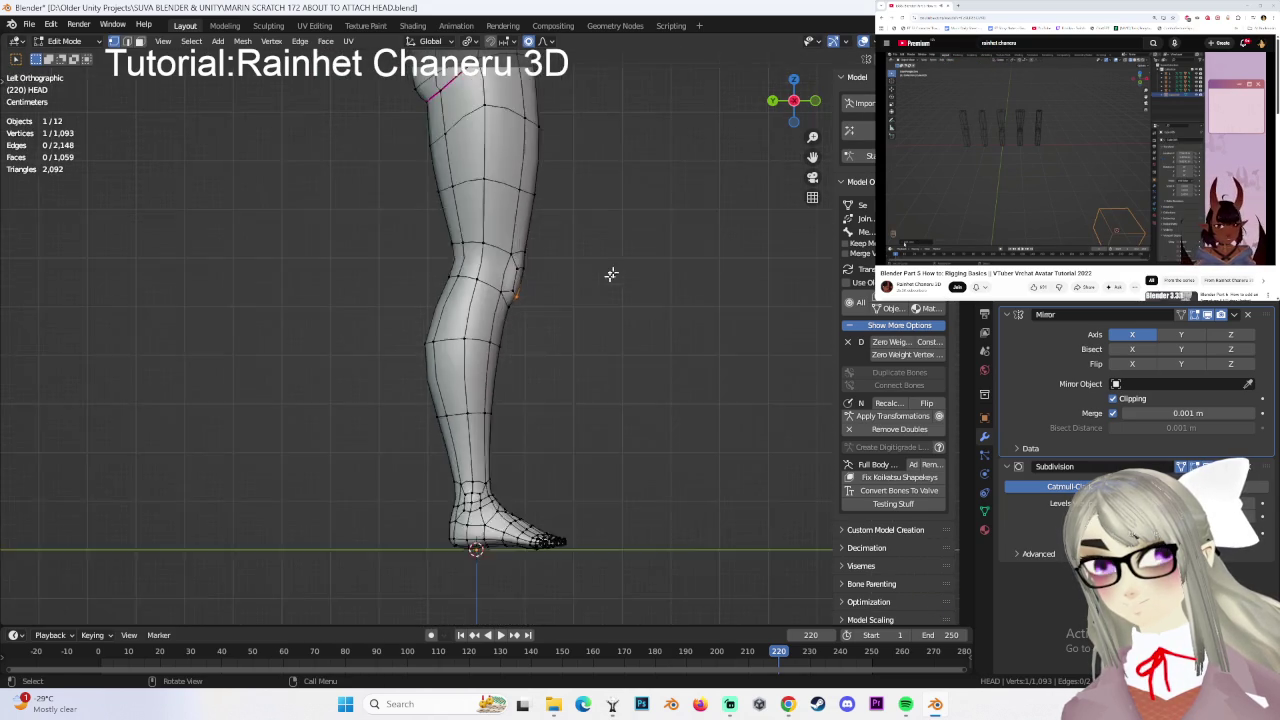
middle_click_drag(600, 277, 567, 276)
mouse_move(682, 263)
middle_mouse_down()
mouse_move(620, 260)
mouse_move(616, 296)
middle_mouse_up()
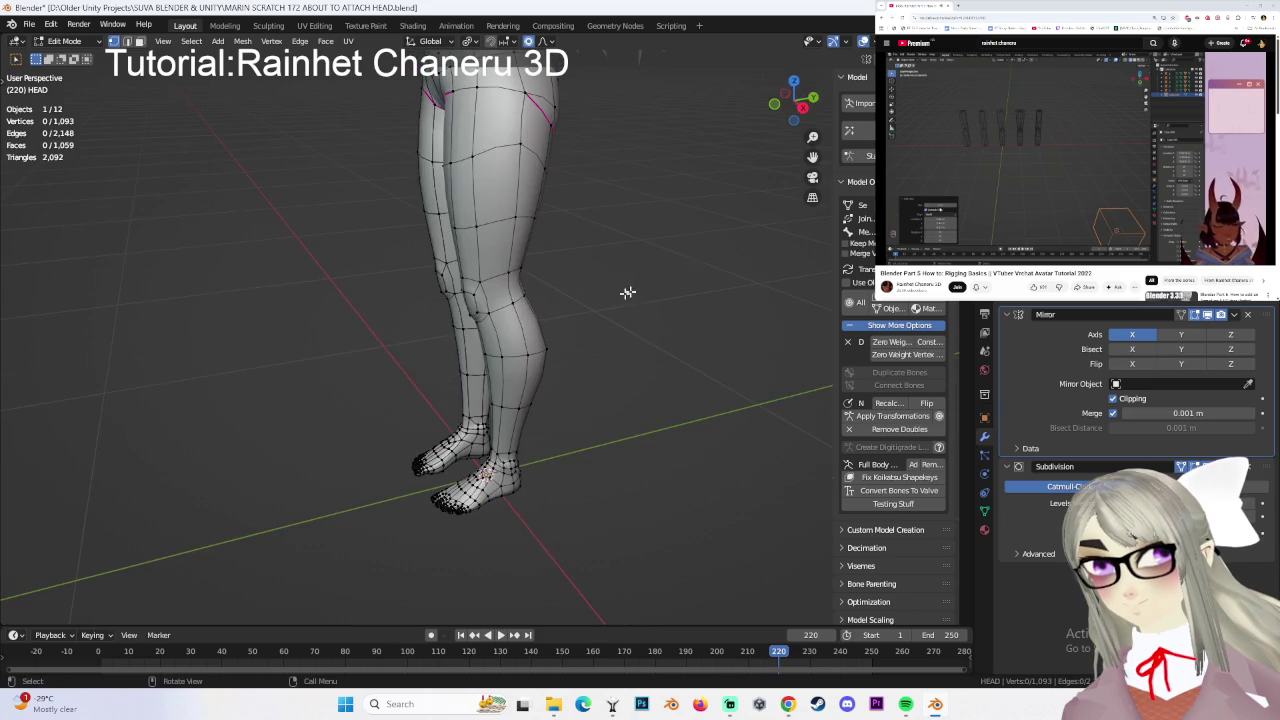
left_click(787, 98)
scroll(591, 326, "down", 1)
scroll(608, 194, "down", 2)
scroll(608, 298, "down", 2)
mouse_move(608, 298)
middle_mouse_down("shift")
mouse_move(571, 171)
mouse_move(586, 249)
mouse_move(569, 273)
middle_mouse_up("shift")
scroll(566, 255, "up", 2)
scroll(565, 245, "up", 1)
scroll(570, 290, "up", 2)
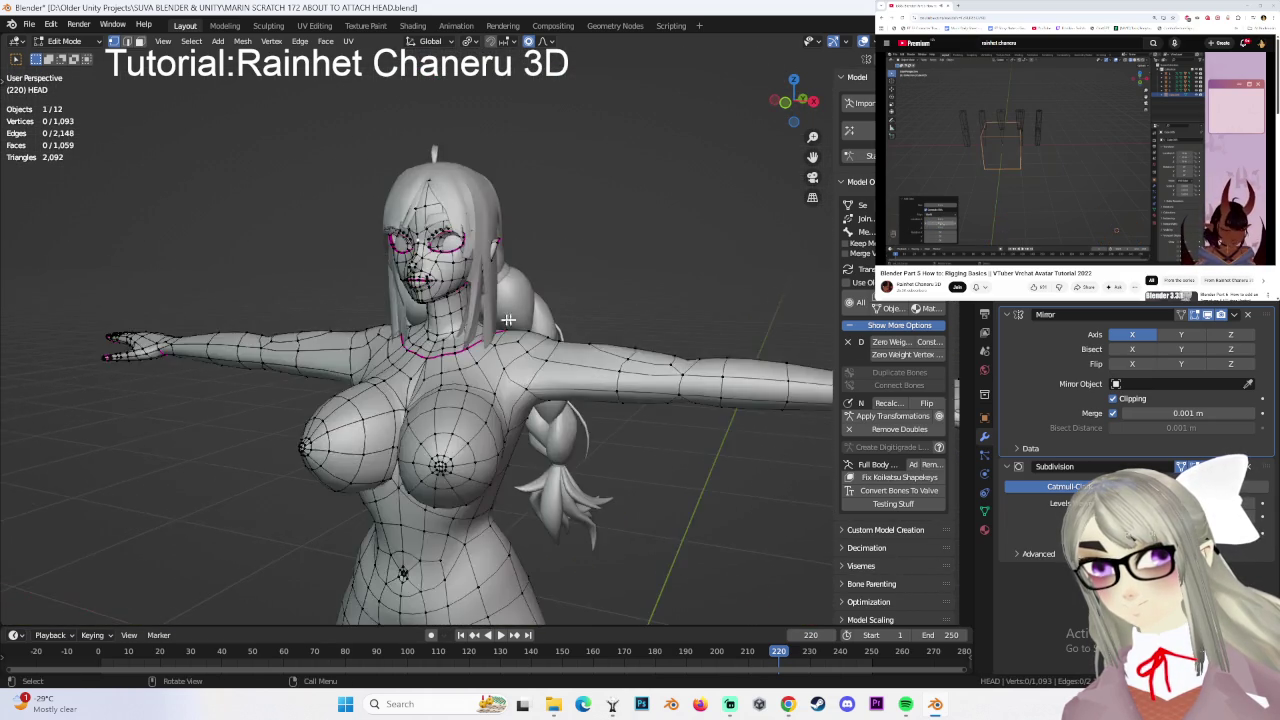
- Zoom in on the face, skip ahead through the tutorial, and open the Part 6 armature video
scroll(578, 345, "up", 2)
scroll(578, 345, "up", 2)
scroll(571, 294, "up", 2)
scroll(640, 274, "up", 1)
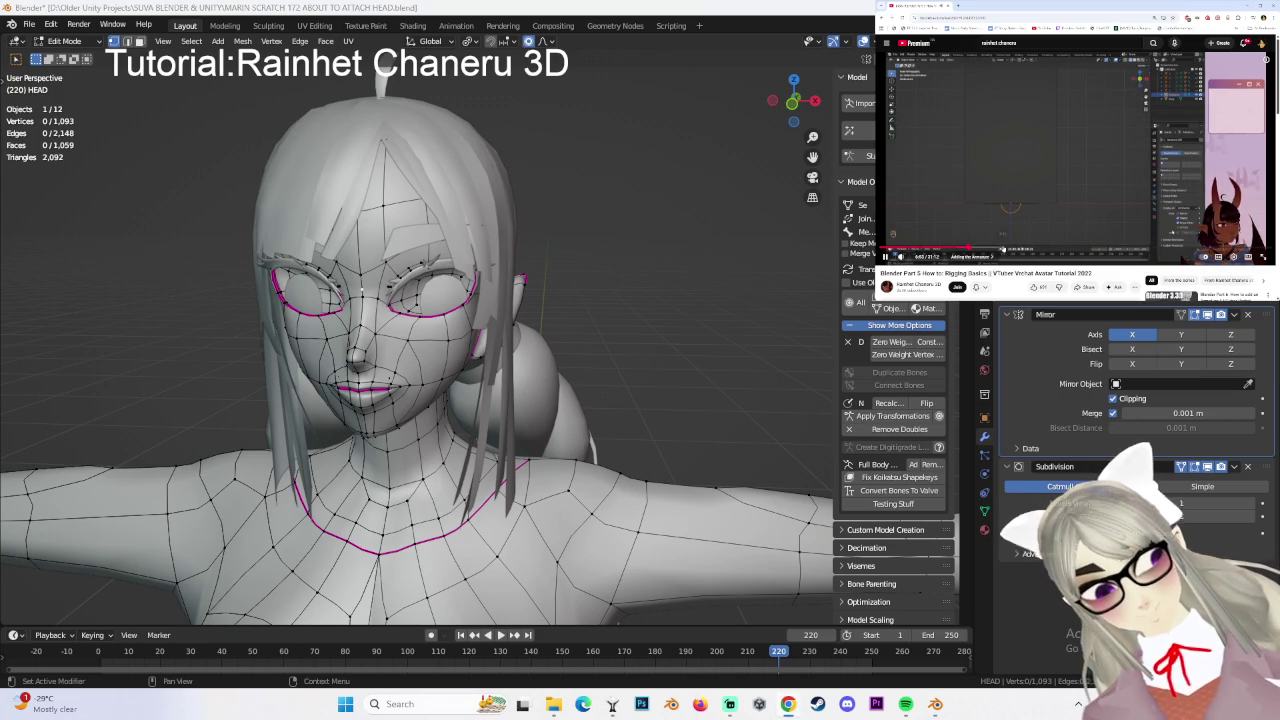
left_click(1052, 248)
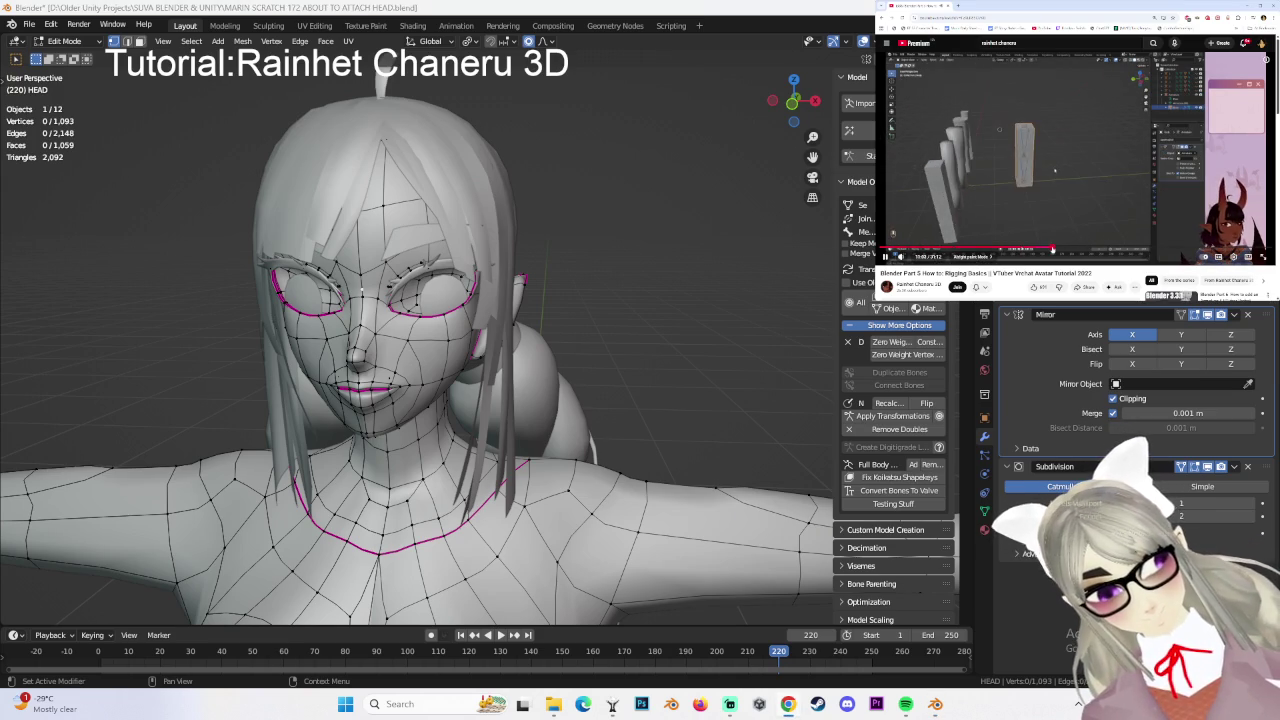
left_click(1101, 249)
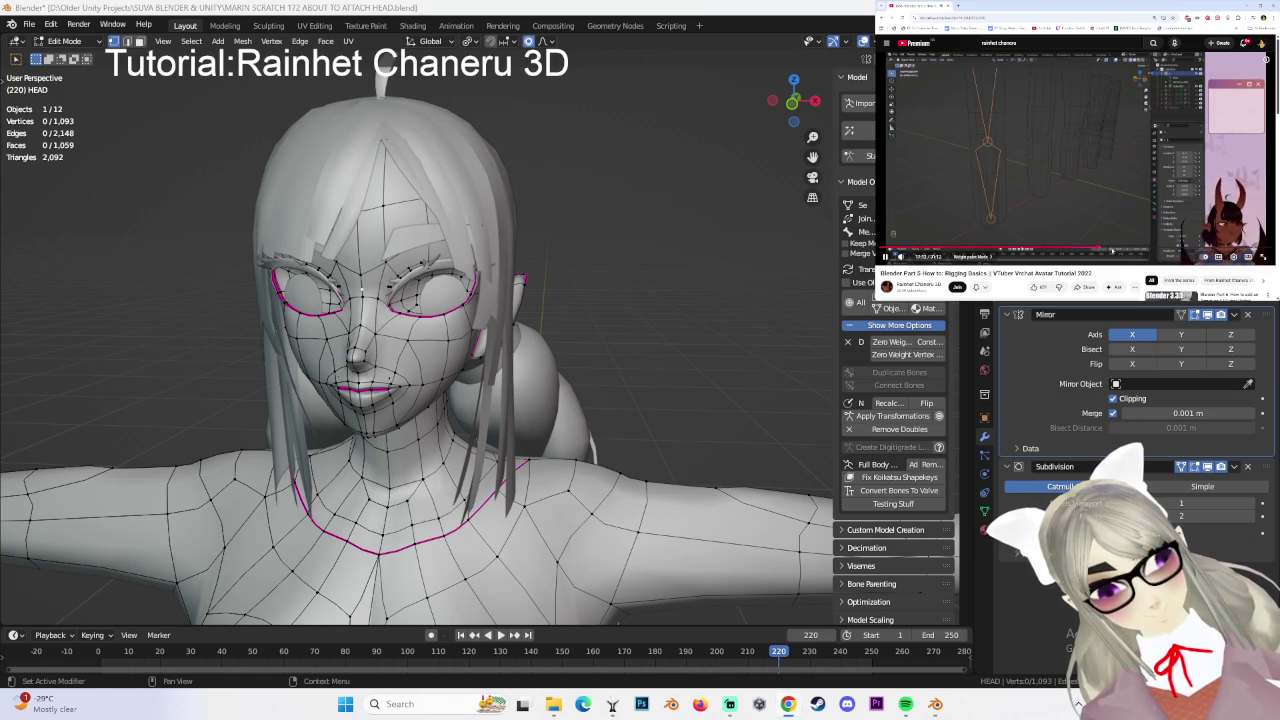
left_click(1126, 248)
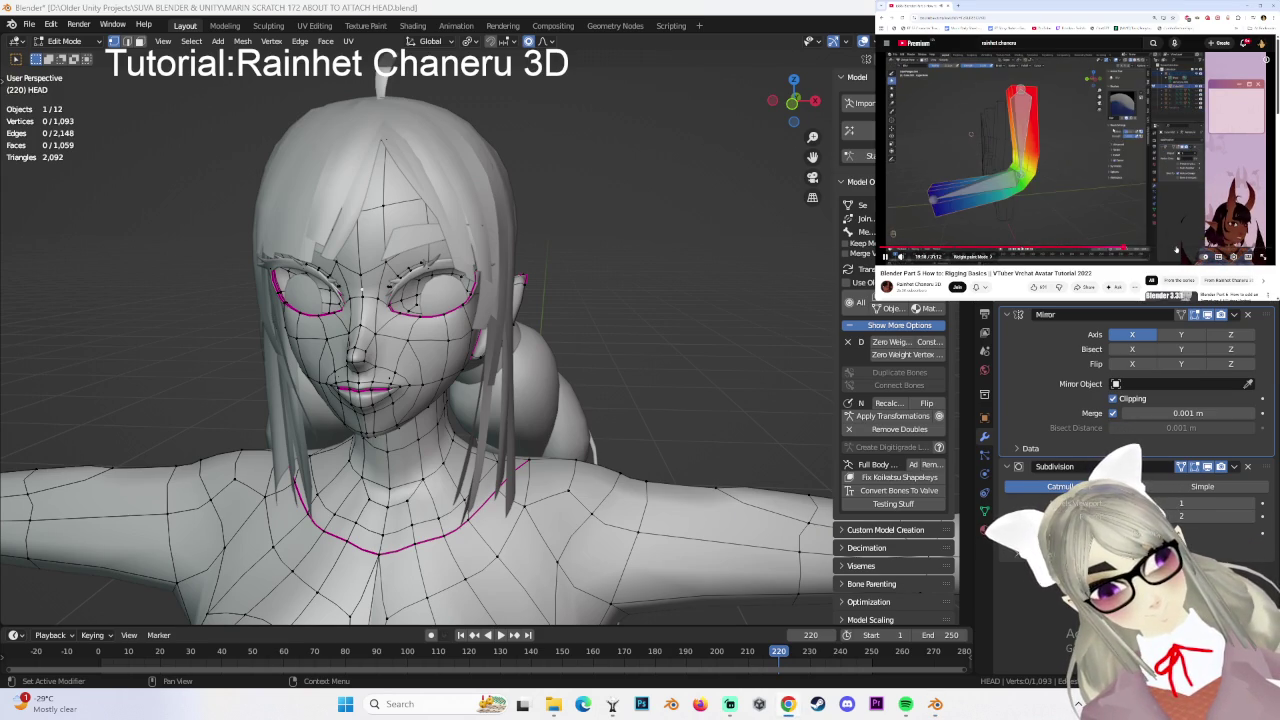
left_click(1108, 248)
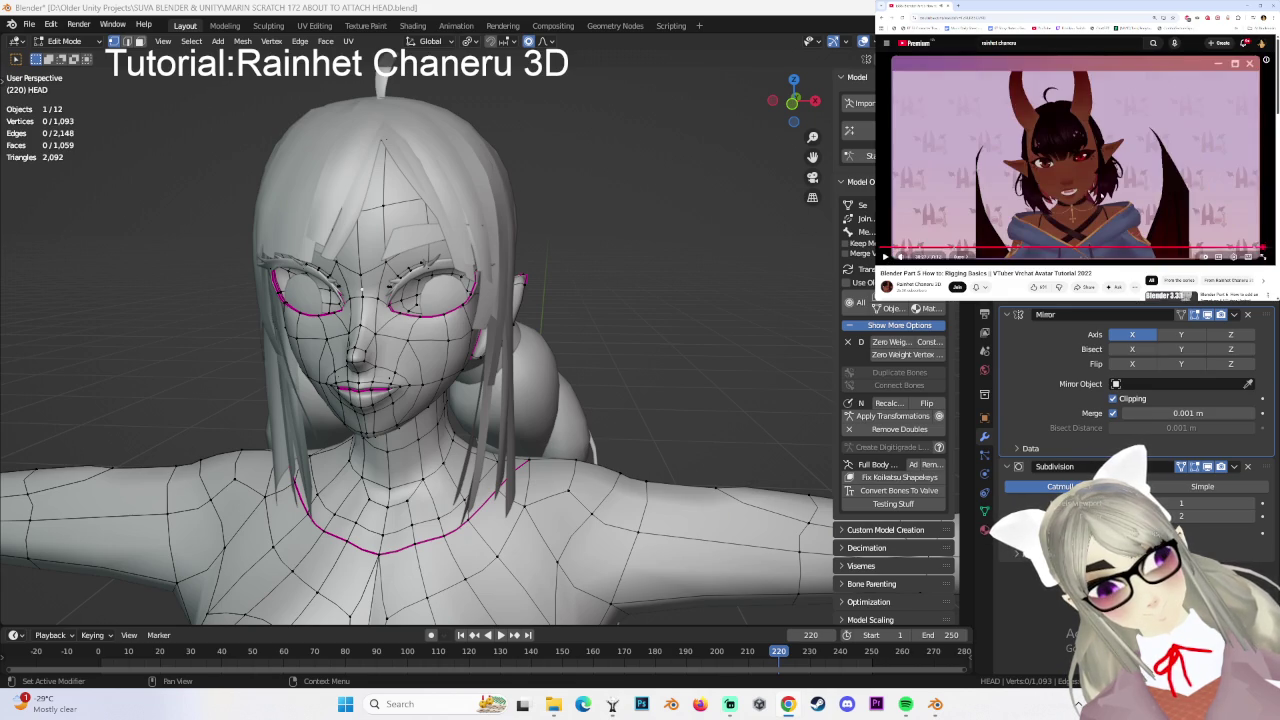
scroll(1160, 250, "down", 3)
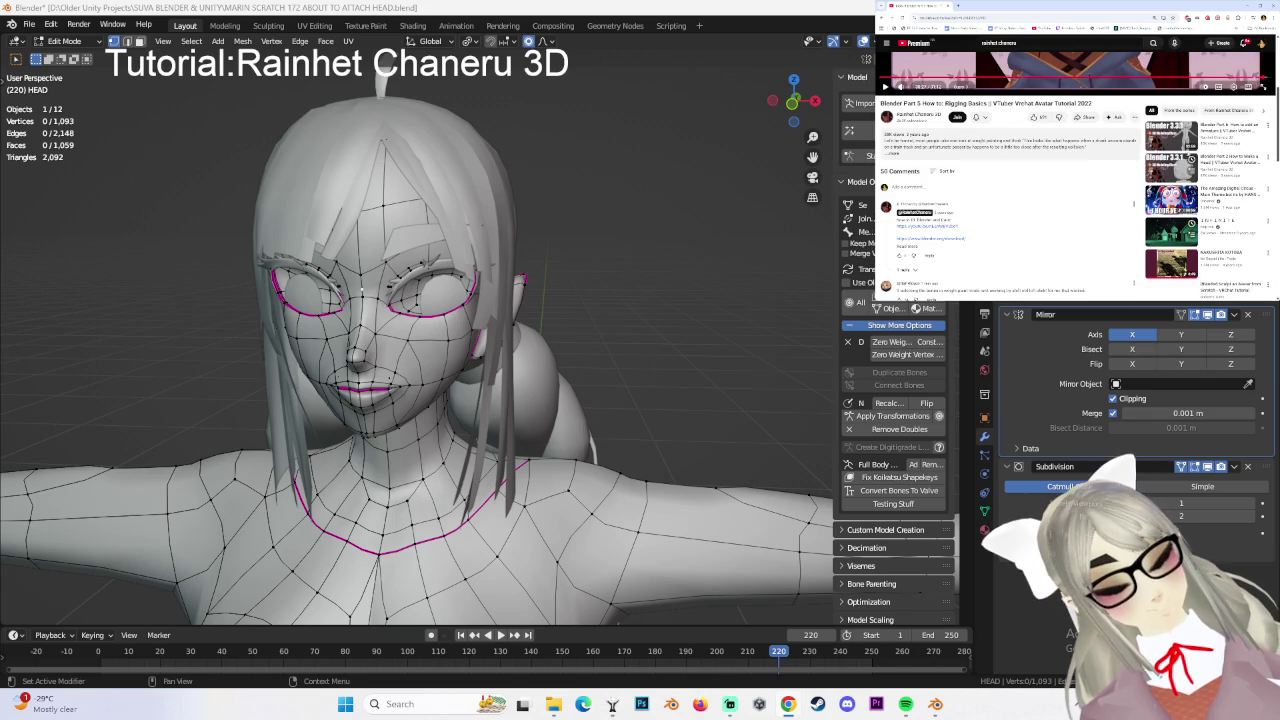
left_click(1225, 131)
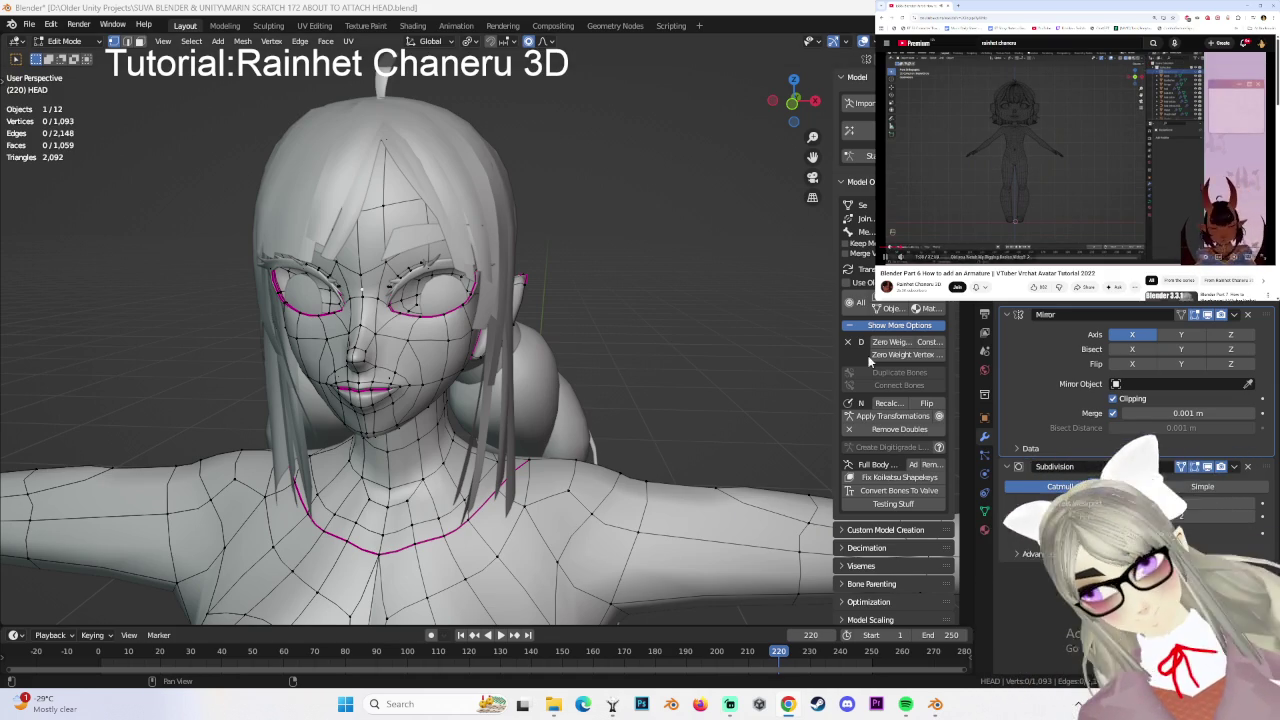
- Frame the whole character from the front and return to Object Mode
scroll(549, 393, "down", 3)
mouse_move(549, 393)
middle_mouse_down()
mouse_move(666, 371)
mouse_move(591, 374)
mouse_move(674, 366)
mouse_move(692, 348)
mouse_move(658, 327)
mouse_move(734, 314)
mouse_move(685, 314)
middle_mouse_up()
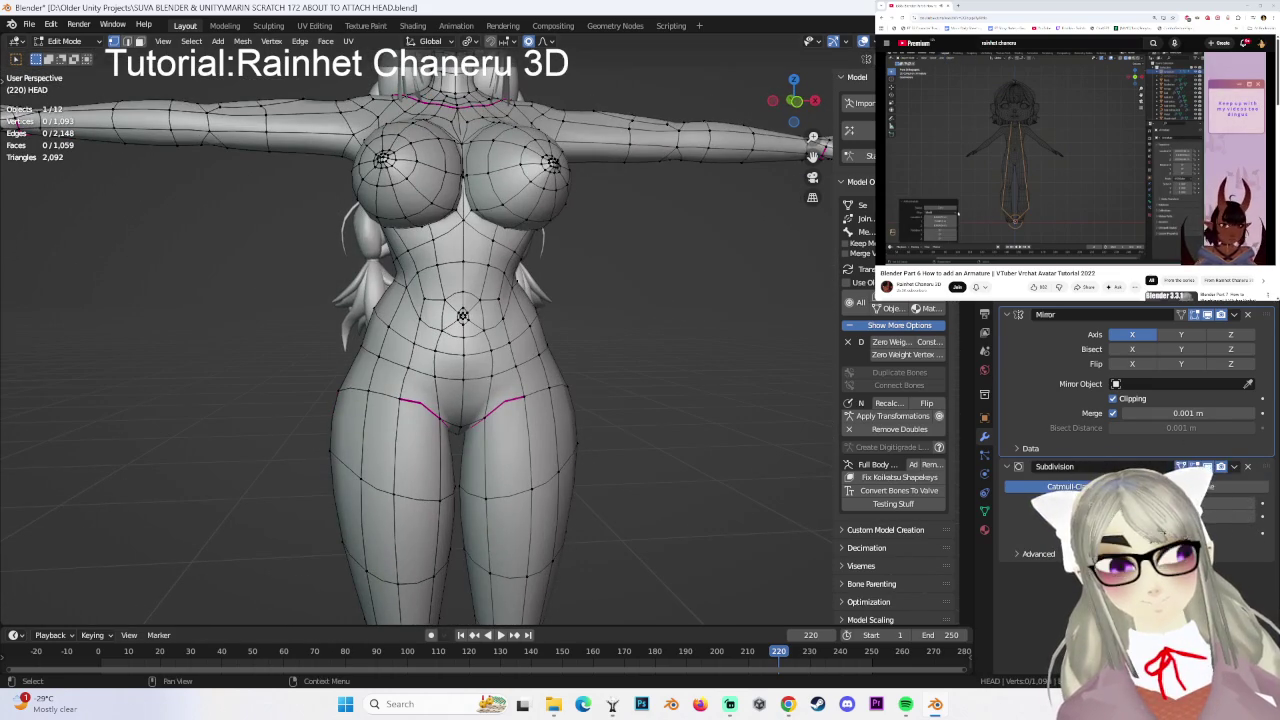
left_click(793, 100)
middle_click_drag(506, 269, 556, 349, "shift")
left_click(62, 41)
left_click(62, 57)
- Toggle briefly into Edit Mode and back to Object Mode, then bring up the Add menu's armature options
left_click(75, 41)
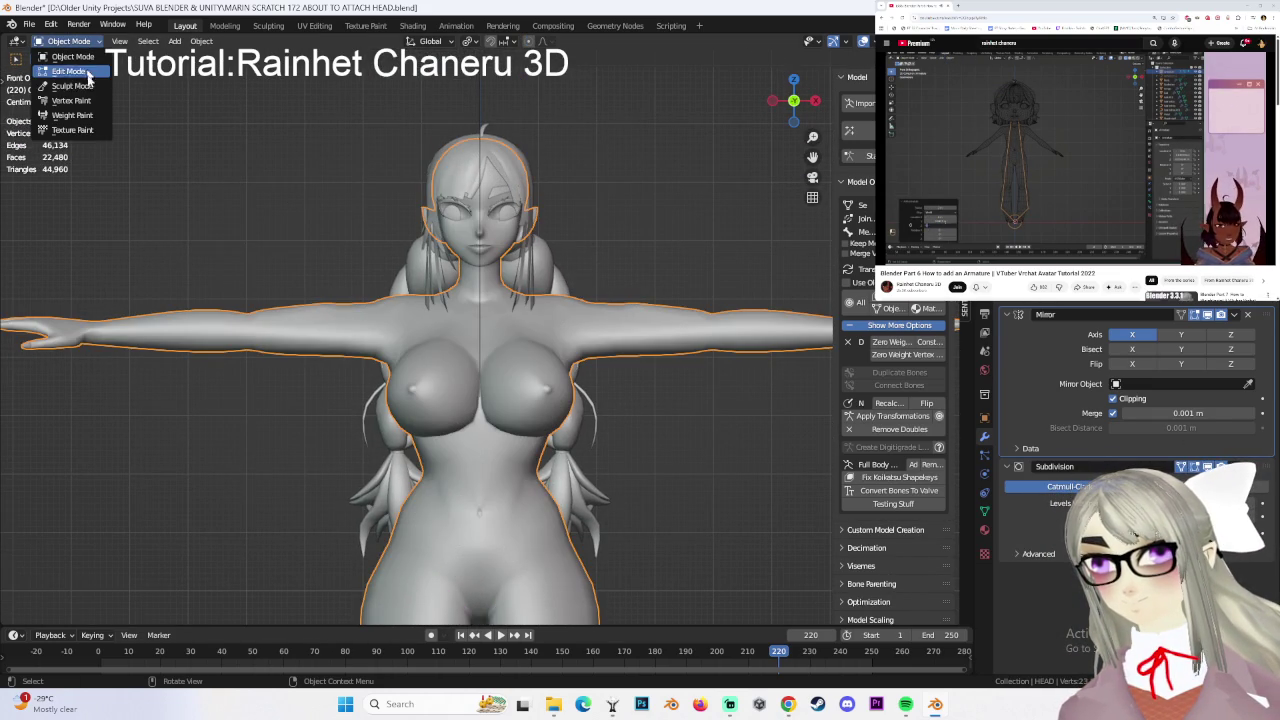
left_click(88, 72)
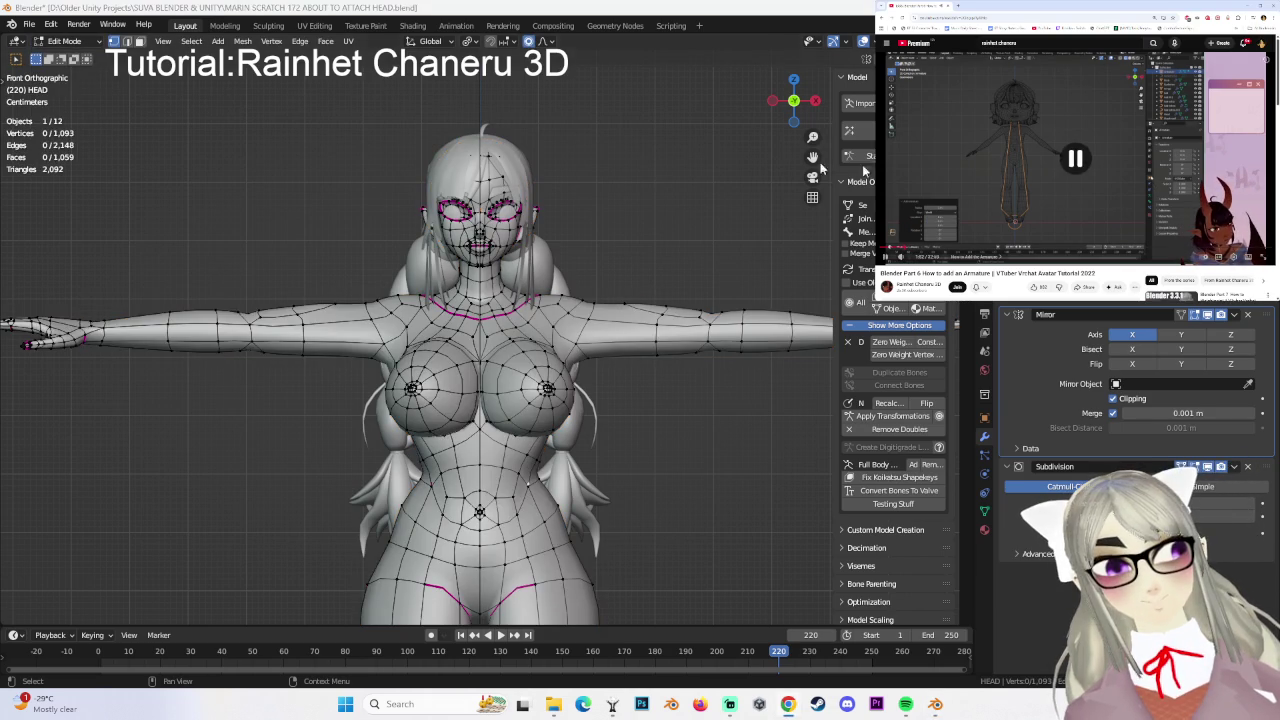
left_click(90, 45)
left_click(75, 58)
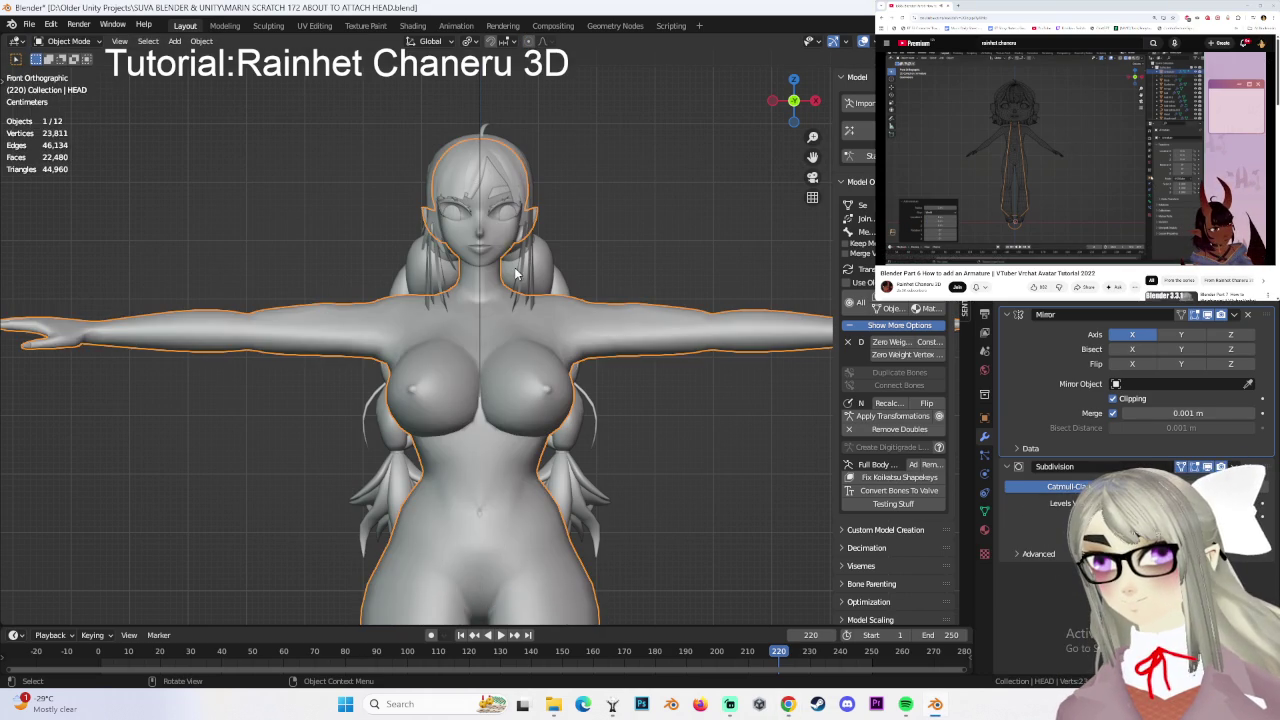
left_click(174, 41)
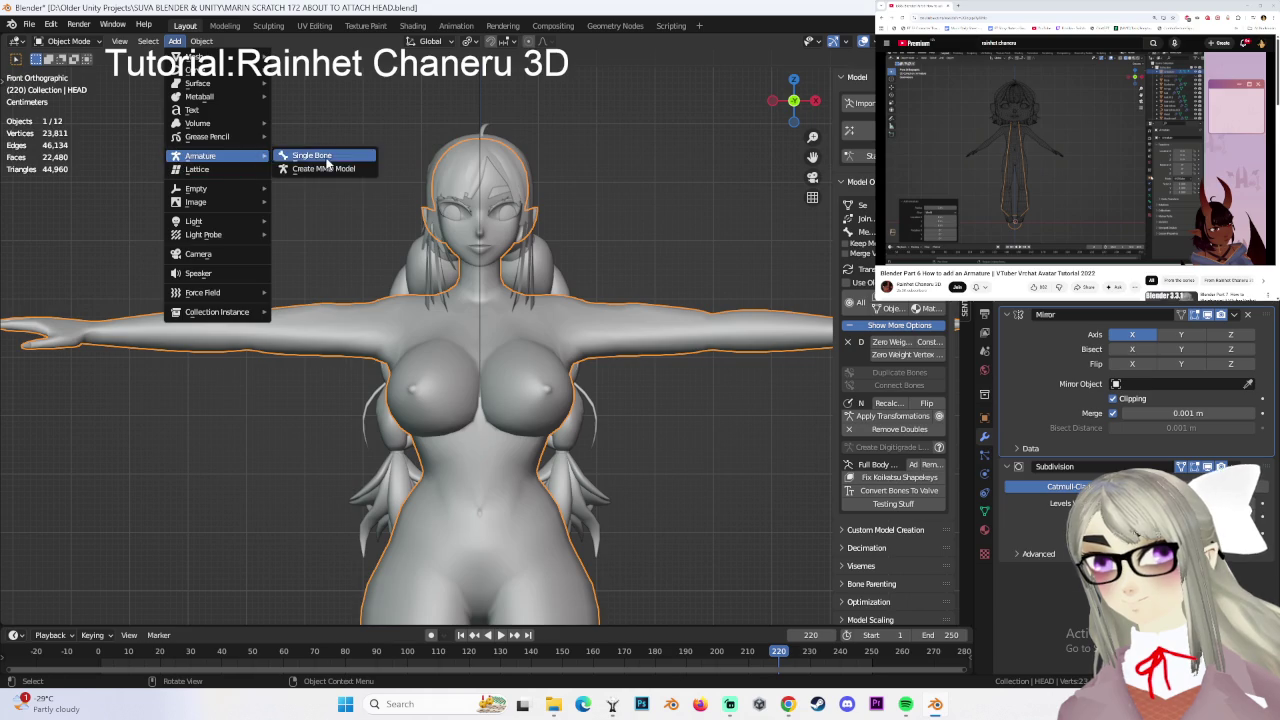
- Add a single-bone armature at the world origin between the character's feet
left_click(300, 160)
scroll(614, 266, "down", 3)
scroll(600, 320, "down", 2)
scroll(615, 340, "up", 3)
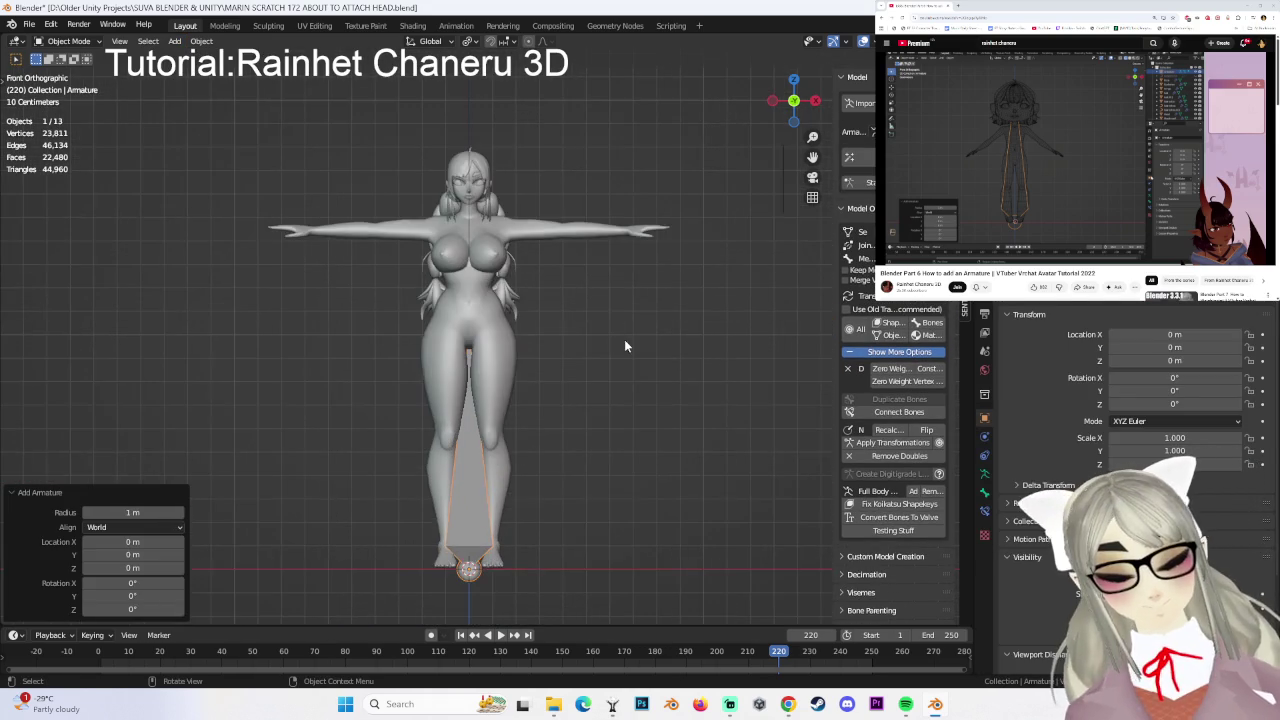
scroll(640, 370, "down", 1)
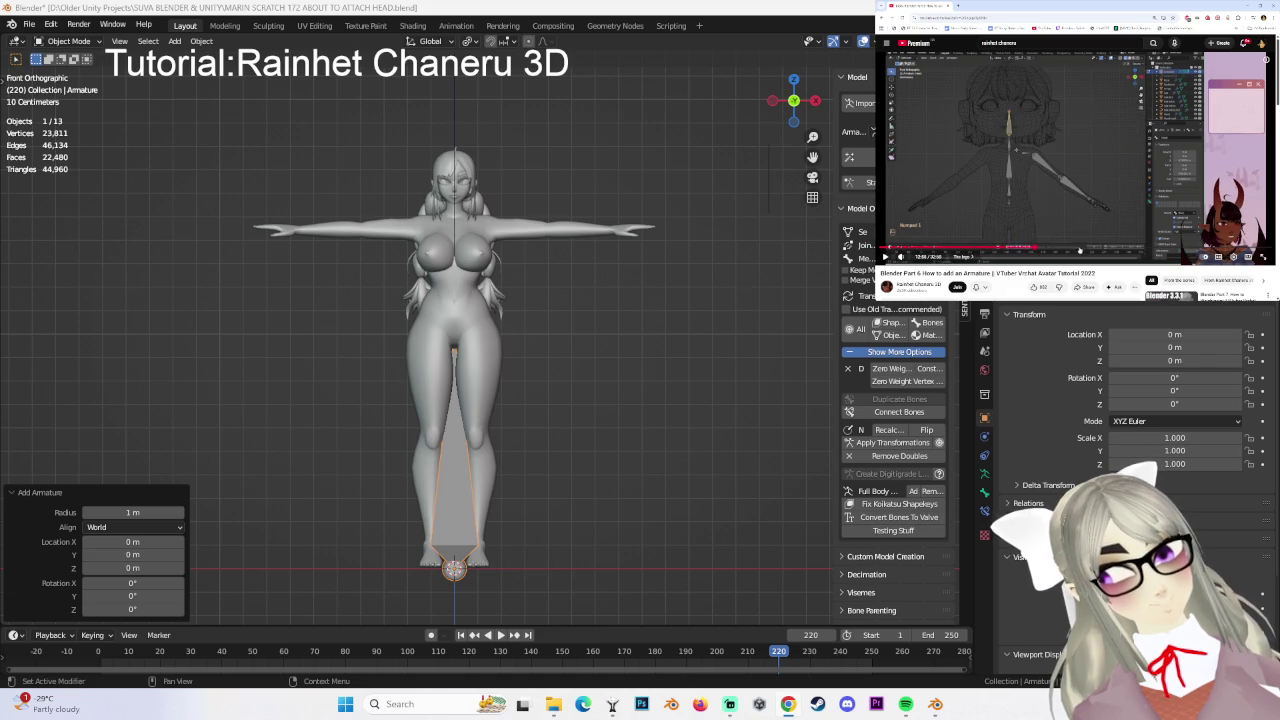
- Scrub the tutorial video to its armature setup part, then reselect the body mesh
left_click(1122, 251)
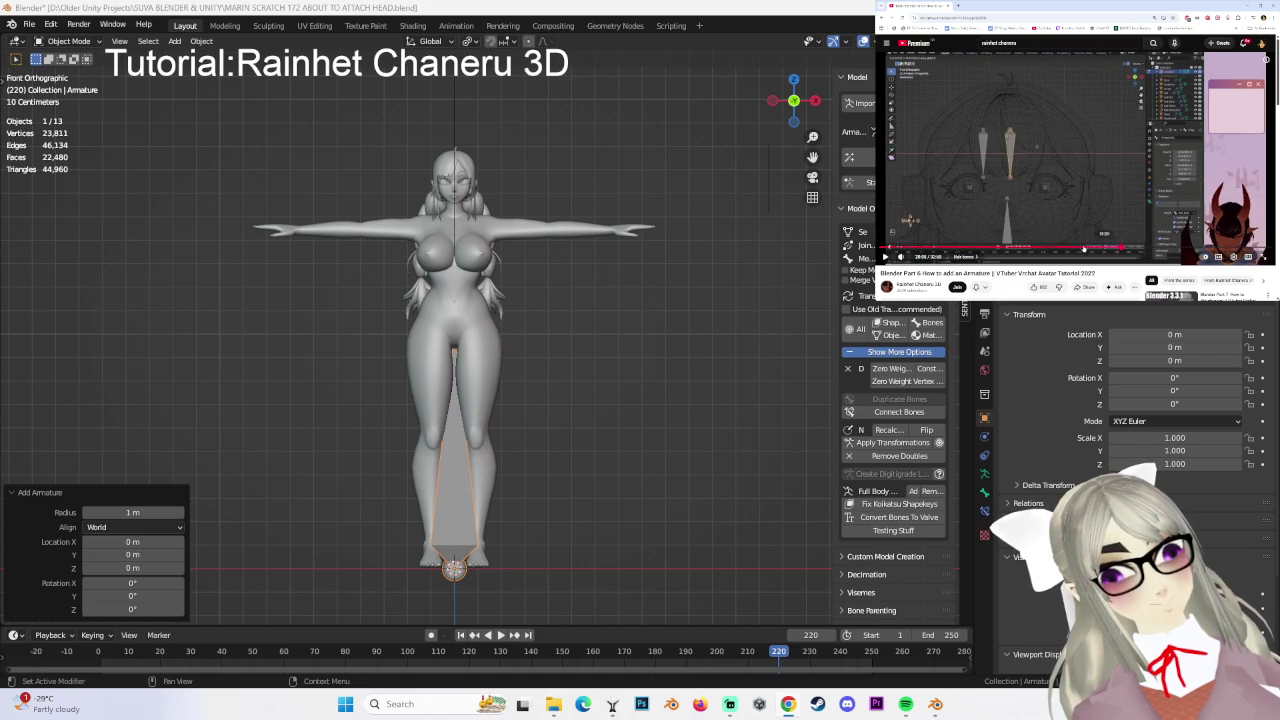
left_click(1030, 244)
left_click(1030, 211)
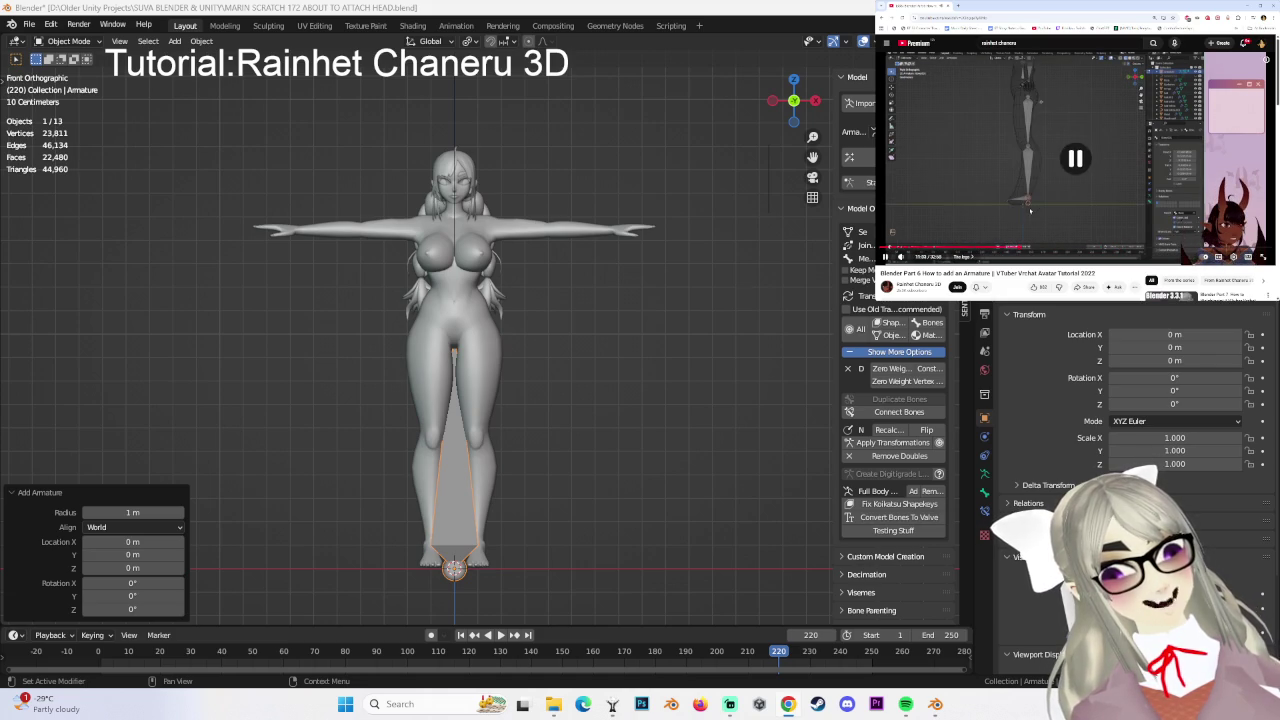
left_click(980, 247)
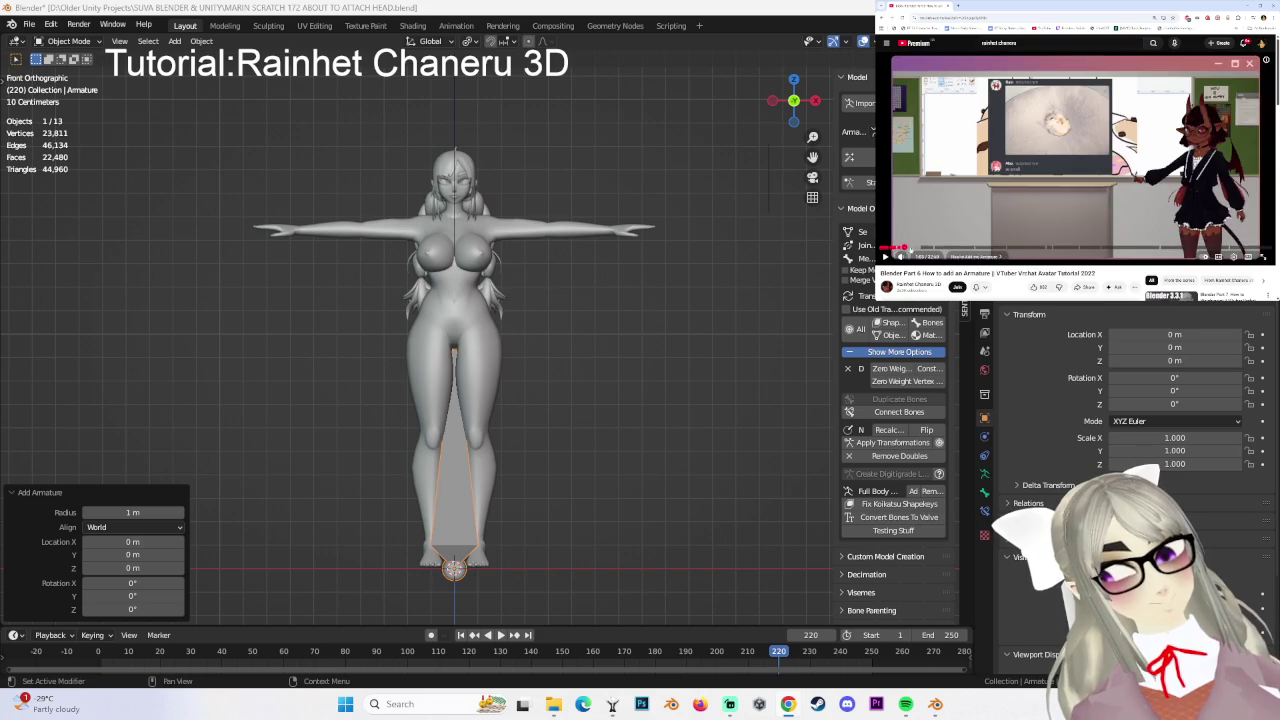
left_click(910, 247)
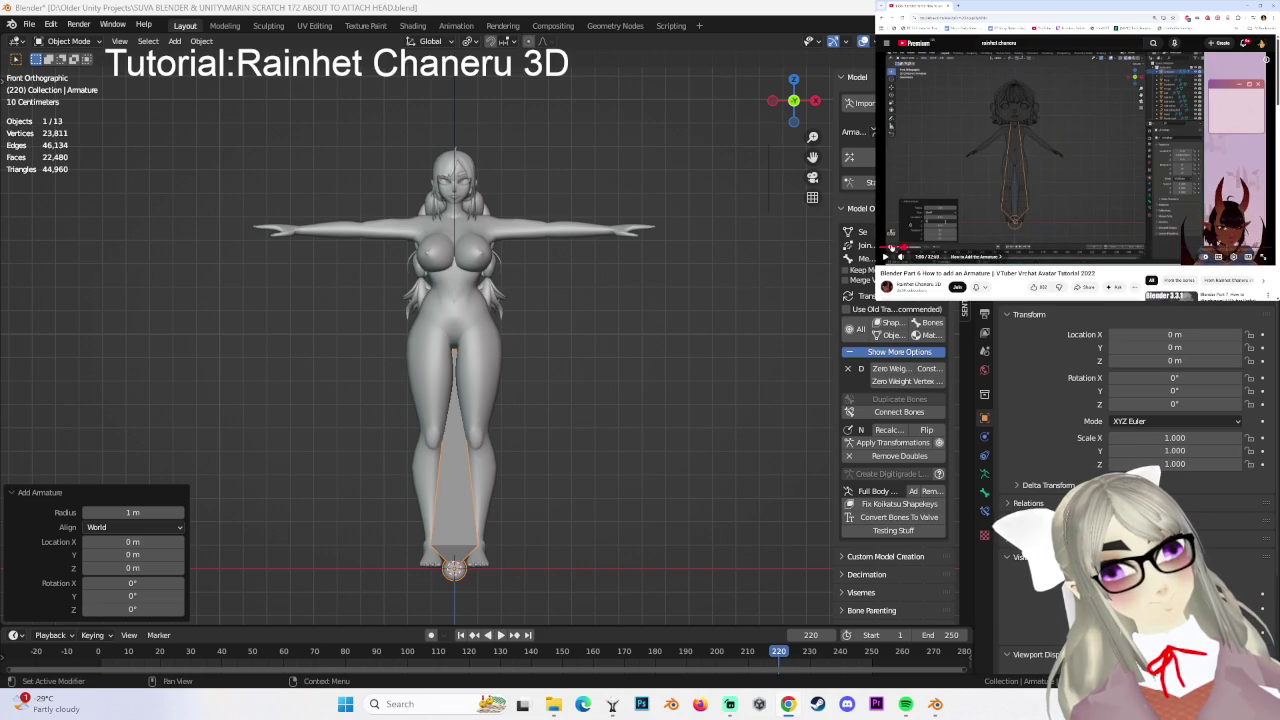
left_click(904, 247)
left_click(910, 247)
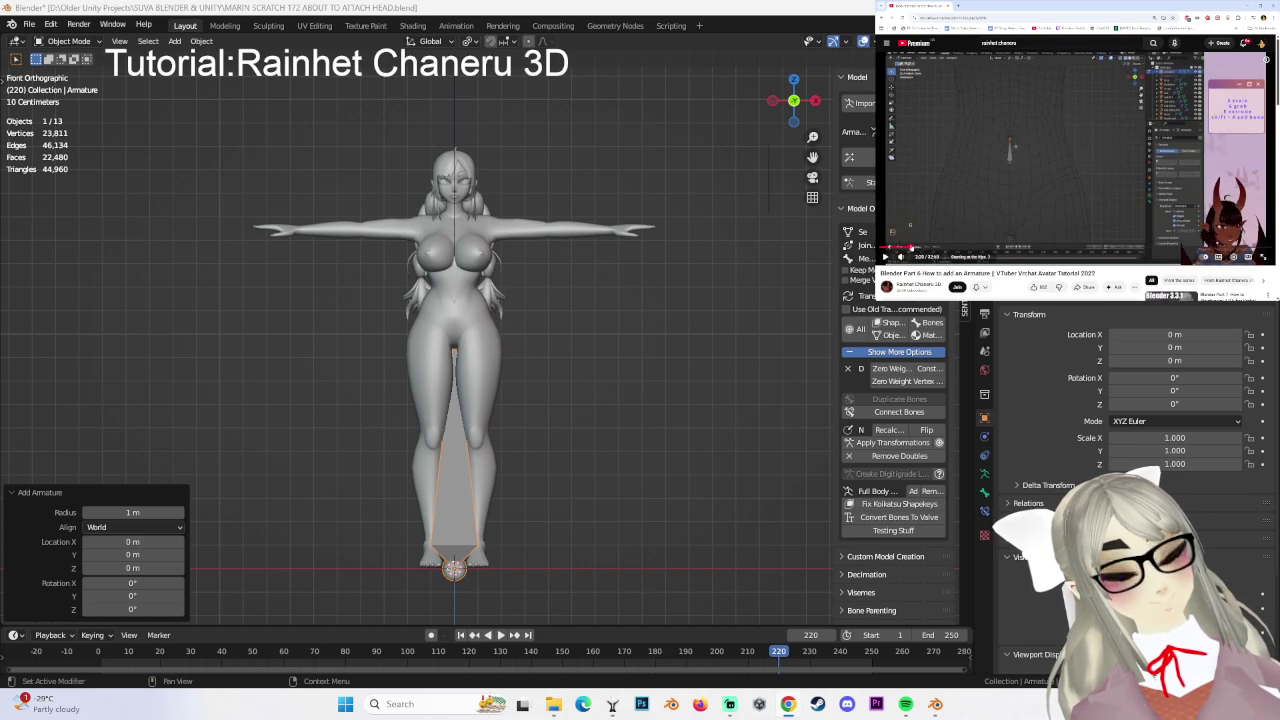
left_click(922, 248)
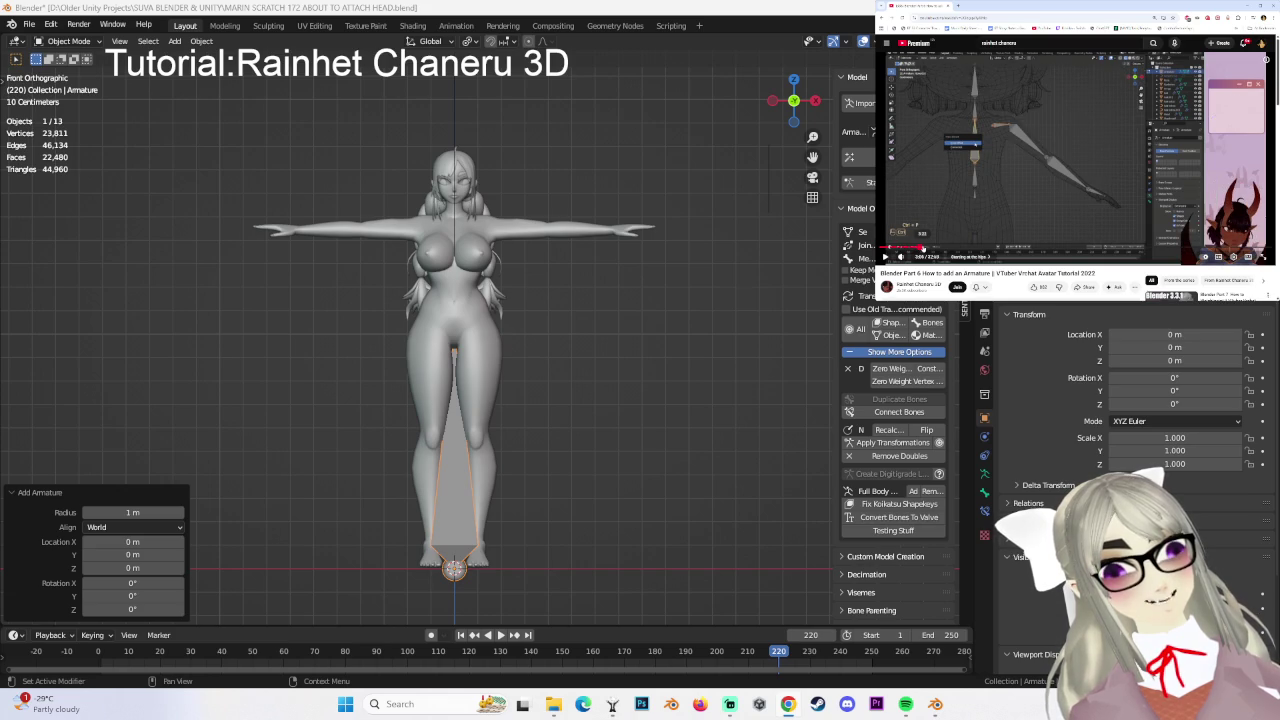
scroll(481, 317, "up", 1)
left_click(461, 305)
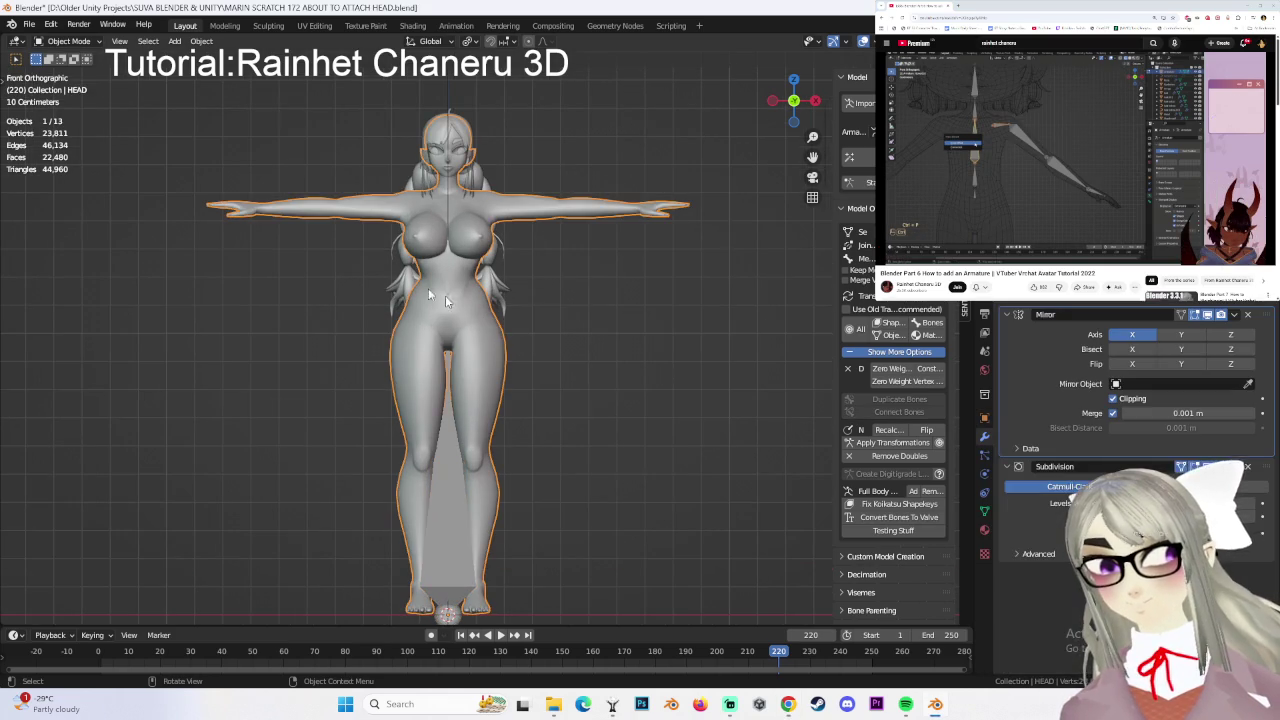
- Briefly enter Edit Mode on the HEAD mesh, then return to Object Mode
left_click(67, 40)
left_click(70, 76)
scroll(528, 305, "up", 2)
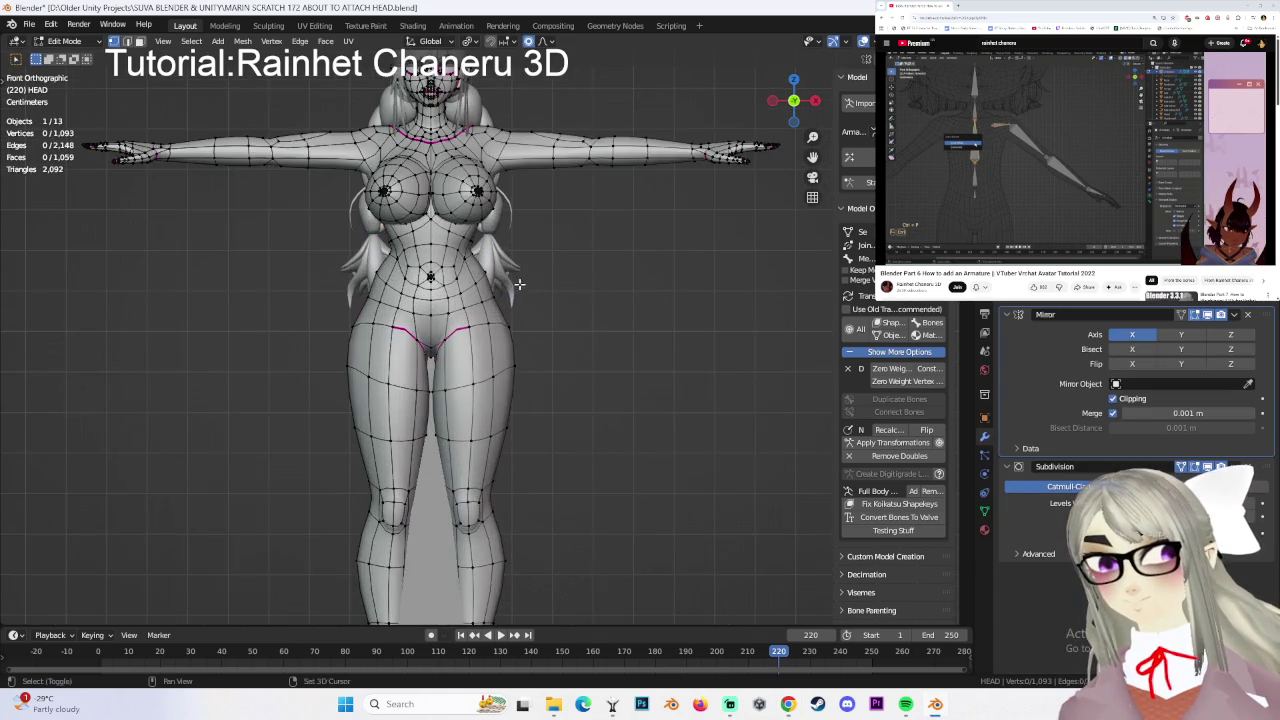
scroll(540, 317, "up", 2)
scroll(540, 317, "up", 1)
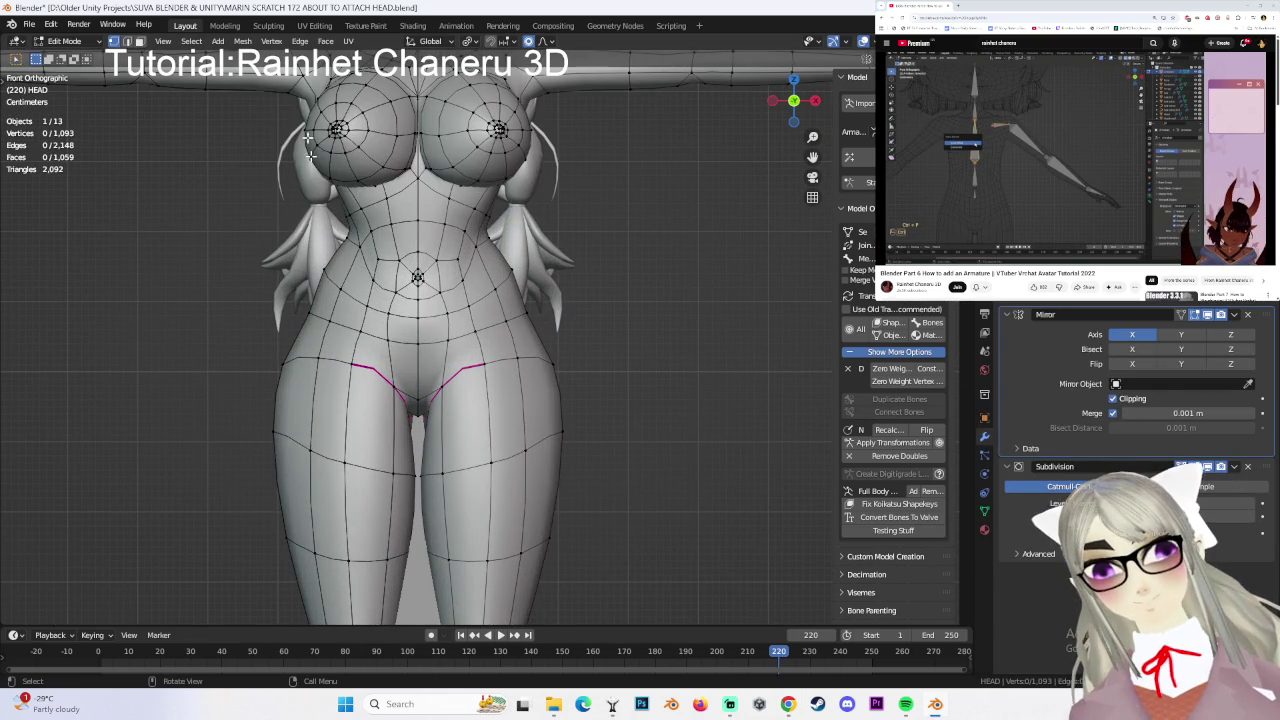
left_click(67, 40)
left_click(70, 58)
middle_click_drag(420, 182, 678, 246, "shift")
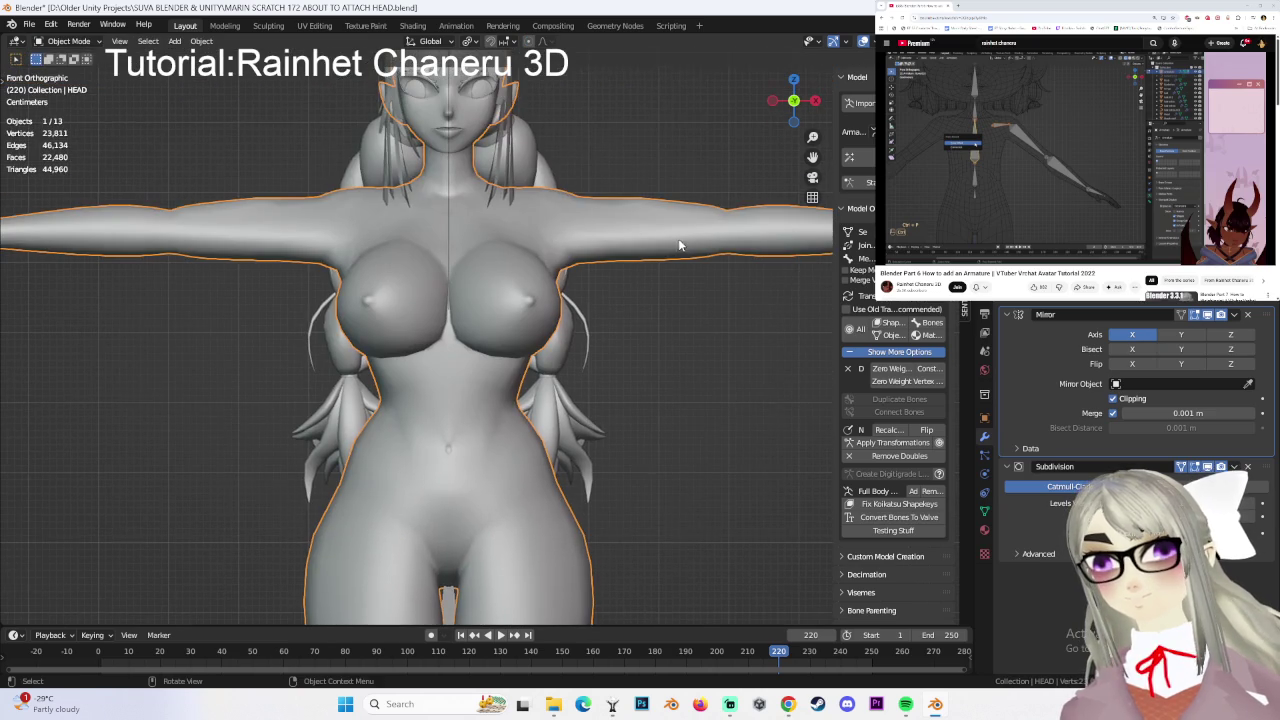
- Apply the Mirror modifier and then the Subdivision modifier on the HEAD mesh
left_click(1234, 314)
left_click(1180, 329)
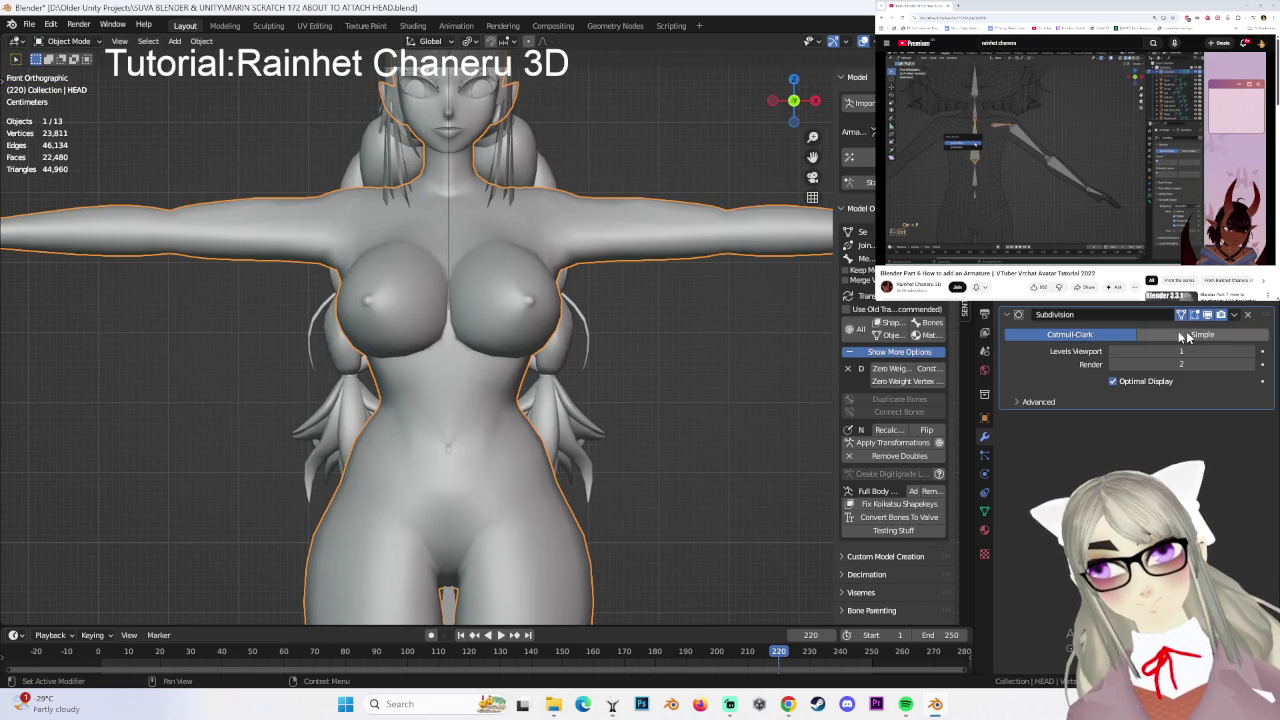
middle_click_drag(843, 245, 843, 335, "shift")
left_click(1234, 314)
left_click(1180, 329)
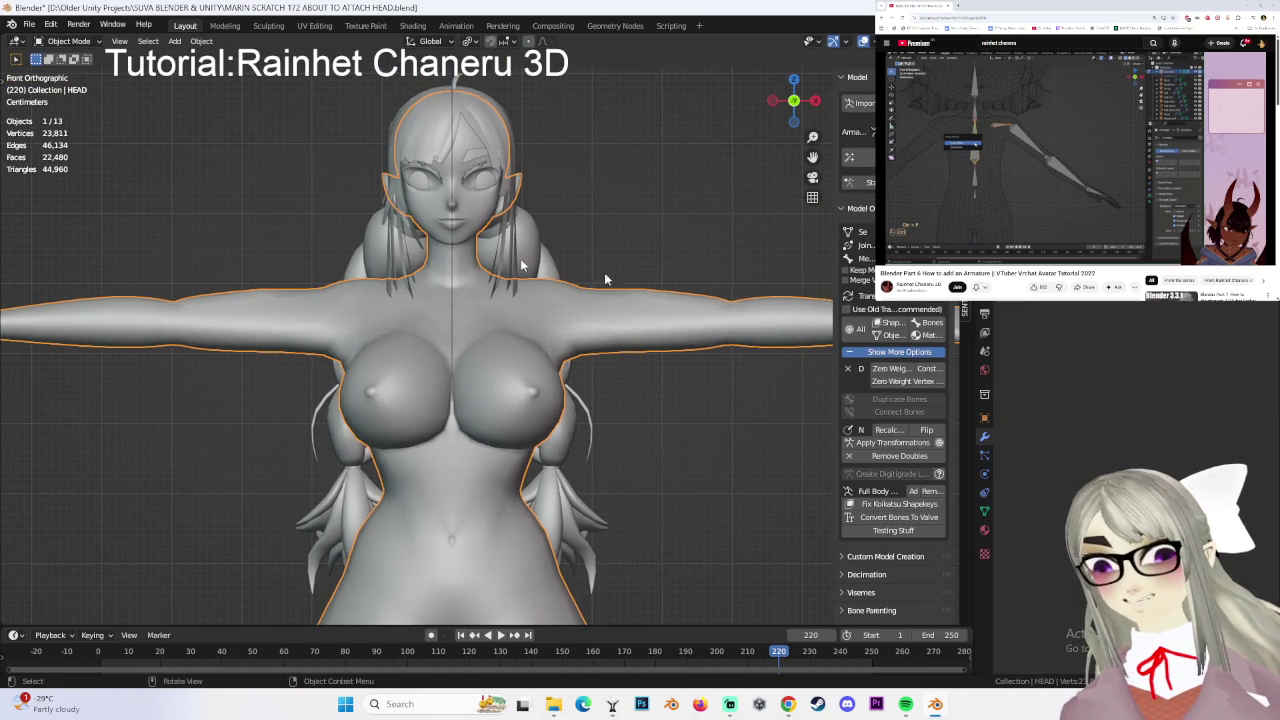
scroll(529, 345, "up", 2)
scroll(651, 234, "up", 4)
mouse_move(651, 234)
middle_mouse_down()
mouse_move(537, 310)
mouse_move(630, 326)
mouse_move(697, 317)
mouse_move(593, 330)
mouse_move(640, 356)
mouse_move(663, 347)
mouse_move(507, 398)
mouse_move(576, 379)
middle_mouse_up()
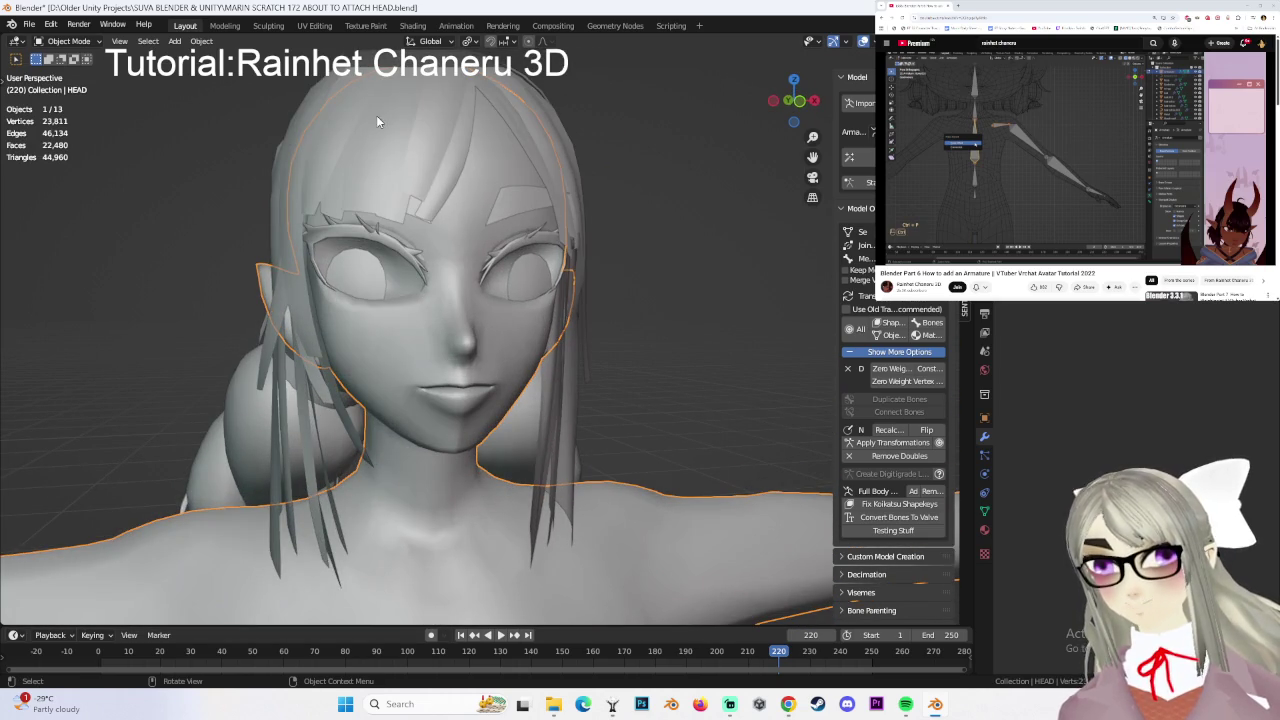
- Shade the HEAD mesh smooth from the Object menu
left_click(204, 42)
left_click(205, 42)
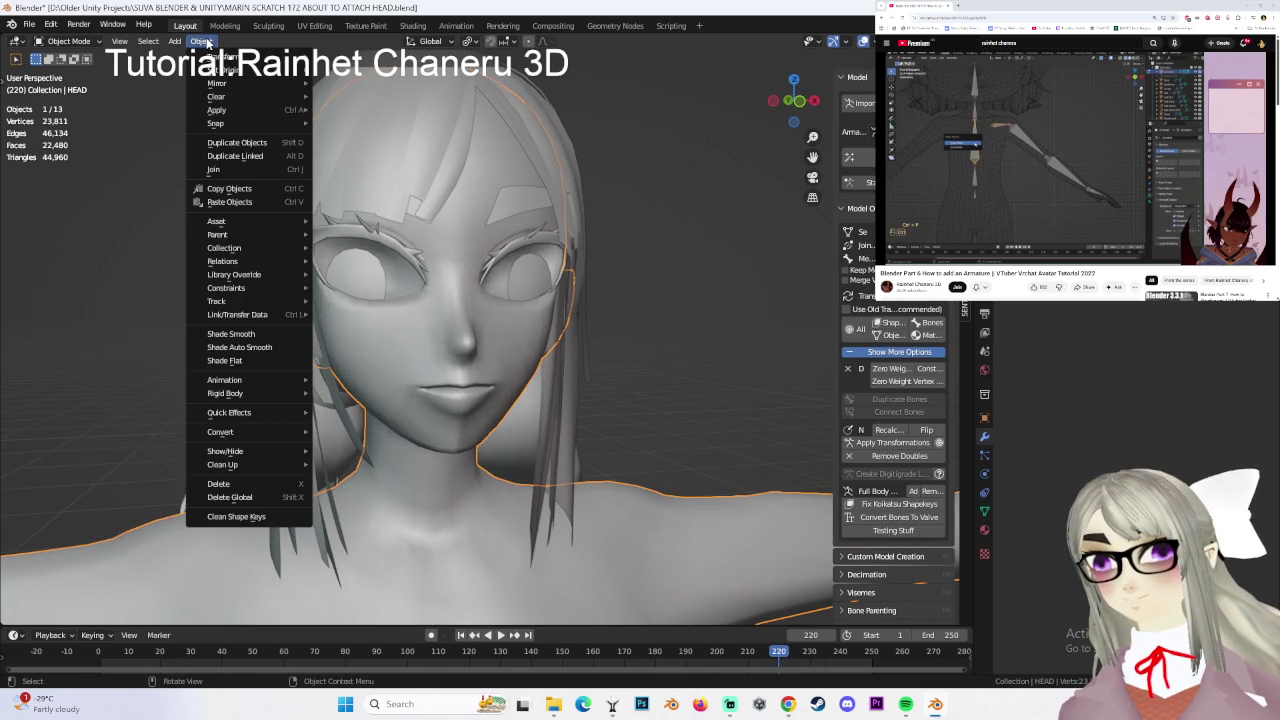
left_click(265, 333)
middle_click_drag(525, 341, 684, 380)
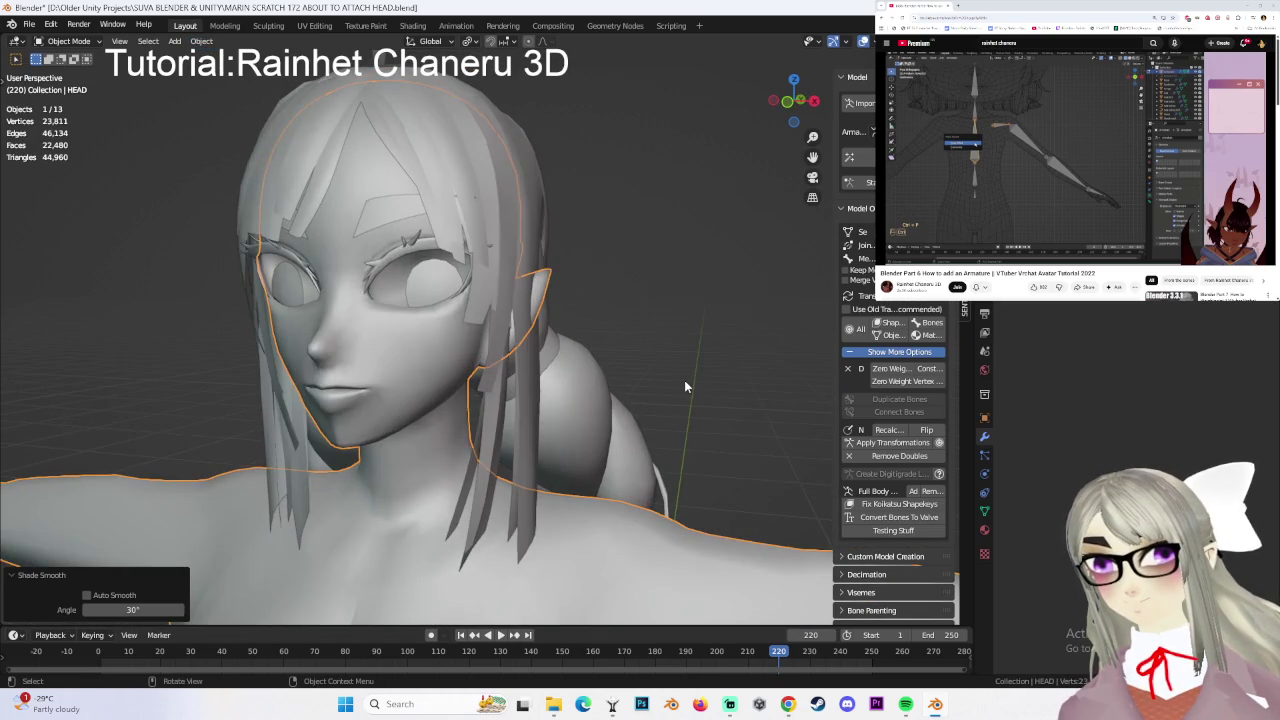
- Switch the HEAD mesh to Edit Mode and bring the view down to a side view of the knees
left_click(68, 41)
left_click(55, 66)
middle_click_drag(560, 330, 680, 357)
scroll(680, 357, "down", 2)
mouse_move(632, 251)
middle_mouse_down("shift")
mouse_move(583, 389)
mouse_move(421, 108)
middle_mouse_up("shift")
mouse_move(380, 243)
middle_mouse_down()
mouse_move(450, 250)
mouse_move(470, 100)
middle_mouse_up()
middle_click_drag(470, 400, 480, 250, "shift")
mouse_move(480, 300)
middle_mouse_down()
mouse_move(588, 298)
mouse_move(560, 351)
mouse_move(586, 320)
mouse_move(629, 354)
mouse_move(546, 344)
middle_mouse_up()
scroll(546, 344, "up", 2)
- Circle-select a vertex on the character's knee
key("c")
left_click(458, 281)
key("Escape")
scroll(635, 333, "down", 2)
mouse_move(651, 331)
middle_mouse_down()
mouse_move(557, 380)
mouse_move(607, 250)
mouse_move(537, 309)
mouse_move(571, 306)
mouse_move(595, 347)
mouse_move(674, 249)
mouse_move(669, 420)
middle_mouse_up()
scroll(530, 318, "up", 3)
scroll(522, 323, "up", 2)
scroll(522, 323, "down", 3)
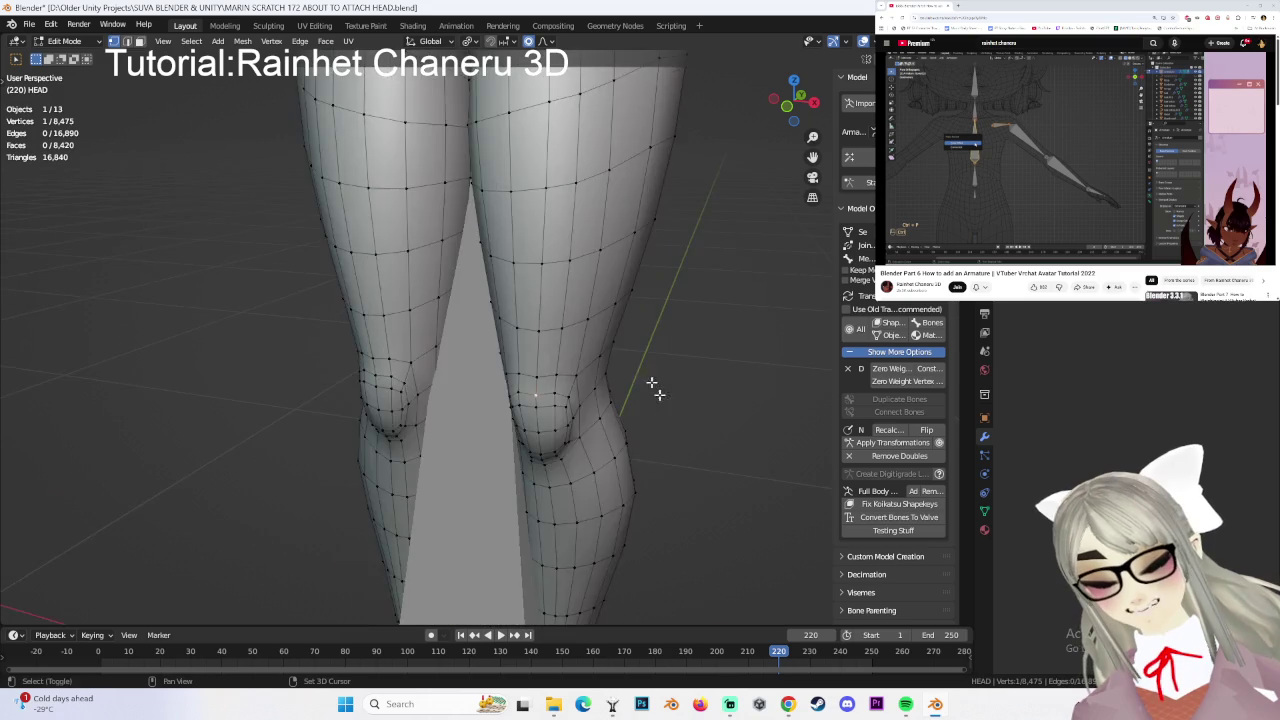
scroll(571, 380, "down", 3)
scroll(611, 343, "down", 2)
mouse_move(611, 343)
middle_mouse_down()
mouse_move(614, 245)
mouse_move(615, 286)
middle_mouse_up()
- Return to Object Mode, select the HAIR object and remove its Subdivision modifier
left_click(94, 44)
left_click(70, 52)
mouse_move(440, 300)
middle_mouse_down()
mouse_move(609, 286)
mouse_move(633, 240)
mouse_move(579, 254)
middle_mouse_up()
left_click(470, 265)
middle_click_drag(470, 265, 520, 270)
left_click(1233, 314)
left_click(1180, 385)
mouse_move(600, 290)
middle_mouse_down()
mouse_move(509, 277)
mouse_move(634, 334)
middle_mouse_up()
scroll(634, 334, "up", 3)
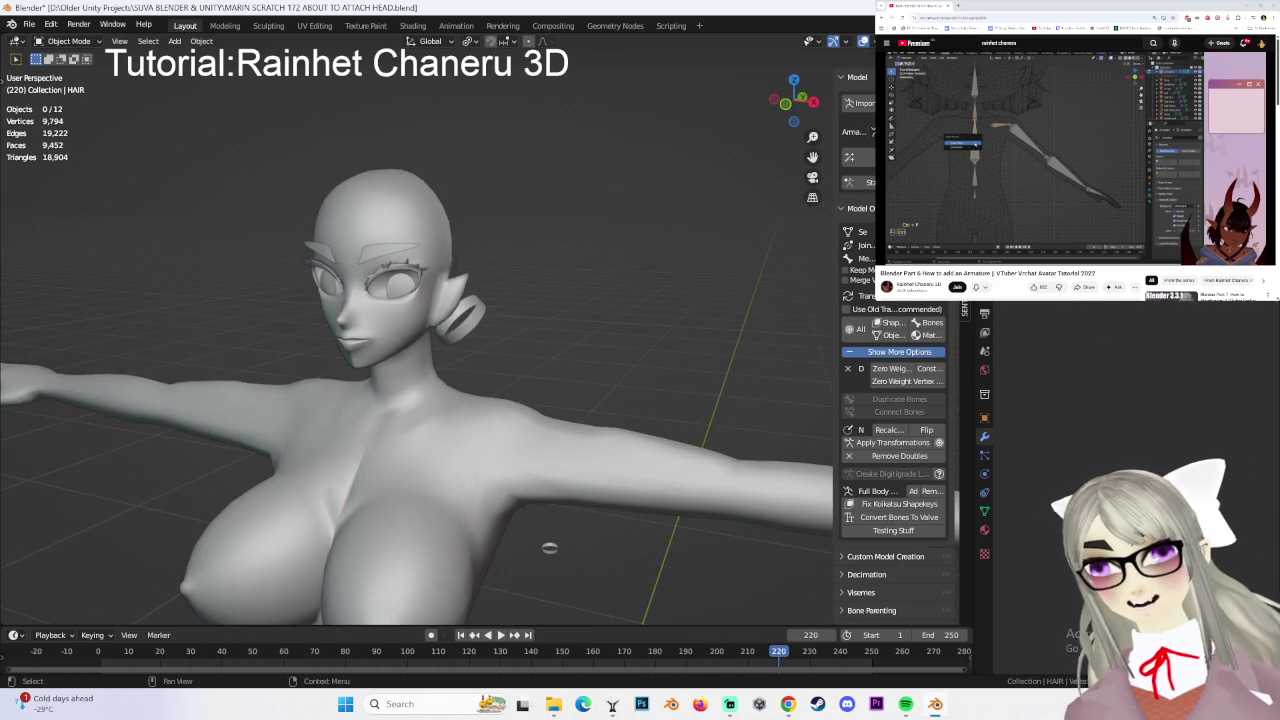
mouse_move(438, 287)
middle_mouse_down()
mouse_move(516, 281)
mouse_move(458, 283)
middle_mouse_up()
left_click(456, 284)
left_click(456, 284)
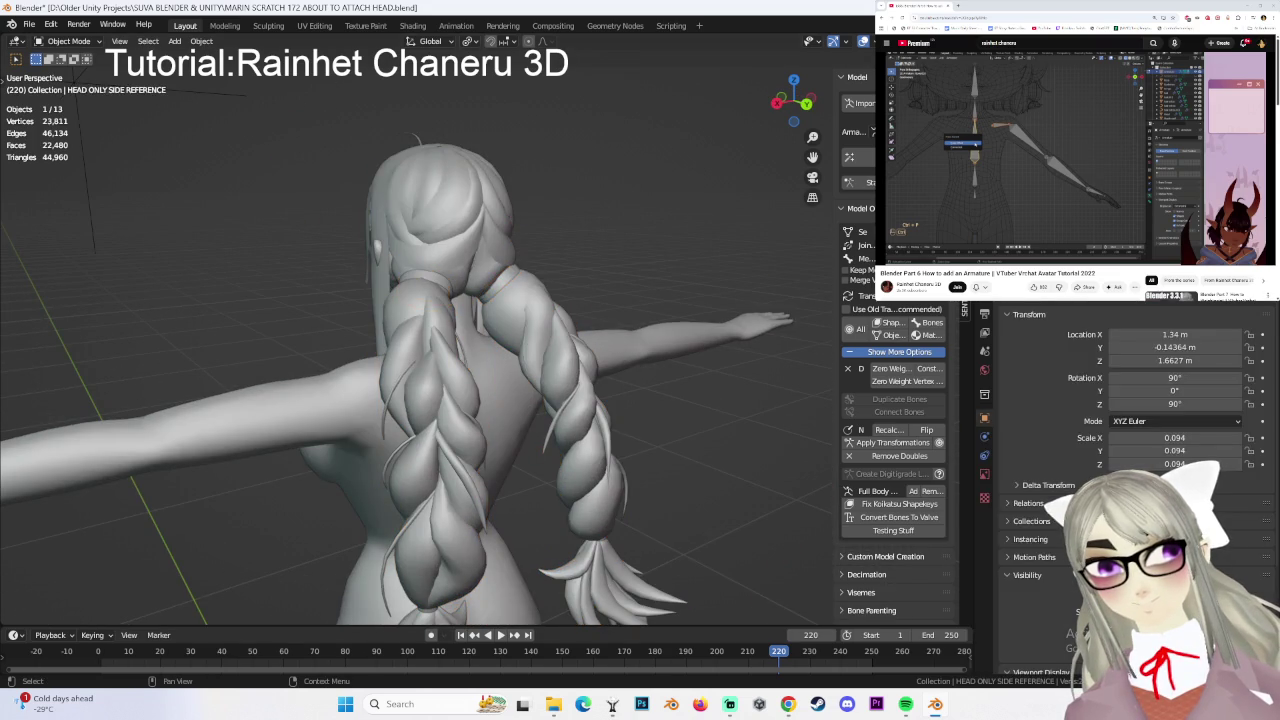
mouse_move(456, 284)
middle_mouse_down()
mouse_move(605, 338)
mouse_move(523, 268)
mouse_move(713, 226)
middle_mouse_up()
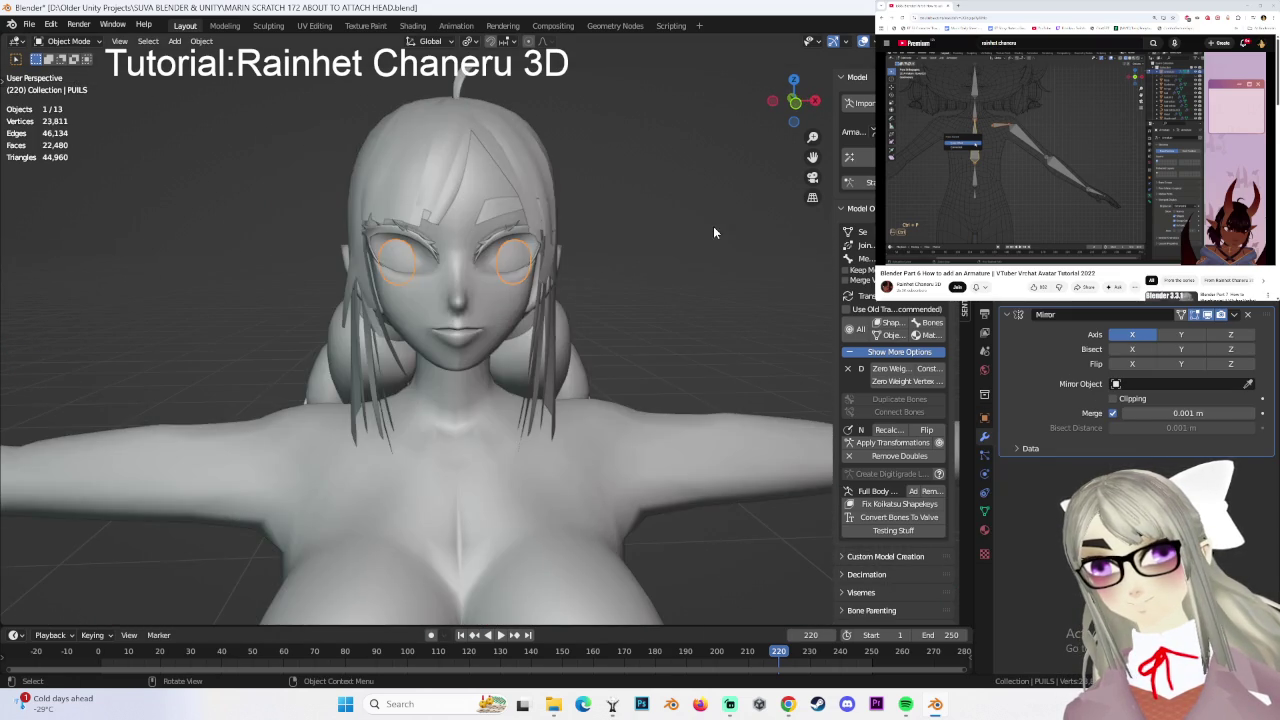
scroll(660, 287, "down", 3)
scroll(639, 184, "down", 2)
left_click(634, 279)
mouse_move(639, 184)
middle_mouse_down()
mouse_move(634, 279)
mouse_move(560, 330)
mouse_move(611, 376)
middle_mouse_up()
left_click(430, 500)
scroll(615, 428, "up", 2)
scroll(615, 428, "up", 2)
left_click(793, 100)
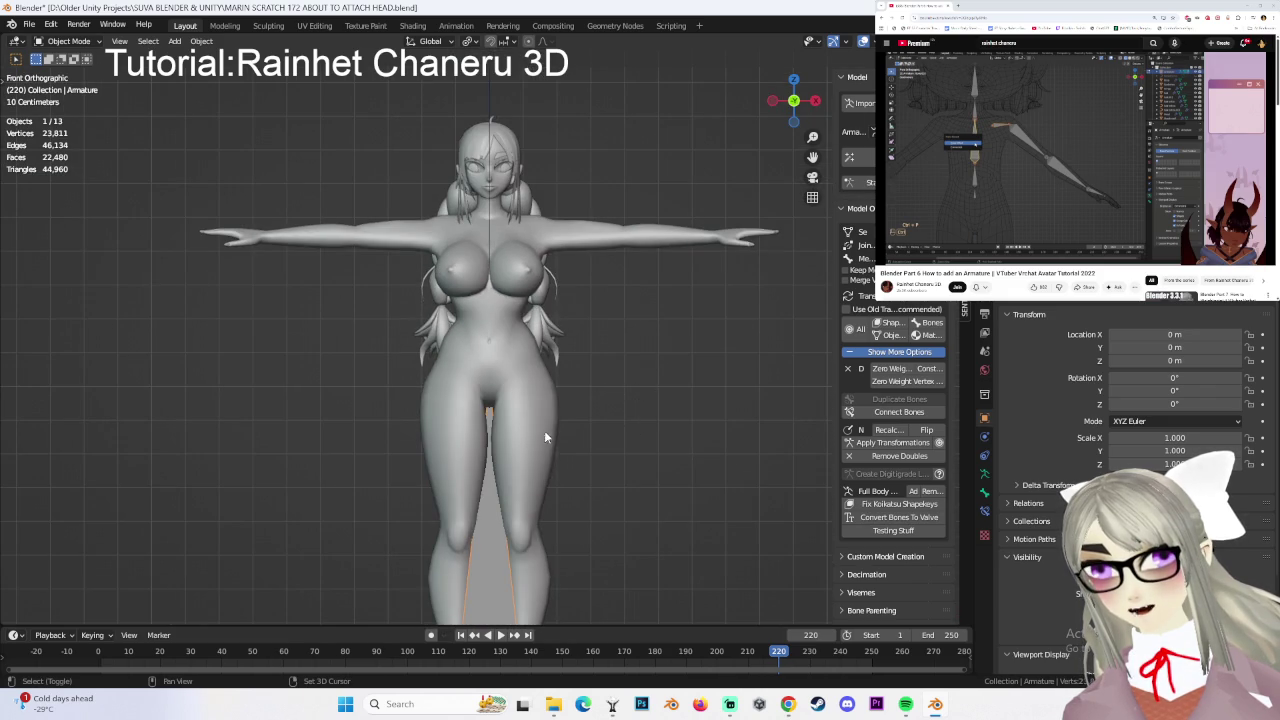
scroll(581, 381, "up", 3)
mouse_move(581, 381)
middle_mouse_down()
mouse_move(549, 351)
mouse_move(606, 353)
mouse_move(560, 365)
mouse_move(687, 334)
mouse_move(607, 402)
mouse_move(616, 323)
mouse_move(633, 310)
mouse_move(540, 347)
mouse_move(579, 406)
mouse_move(724, 387)
mouse_move(555, 348)
mouse_move(534, 286)
mouse_move(567, 257)
mouse_move(660, 222)
mouse_move(600, 305)
middle_mouse_up()
left_click(549, 351)
- Clear the selection and select the HEAD body mesh
scroll(607, 402, "up", 2)
scroll(579, 410, "down", 2)
scroll(634, 401, "down", 1)
left_click(654, 405)
scroll(724, 387, "up", 2)
left_click(534, 286)
- Put the HEAD mesh into Edit Mode and orbit and zoom to a frontal view of the face
left_click(65, 40)
left_click(60, 57)
scroll(674, 220, "up", 1)
scroll(595, 308, "up", 2)
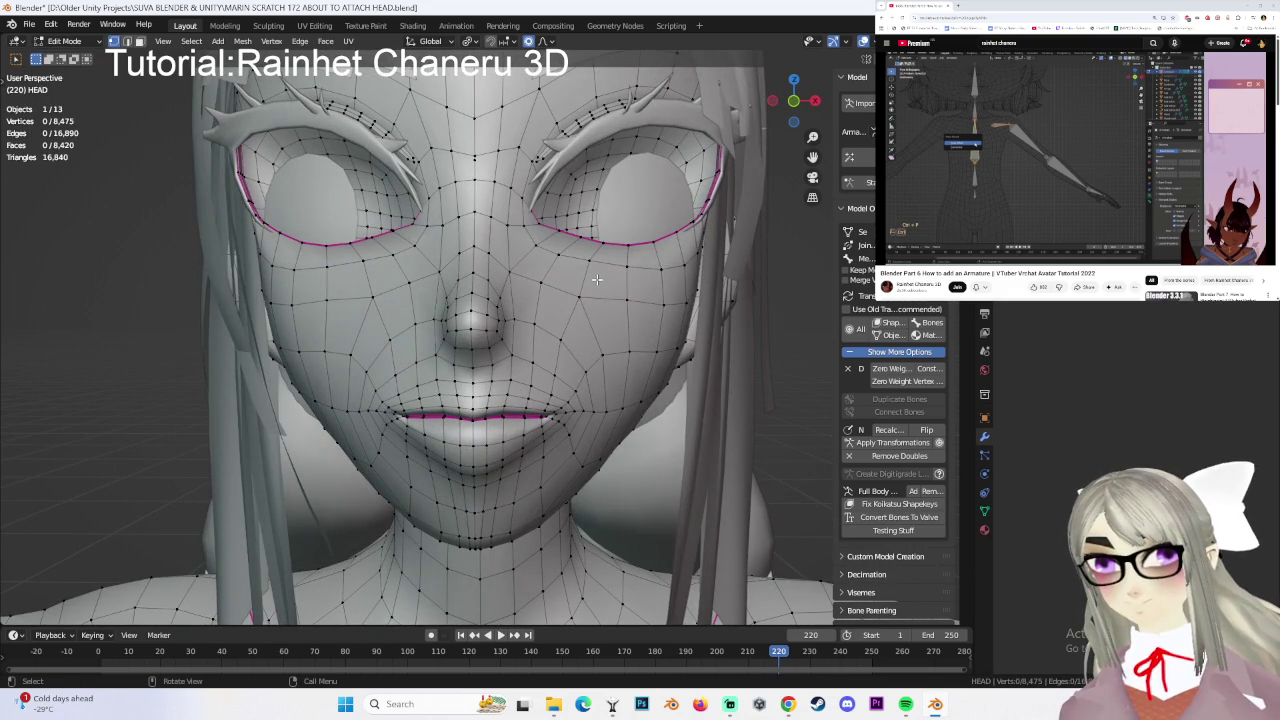
mouse_move(502, 330)
middle_mouse_down()
mouse_move(558, 311)
mouse_move(495, 300)
mouse_move(473, 319)
mouse_move(485, 300)
mouse_move(695, 342)
middle_mouse_up()
scroll(525, 317, "down", 3)
scroll(495, 300, "up", 2)
scroll(695, 342, "down", 2)
scroll(665, 354, "down", 2)
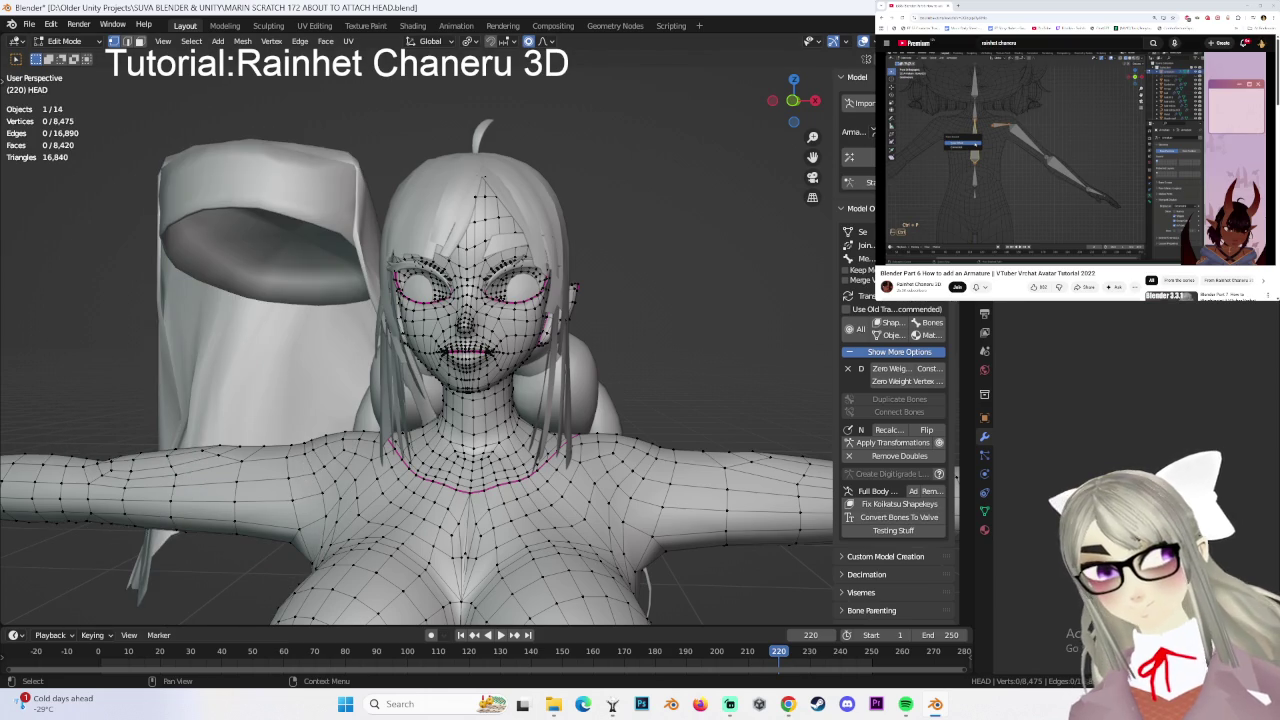
- Undo twice and redo once to remove the hood and restore the textured reference head
key("ctrl+z")
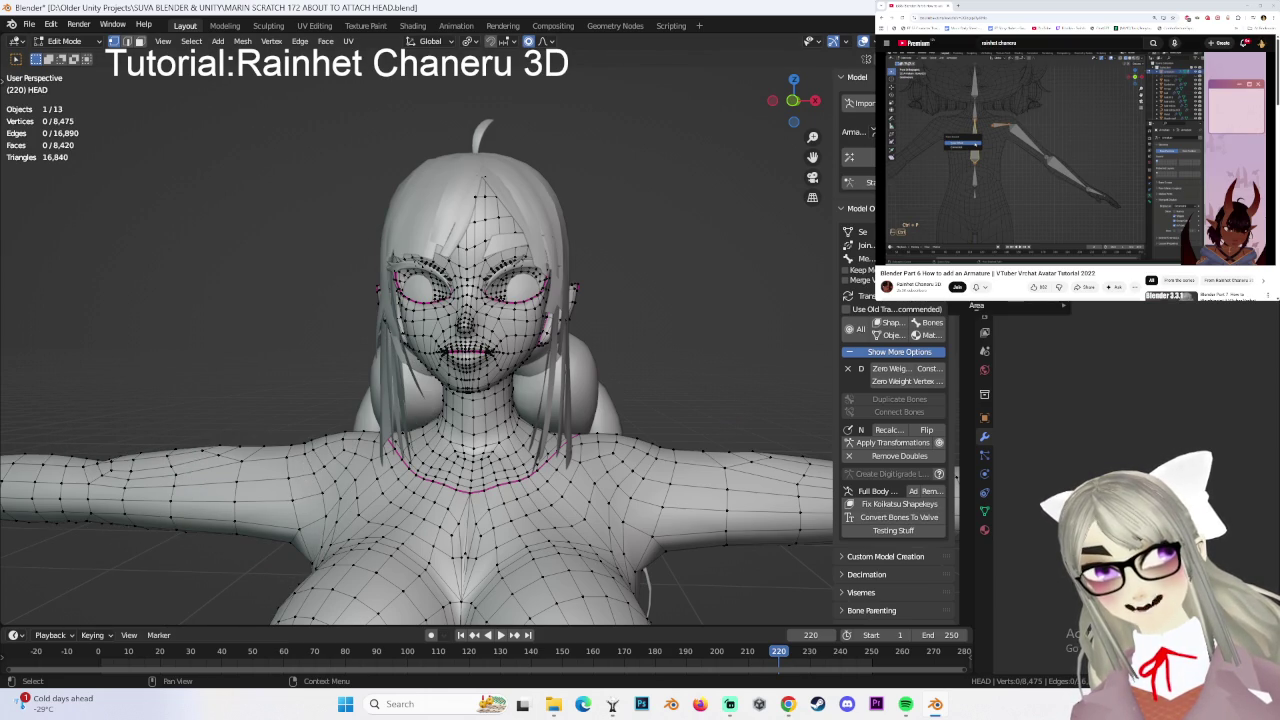
key("ctrl+z")
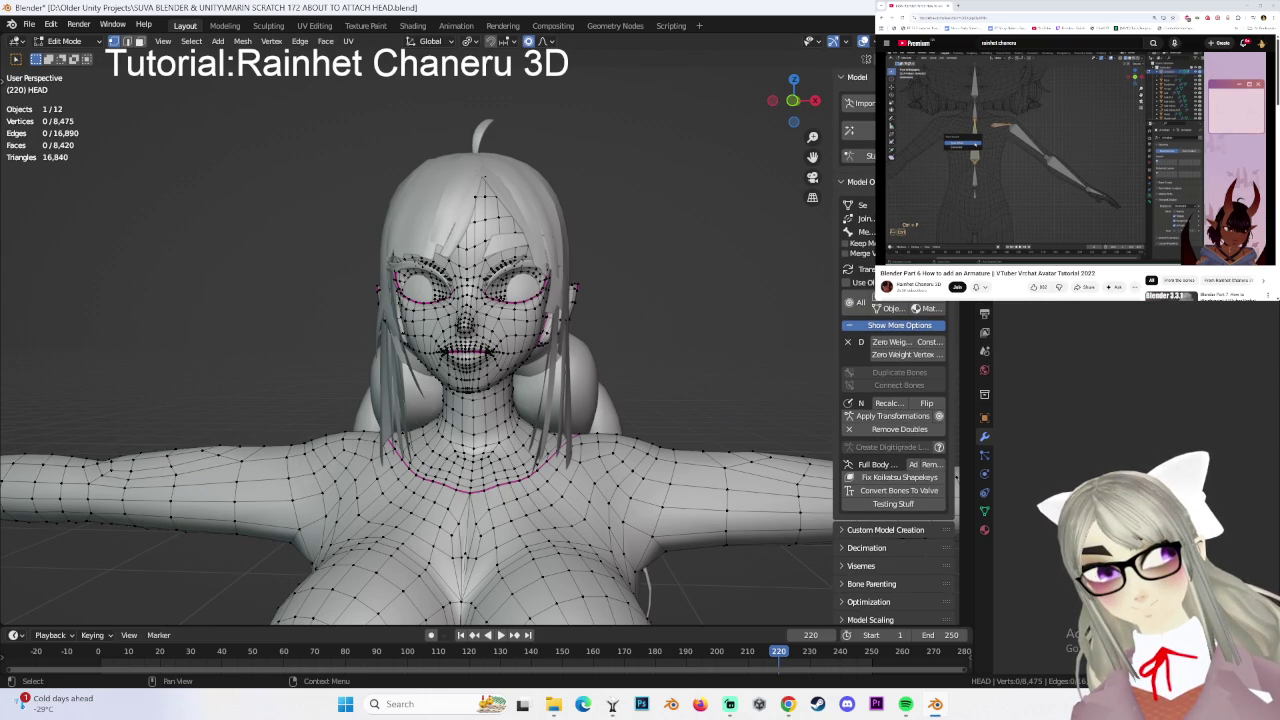
key("ctrl+shift+z")
scroll(241, 305, "up", 1)
scroll(241, 305, "up", 2)
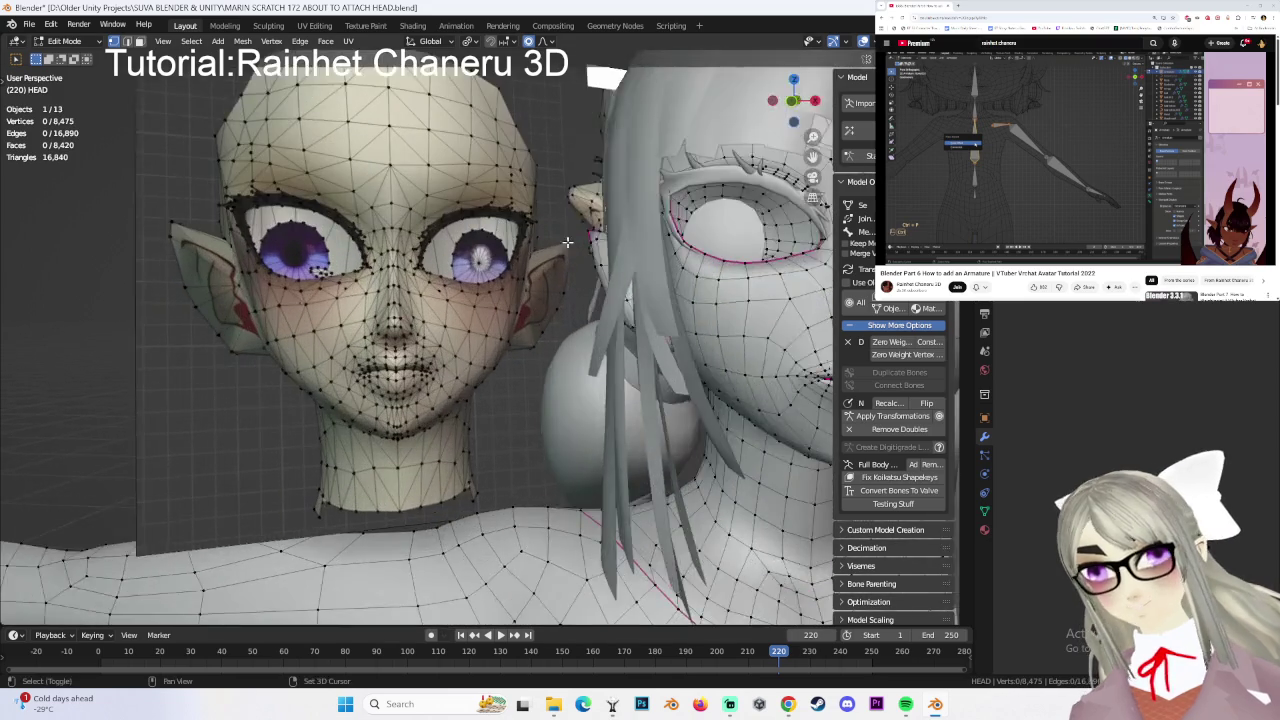
scroll(241, 305, "up", 2)
middle_click_drag(525, 275, 557, 287, "shift")
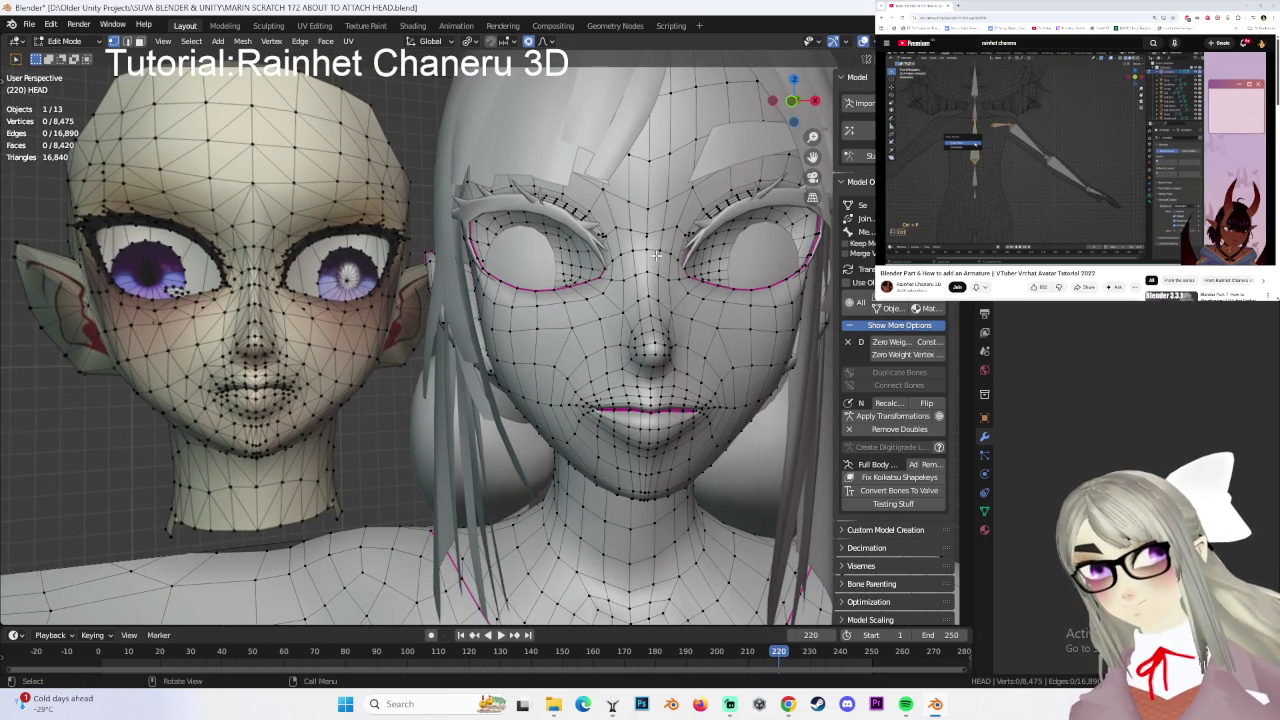
scroll(655, 255, "down", 3)
scroll(655, 255, "up", 3)
- Return to Object Mode and select the long HAIR object
left_click(65, 41)
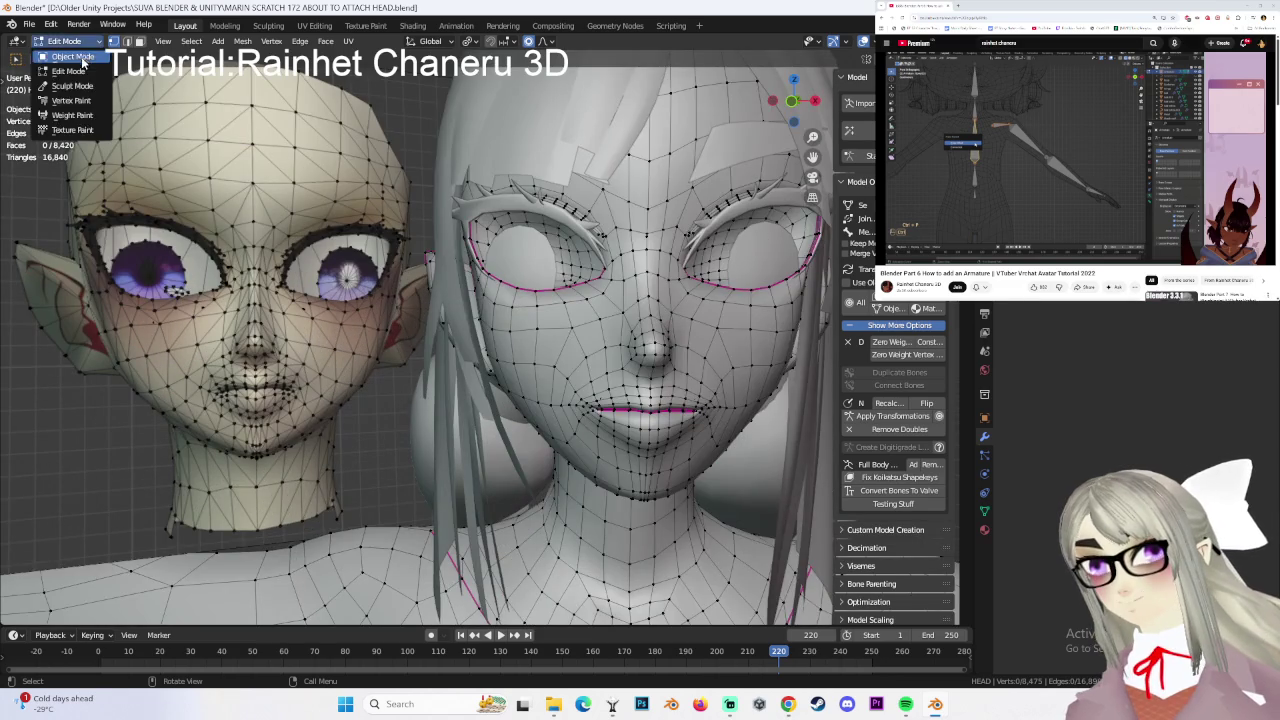
left_click(62, 48)
left_click(588, 119)
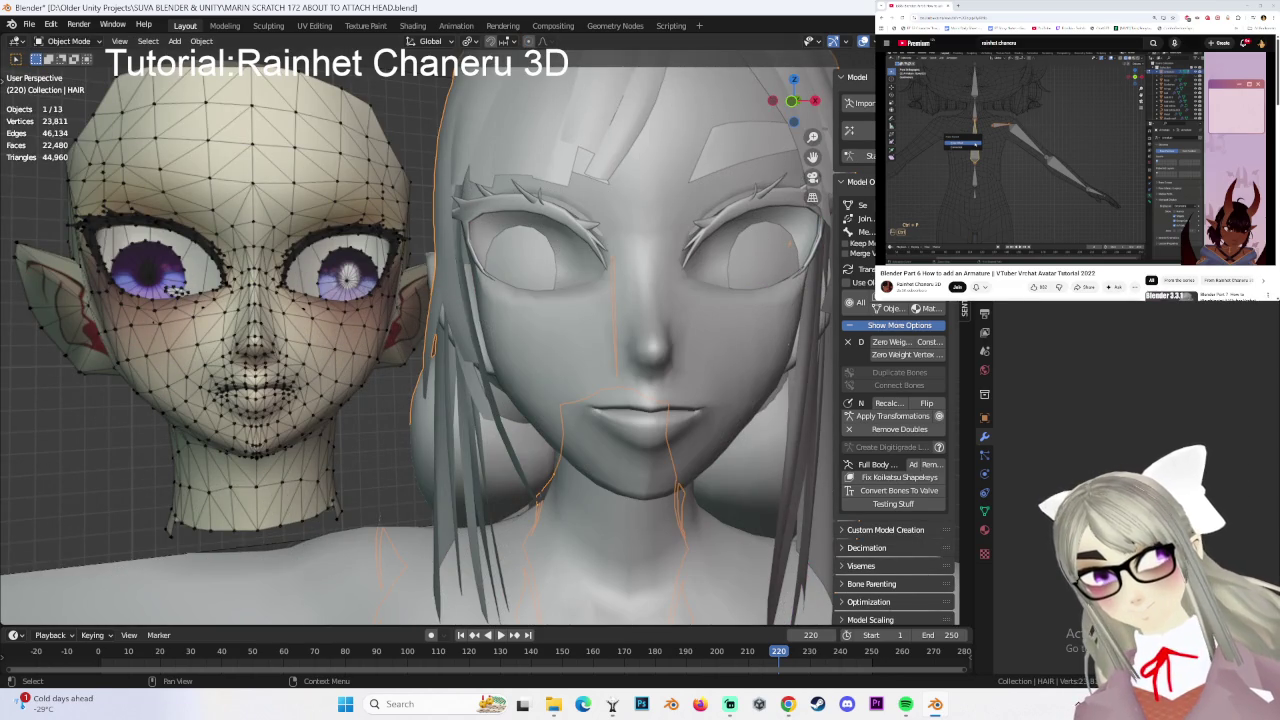
- Delete the long HAIR object, select the HEAD mesh and snap to Front Orthographic view
key("Delete")
scroll(682, 350, "down", 3)
left_click(615, 333)
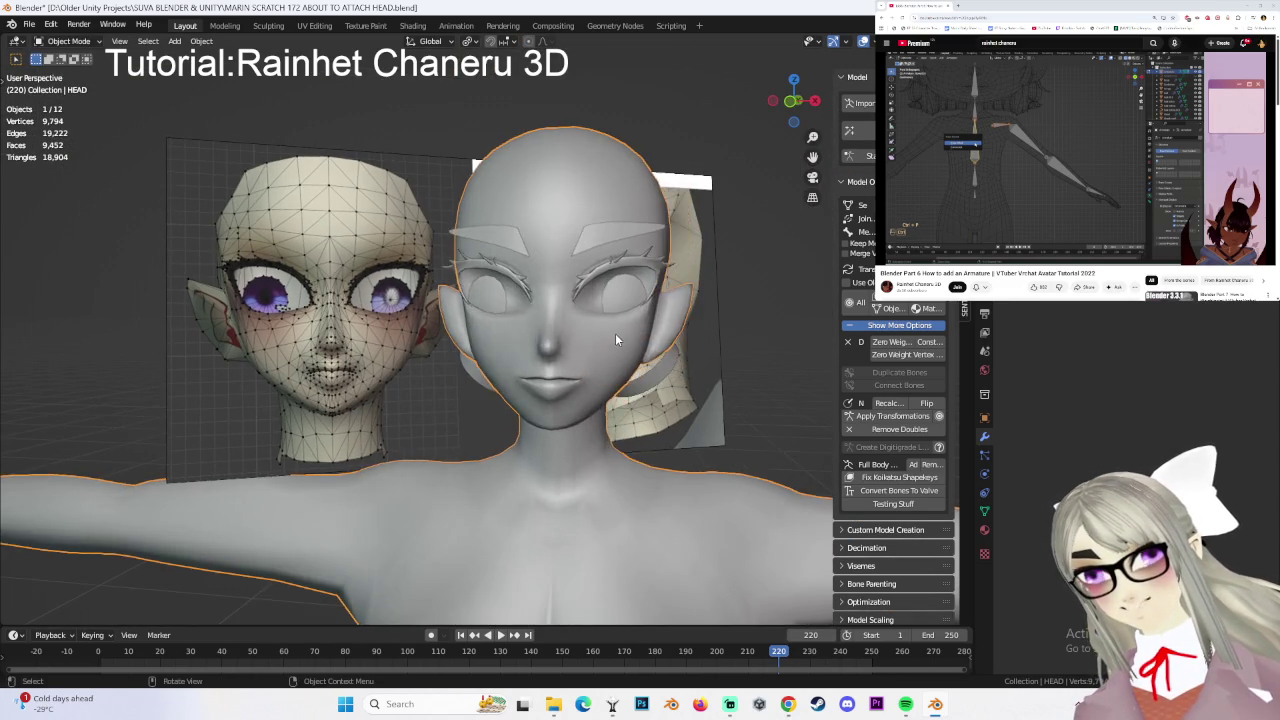
scroll(615, 333, "up", 2)
left_click(792, 101)
scroll(694, 309, "up", 3)
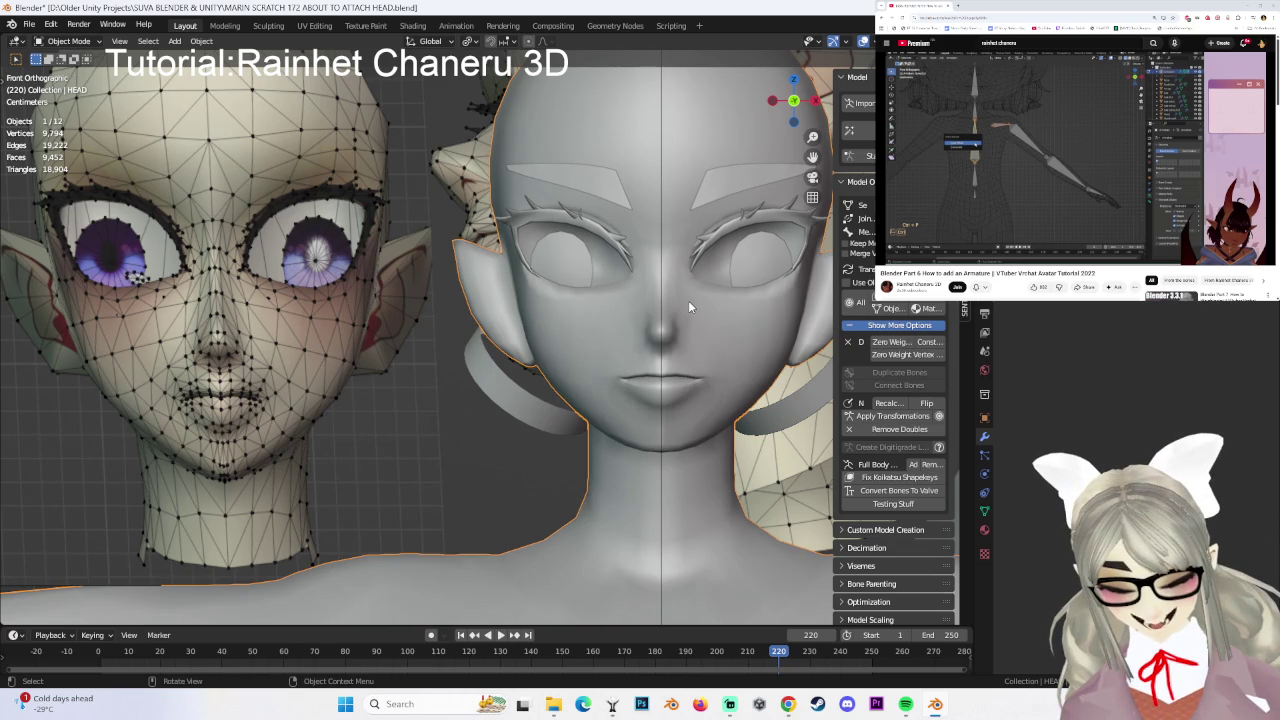
- Enter Edit Mode on the HEAD mesh and close in on the eyes and nose
left_click(58, 42)
left_click(60, 74)
scroll(693, 314, "up", 2)
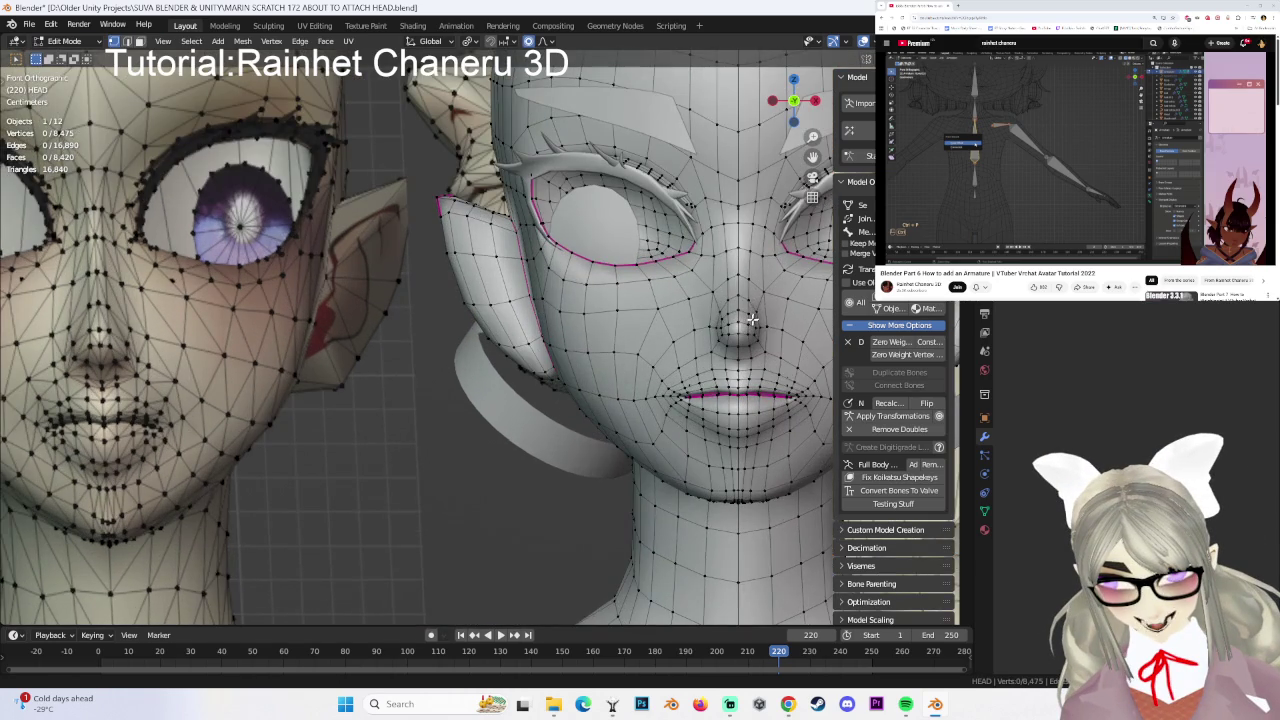
middle_click_drag(674, 346, 732, 364, "shift")
scroll(685, 358, "down", 1)
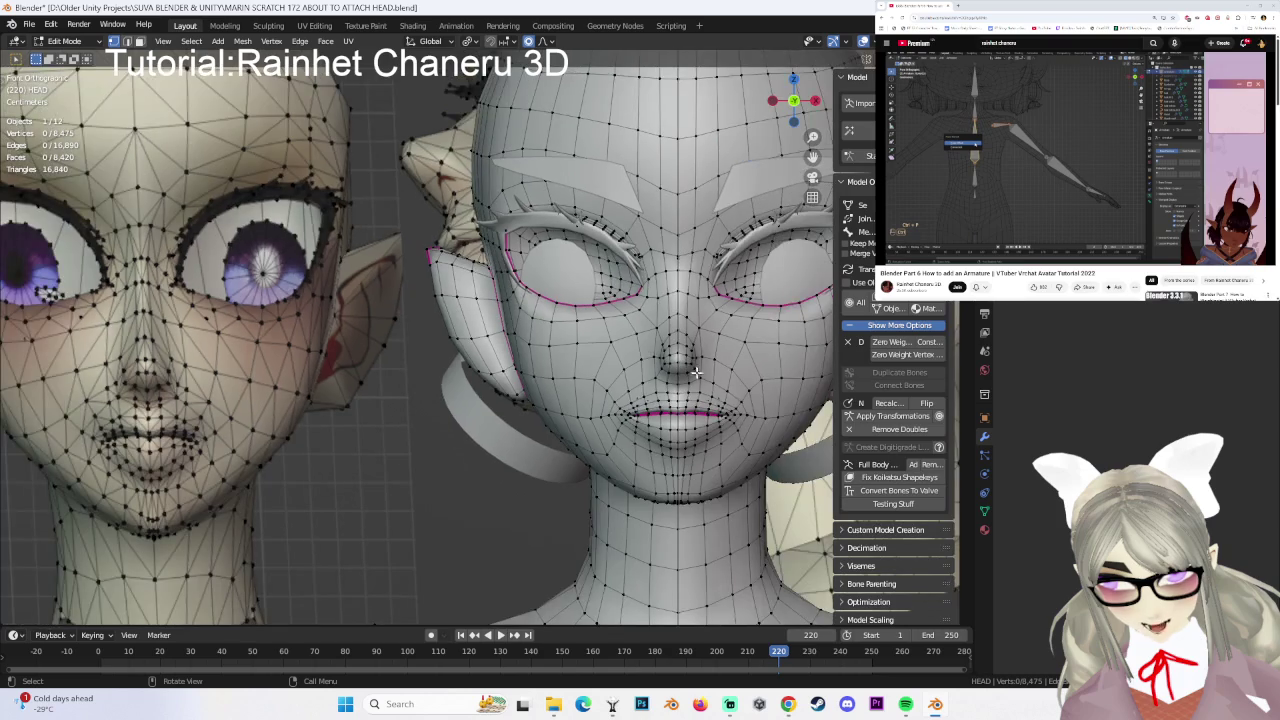
scroll(703, 287, "up", 4)
middle_click_drag(703, 287, 603, 297)
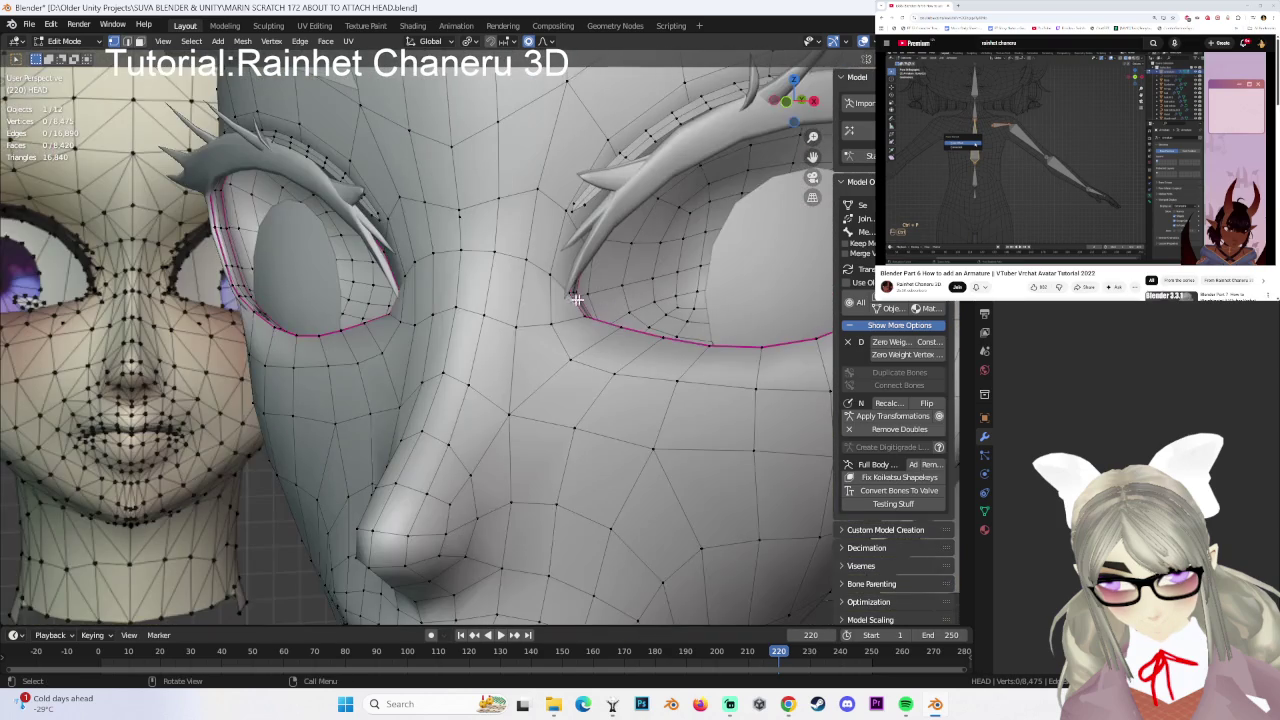
scroll(591, 272, "down", 2)
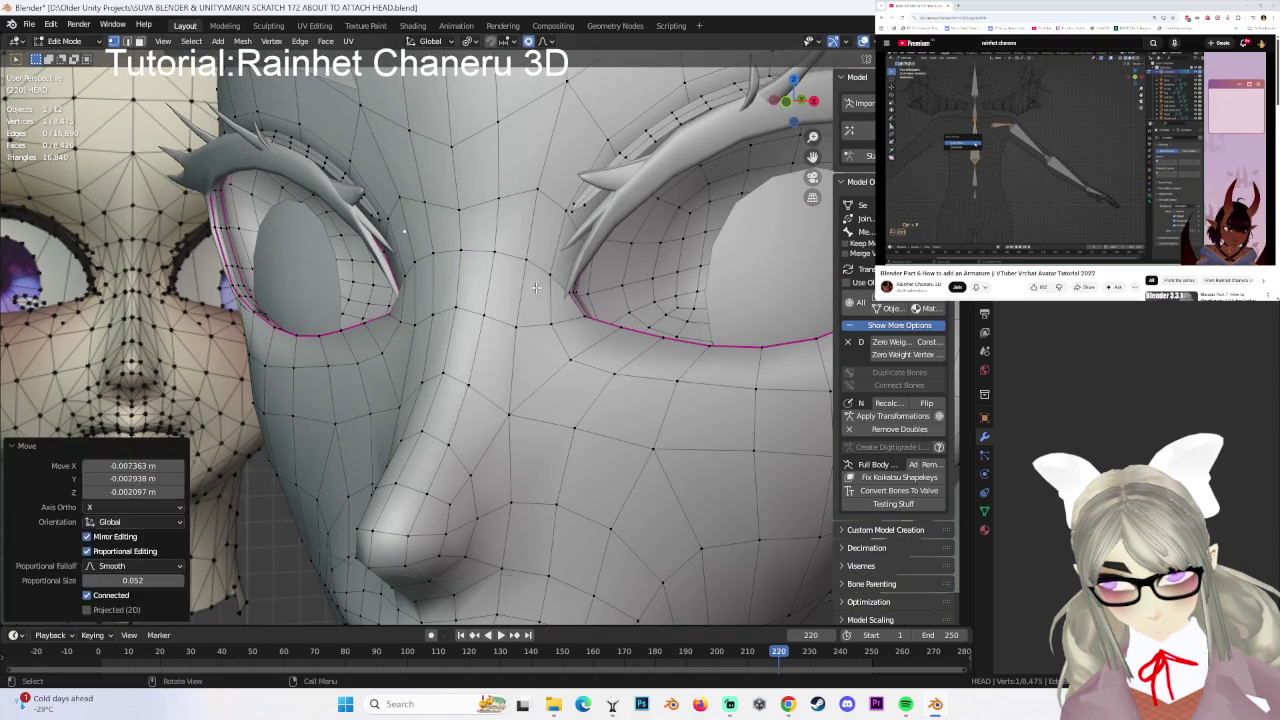
middle_click_drag(591, 272, 597, 236)
- Dissolve a vertex by the inner eye corner, leaving the HEAD mesh at 8,474 vertices
key("x")
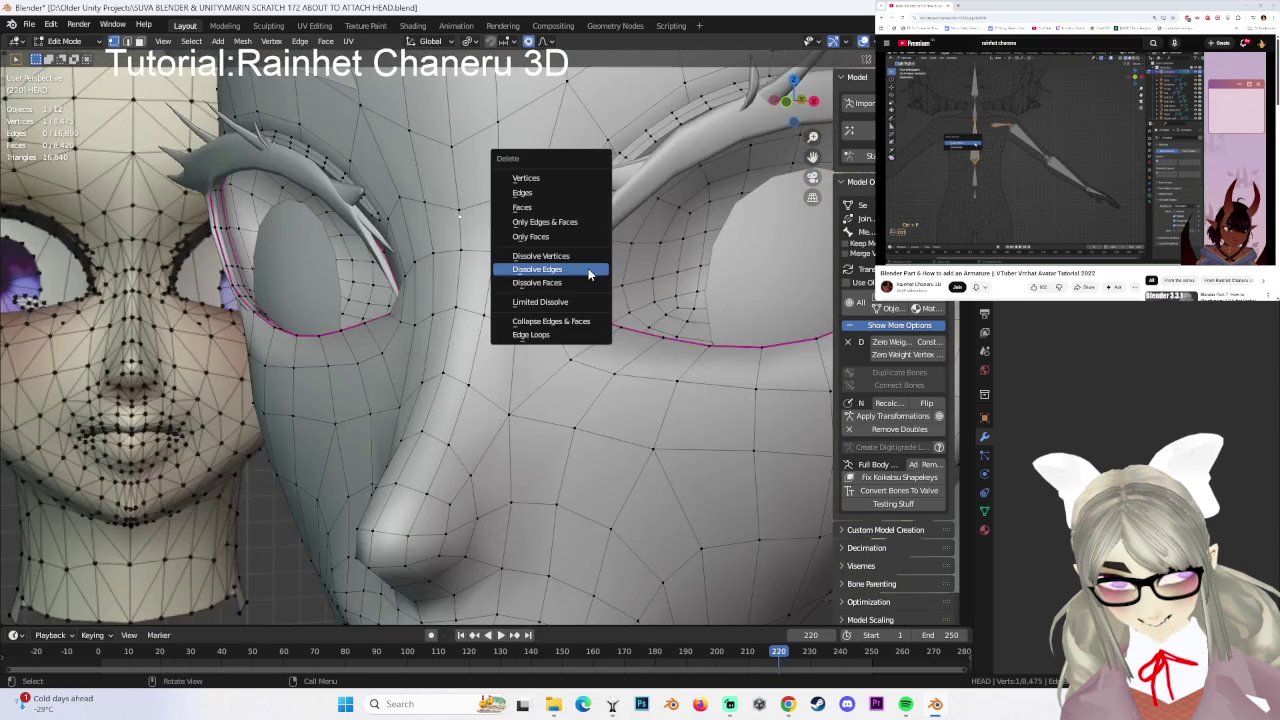
left_click(594, 258)
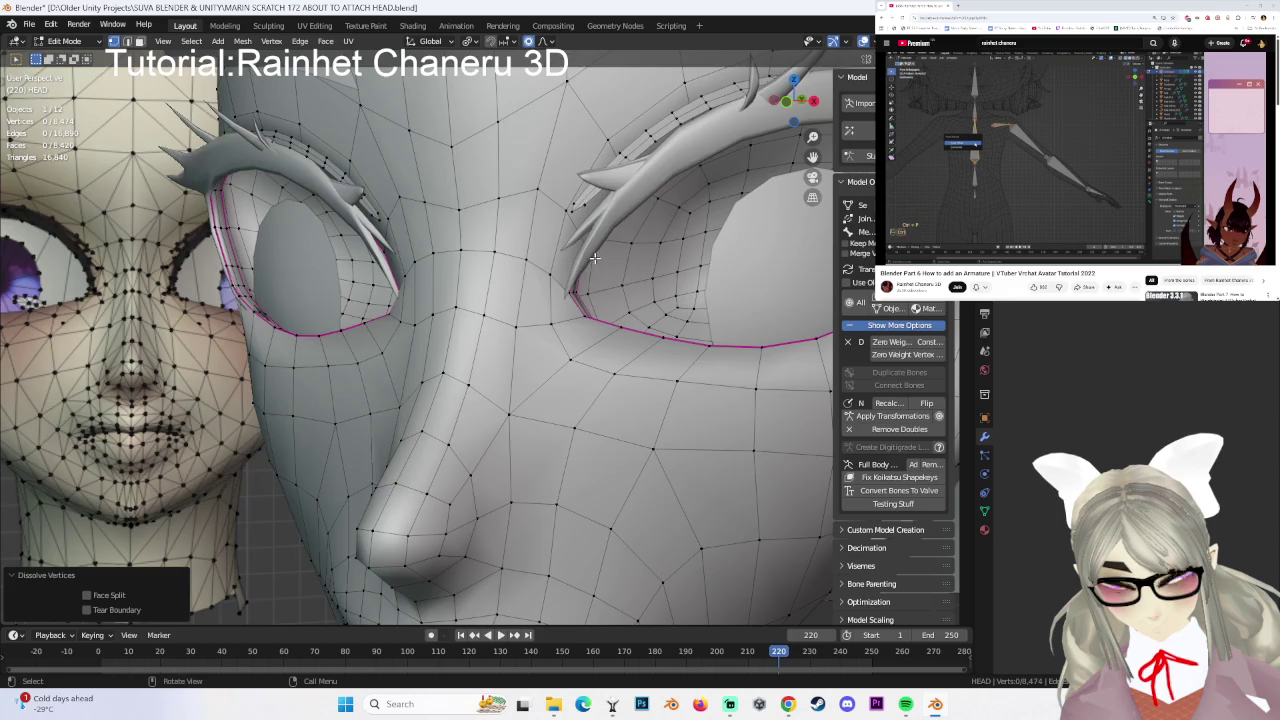
scroll(700, 190, "down", 5)
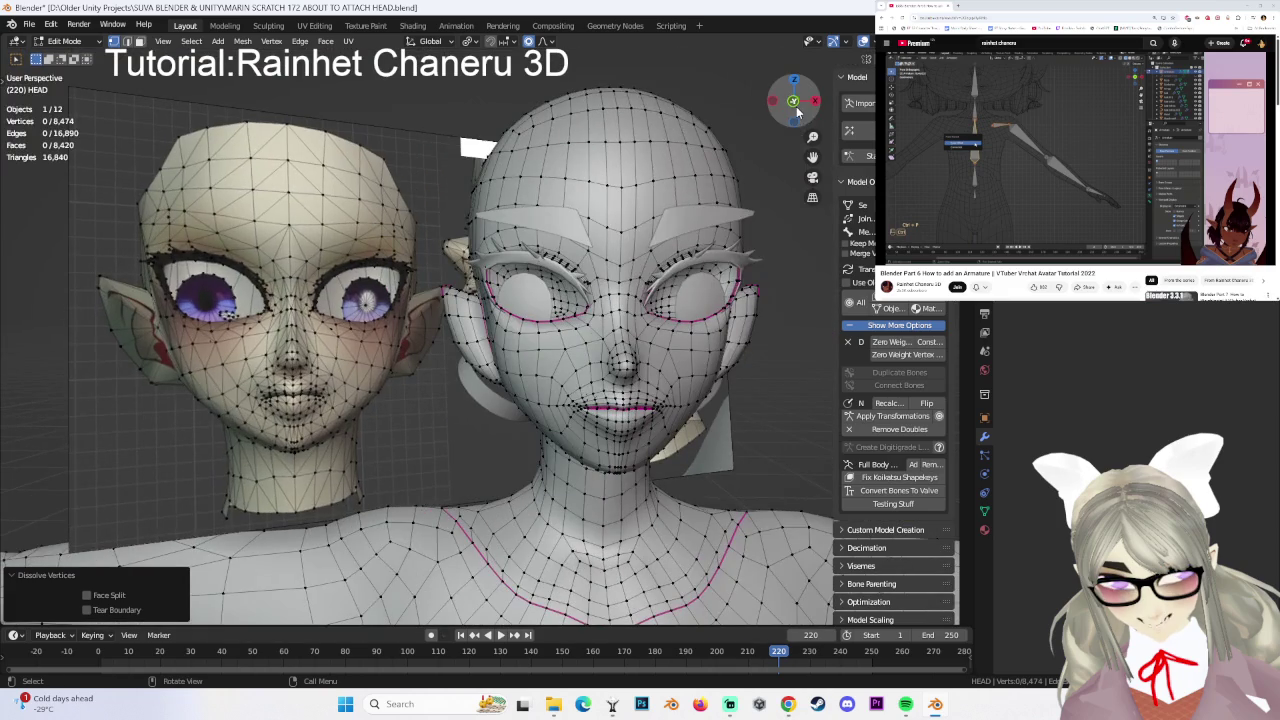
left_click(795, 108)
scroll(625, 357, "up", 2)
scroll(625, 357, "up", 2)
scroll(625, 357, "up", 2)
mouse_move(625, 357)
middle_mouse_down("shift")
mouse_move(557, 390)
mouse_move(648, 389)
mouse_move(620, 348)
middle_mouse_up("shift")
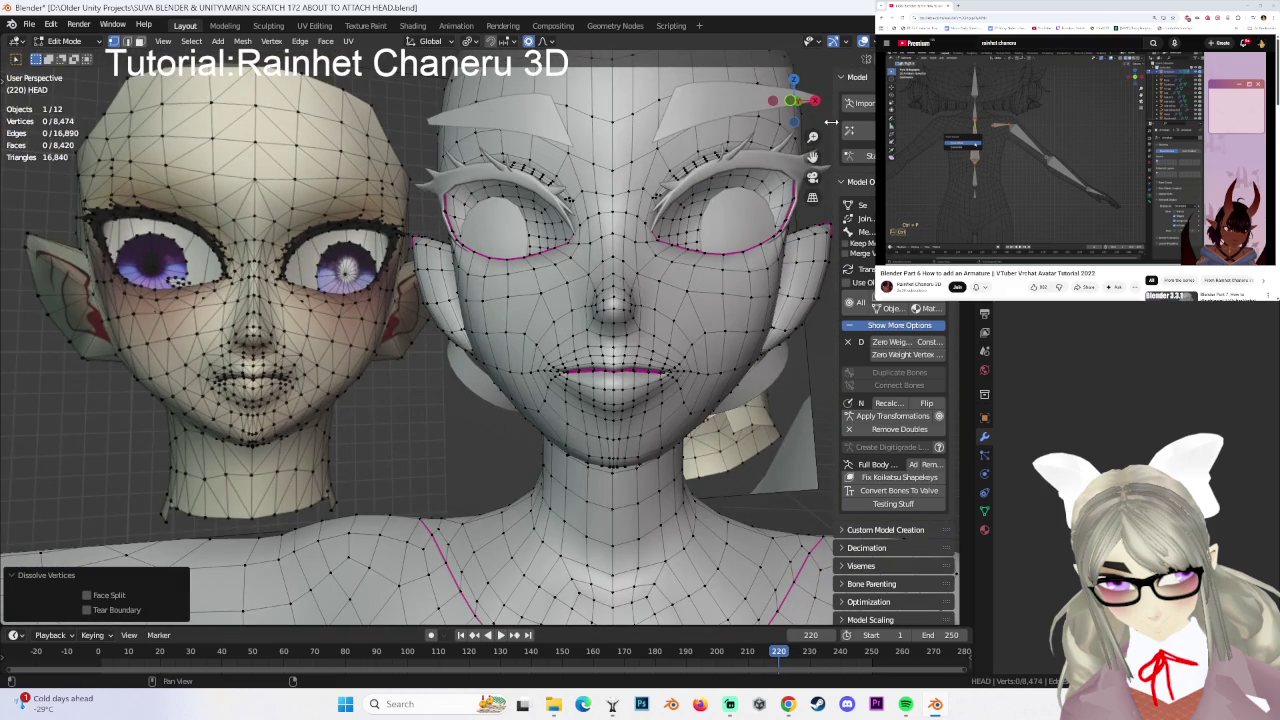
- Snap to the front view and zoom in on the duplicated head's eye area
left_click(797, 100)
left_click(791, 101)
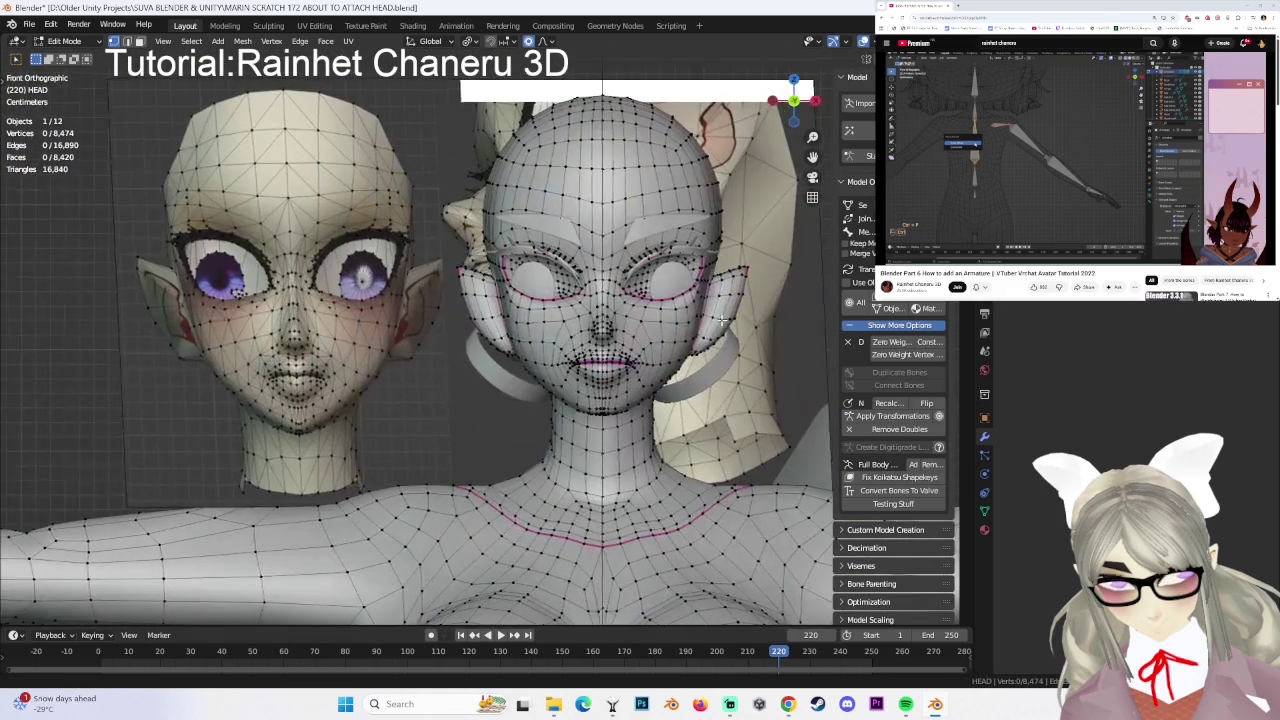
scroll(722, 320, "up", 2)
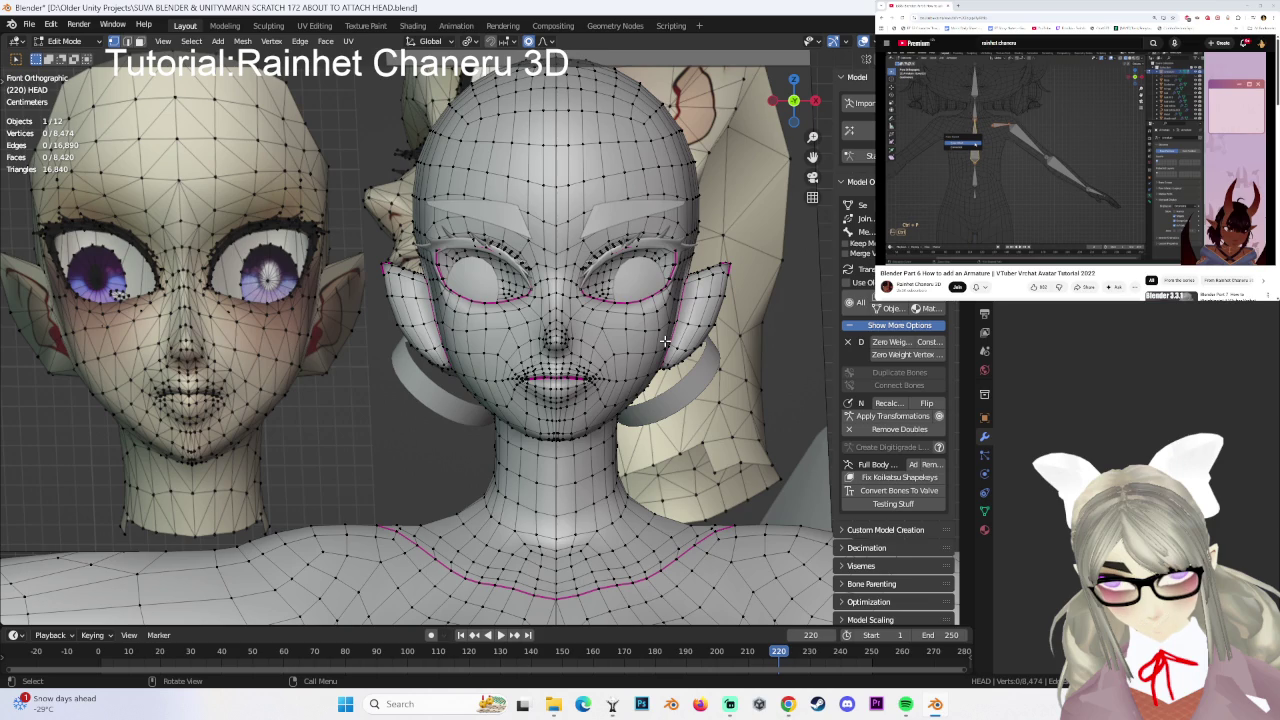
scroll(665, 341, "up", 1)
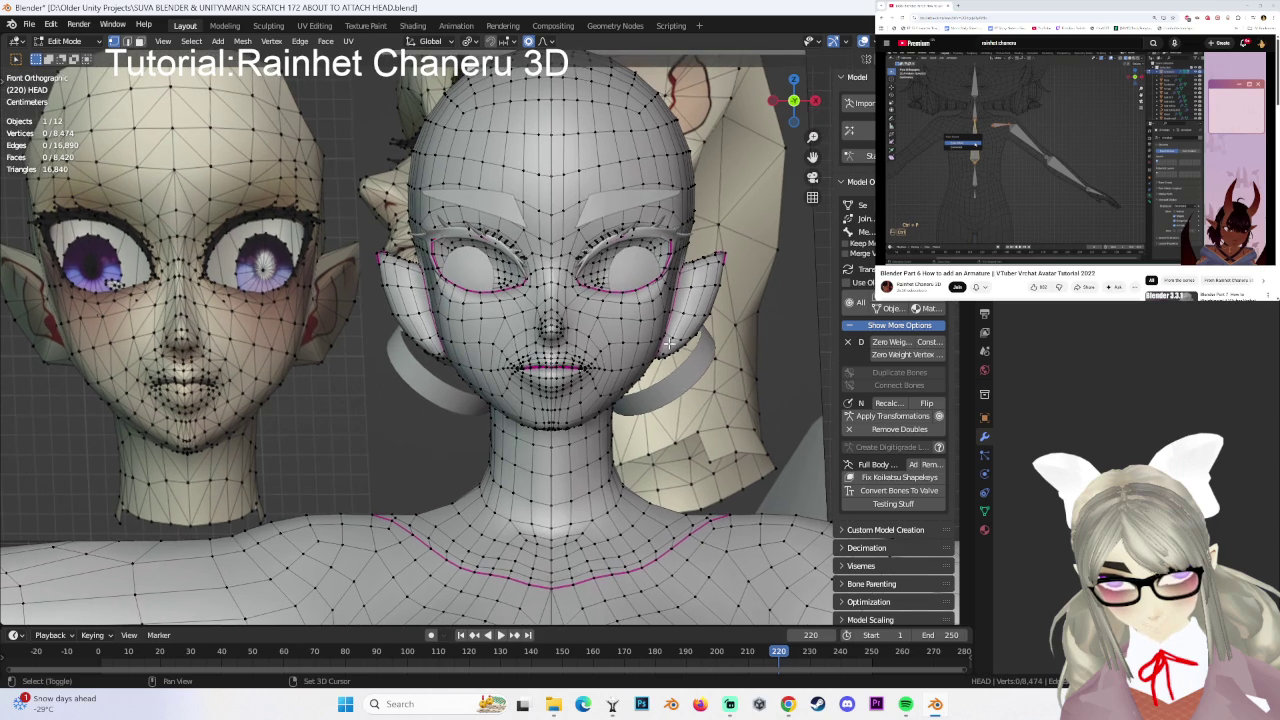
scroll(668, 347, "up", 1)
scroll(668, 347, "up", 1)
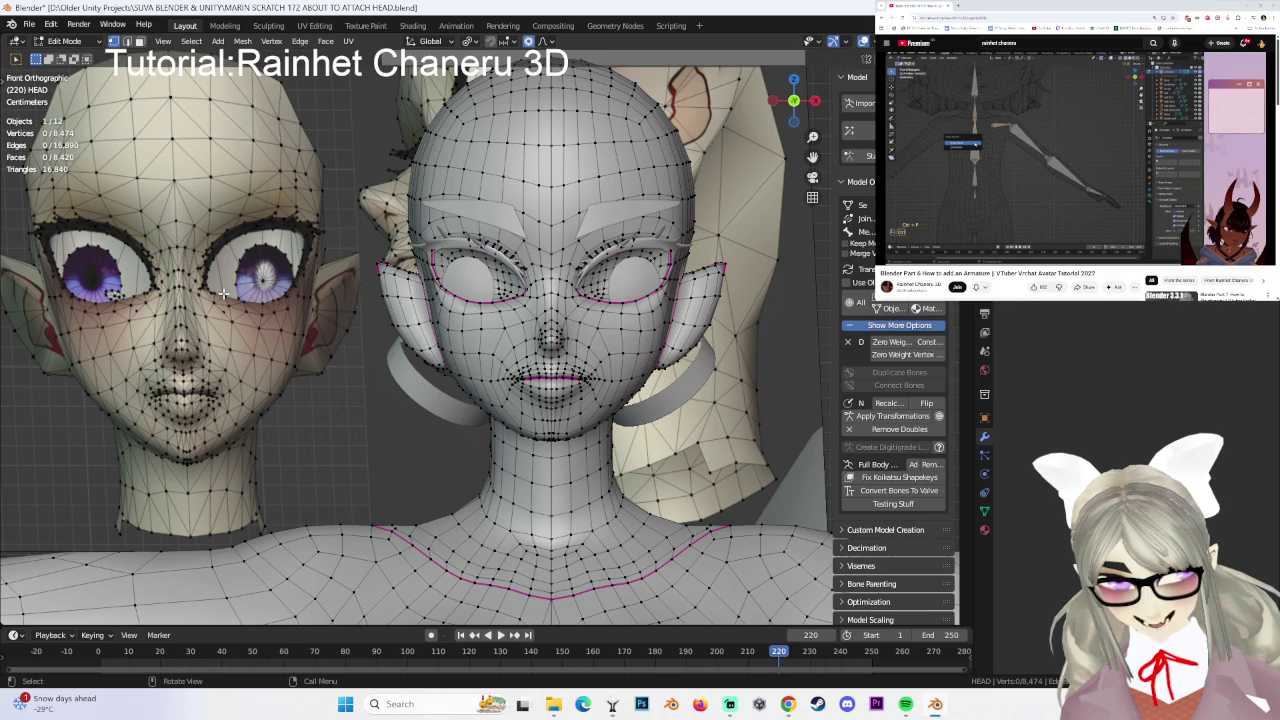
scroll(224, 293, "down", 2)
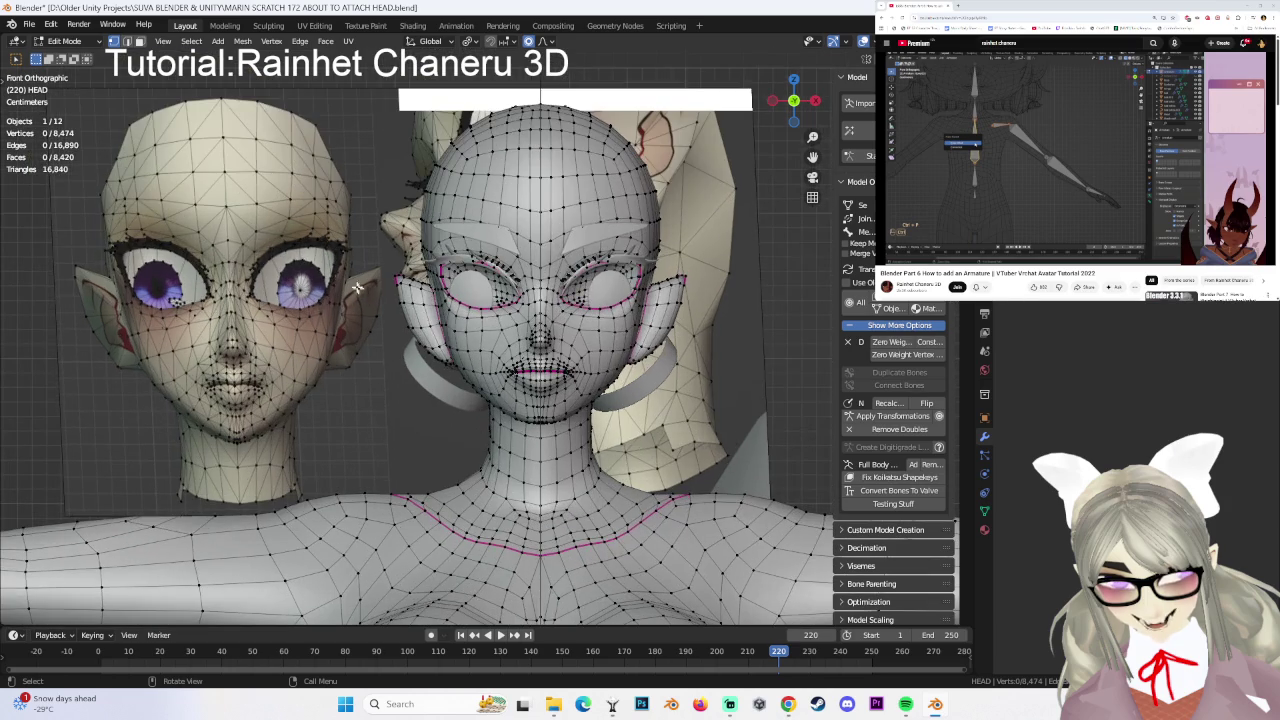
- Try box-selecting the eye vertices, then clear the selection and reframe the face
left_click_drag(238, 236, 347, 305)
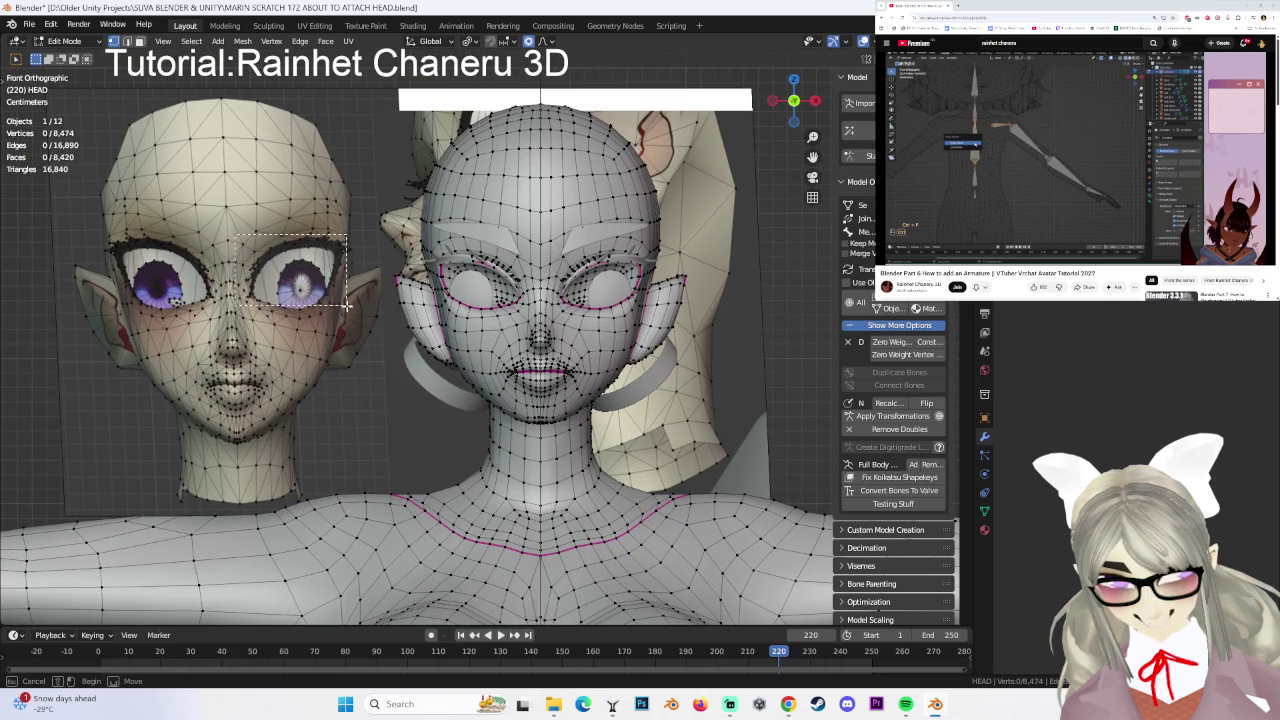
left_click(583, 286, "alt")
mouse_move(583, 290)
middle_mouse_down()
mouse_move(542, 330)
mouse_move(475, 288)
mouse_move(455, 300)
middle_mouse_up()
key("alt+a")
scroll(465, 295, "down", 3)
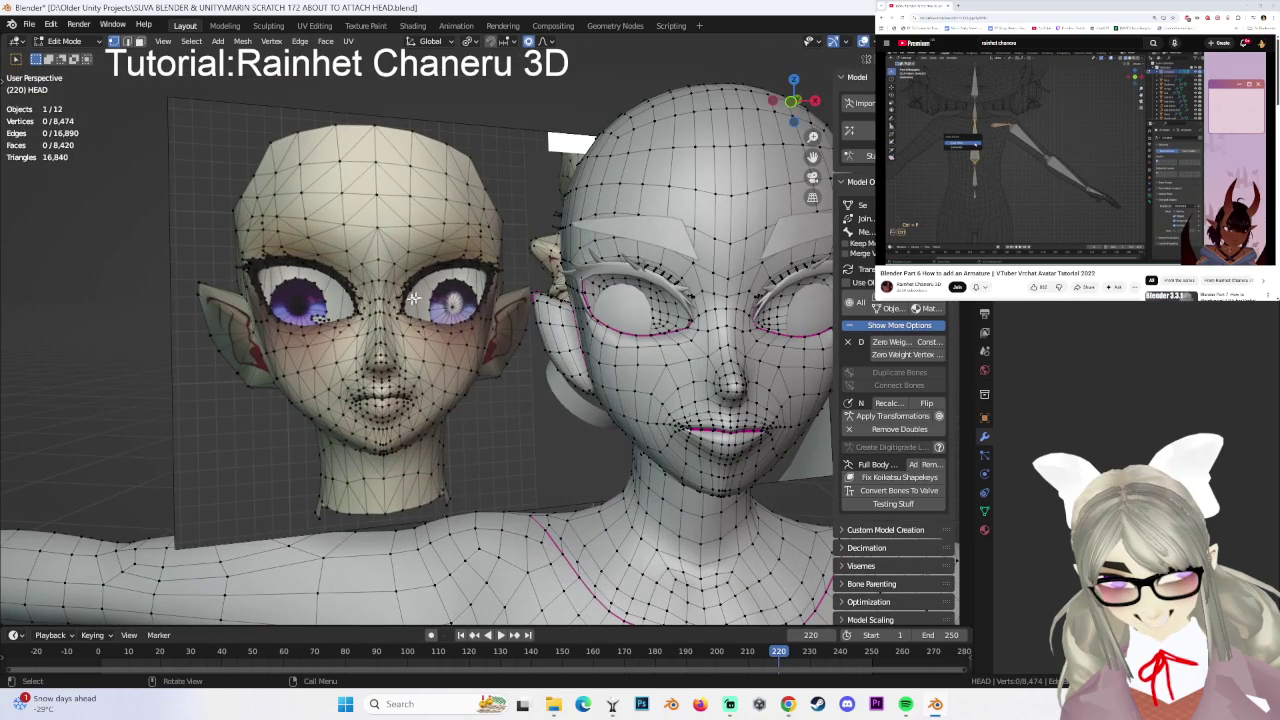
scroll(288, 285, "up", 3)
scroll(288, 285, "up", 2)
middle_click_drag(300, 290, 509, 337)
key("b")
key("Escape")
scroll(579, 351, "down", 2)
scroll(596, 365, "down", 2)
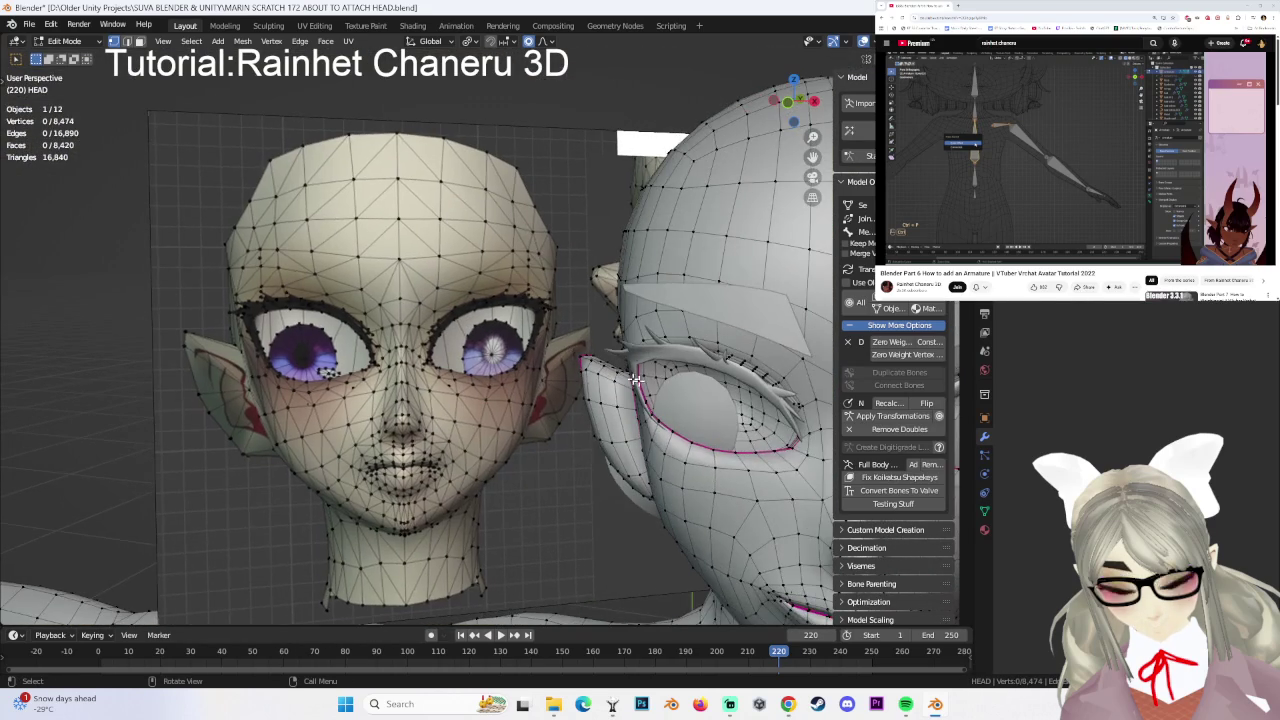
- Select a few vertices near the eye socket and orbit to a close angled view
middle_click_drag(749, 413, 755, 375)
left_click_drag(755, 375, 763, 398)
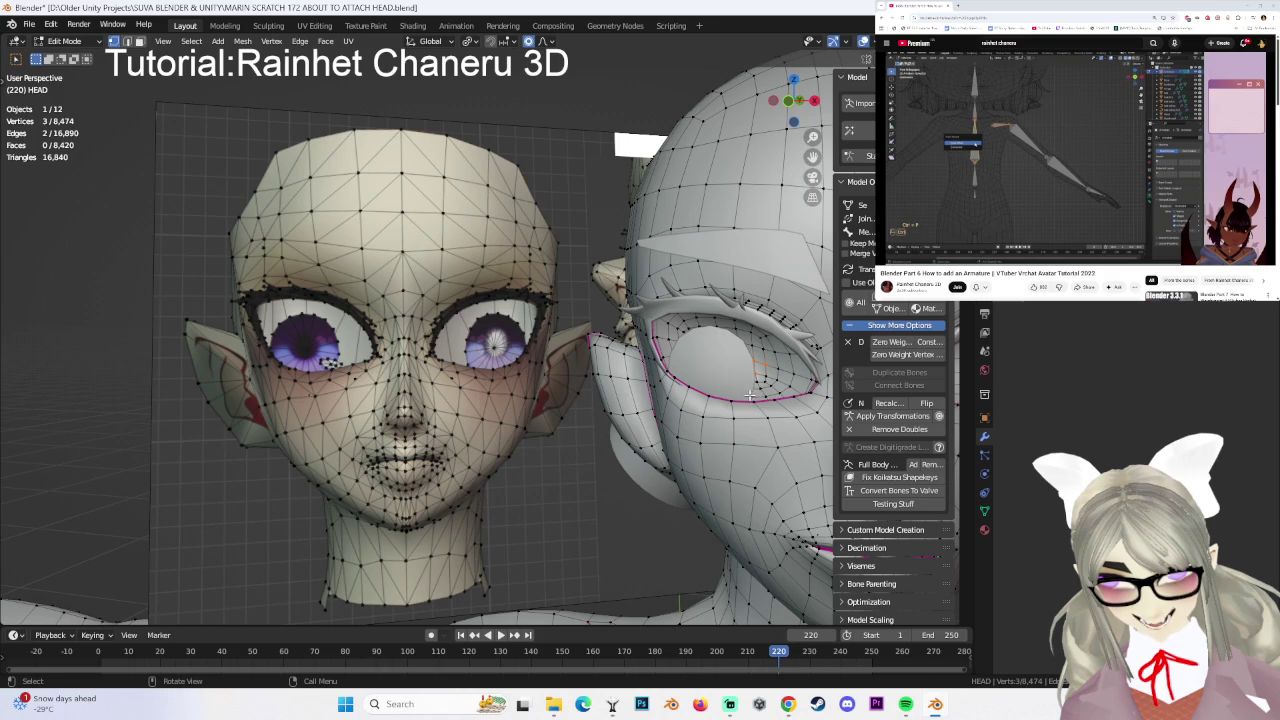
middle_click_drag(703, 375, 465, 383)
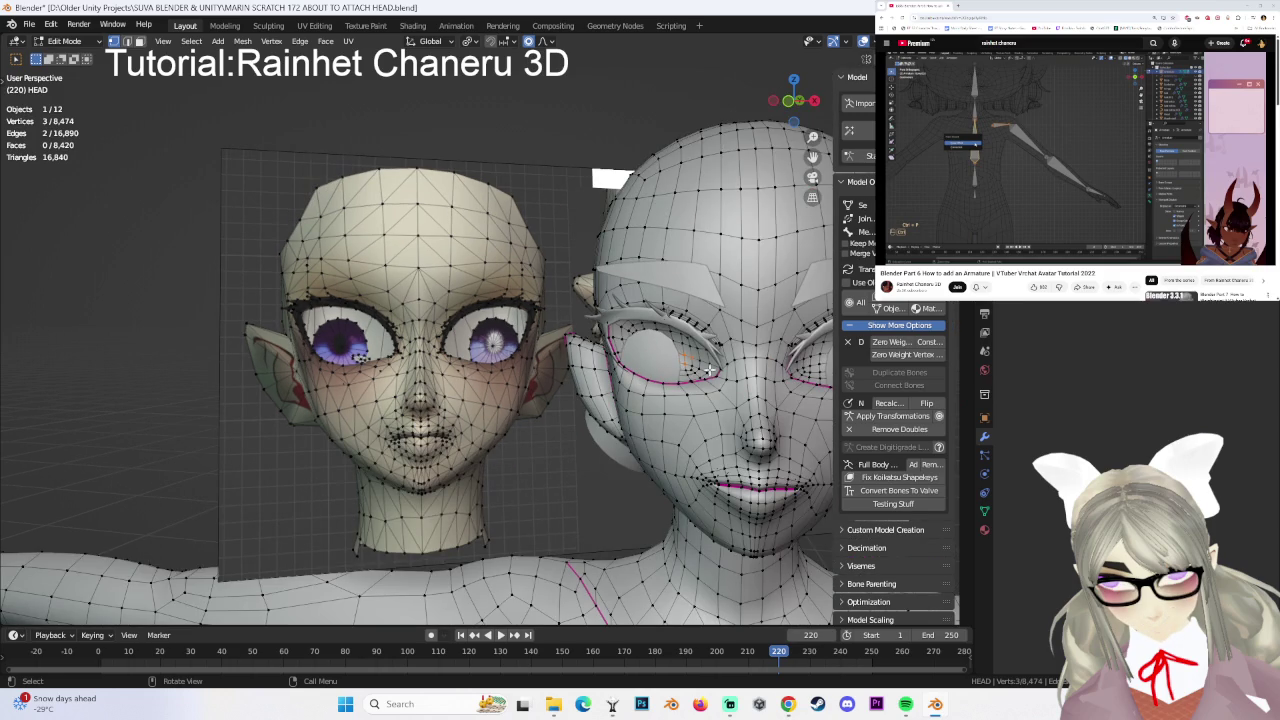
middle_click_drag(740, 352, 519, 363)
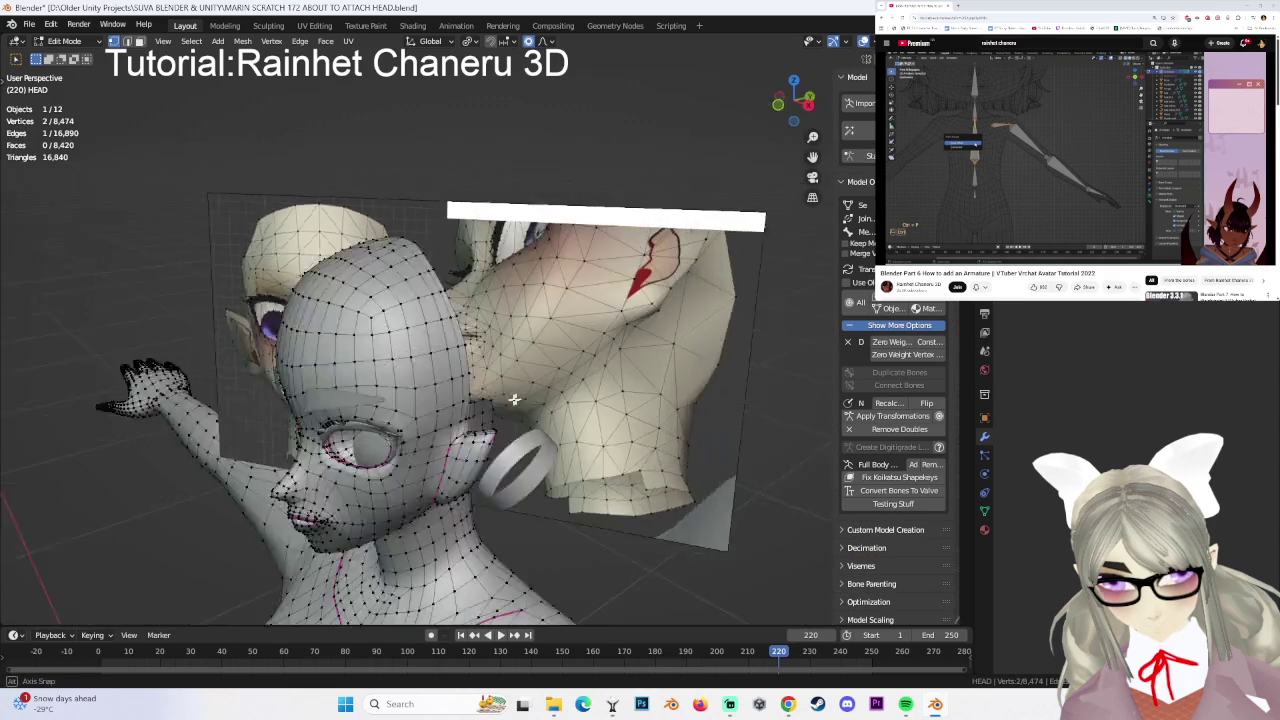
scroll(519, 363, "up", 4)
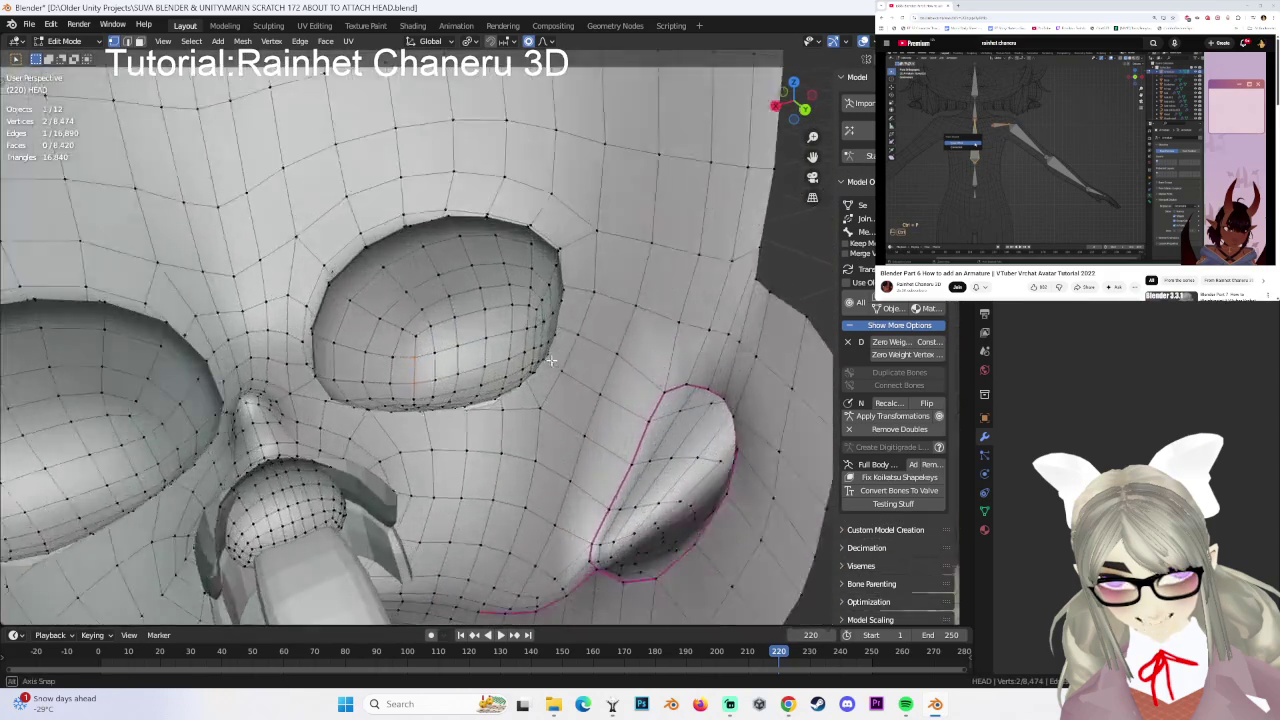
scroll(519, 363, "up", 3)
mouse_move(519, 363)
middle_mouse_down()
mouse_move(488, 348)
mouse_move(555, 353)
middle_mouse_up()
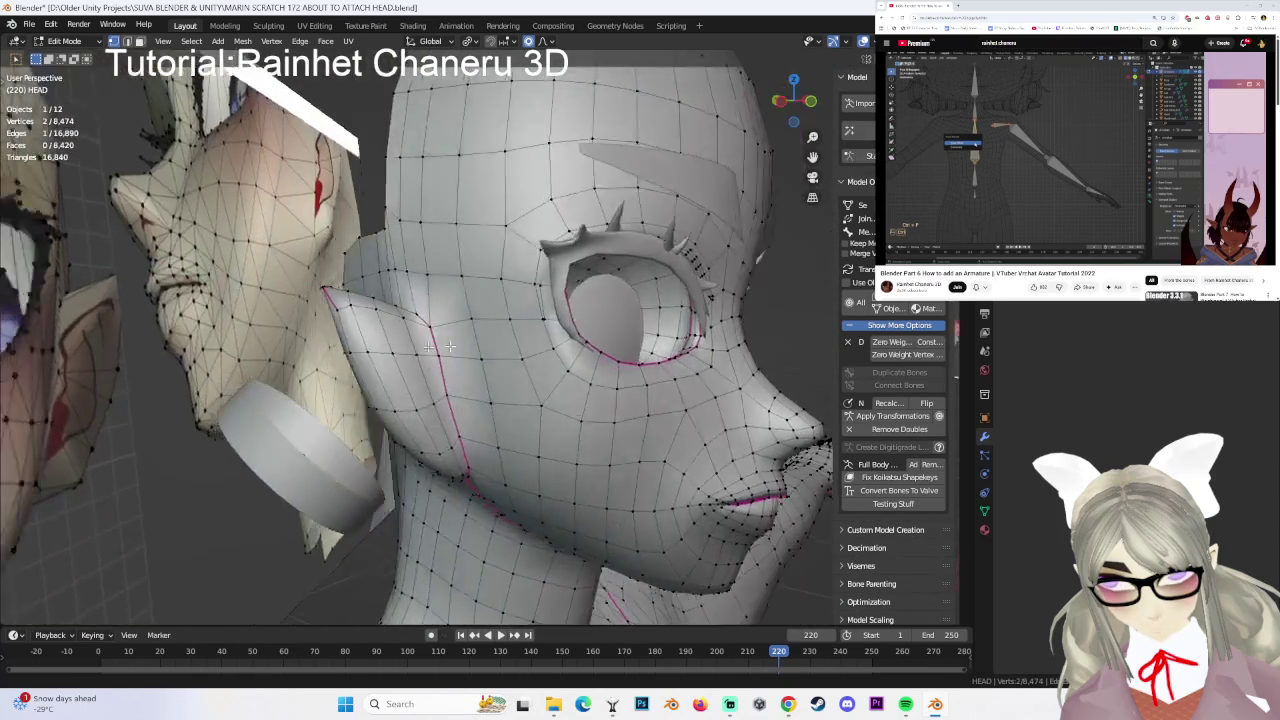
mouse_move(555, 353)
middle_mouse_down()
mouse_move(708, 288)
mouse_move(747, 291)
middle_mouse_up()
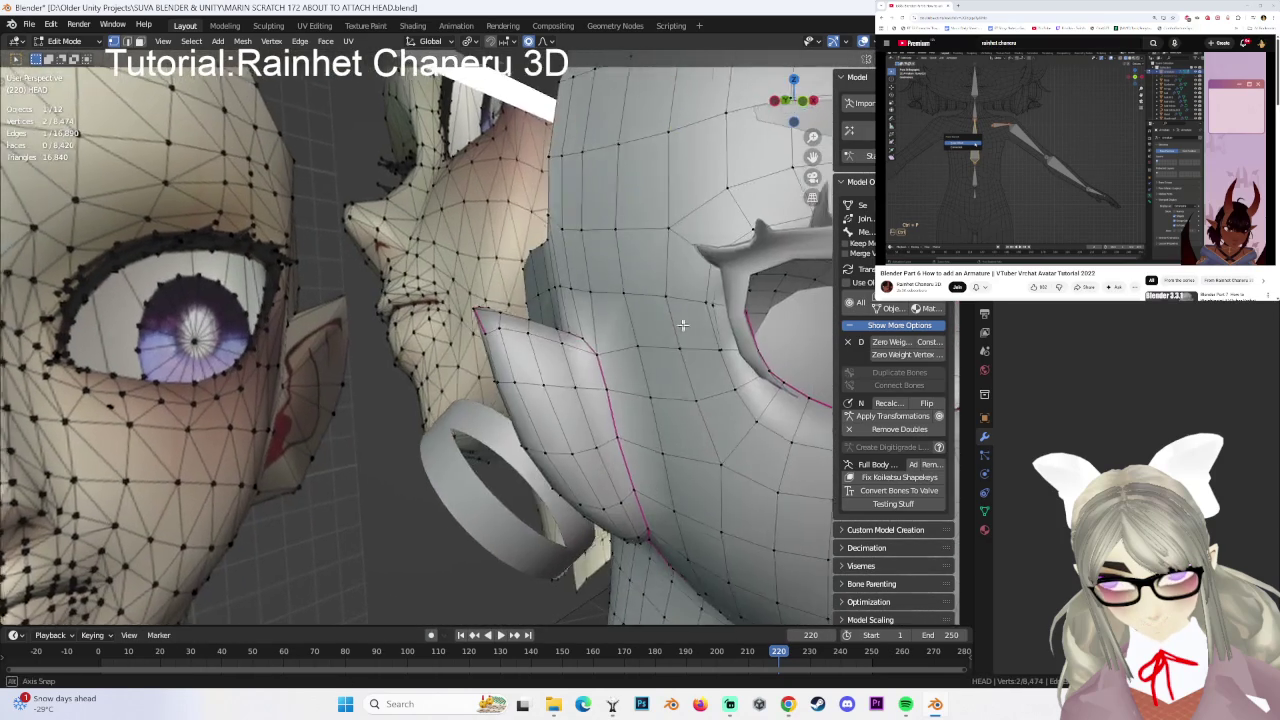
- Move the eye-socket vertices with proportional falloff, check the result, and return to Object Mode
key("g")
left_click(649, 299)
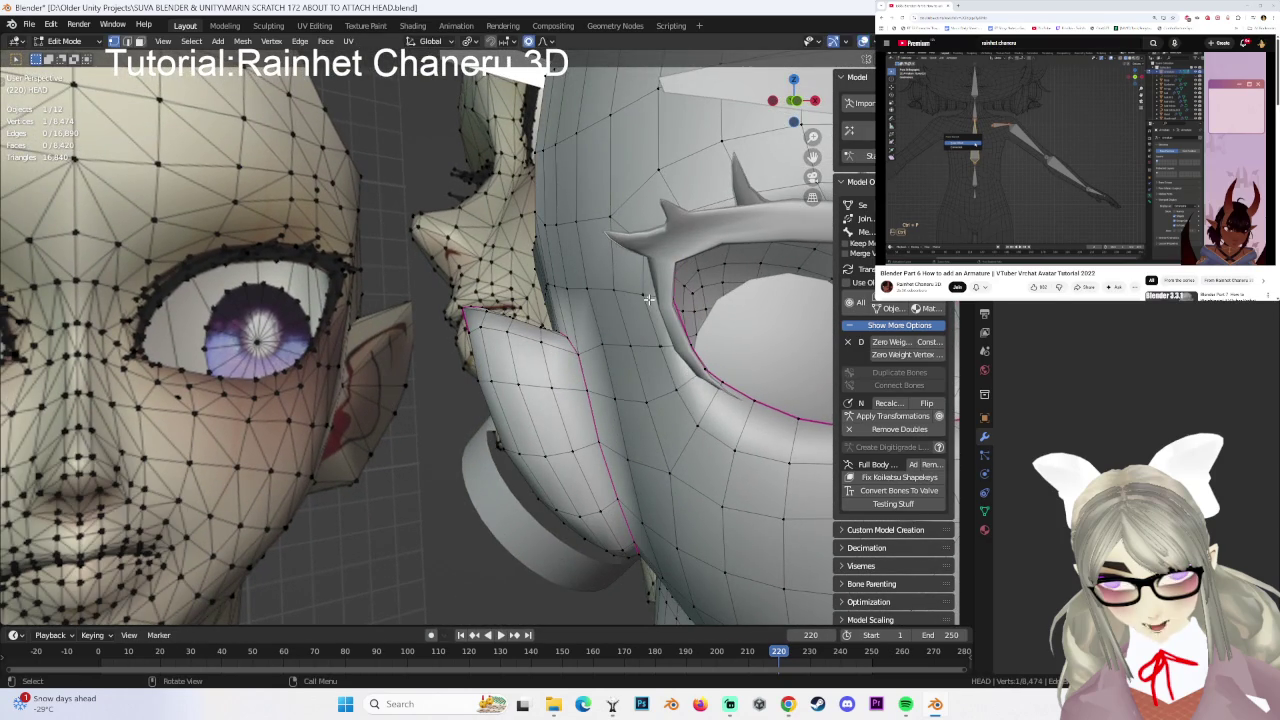
scroll(555, 385, "down", 3)
middle_click_drag(555, 385, 485, 357)
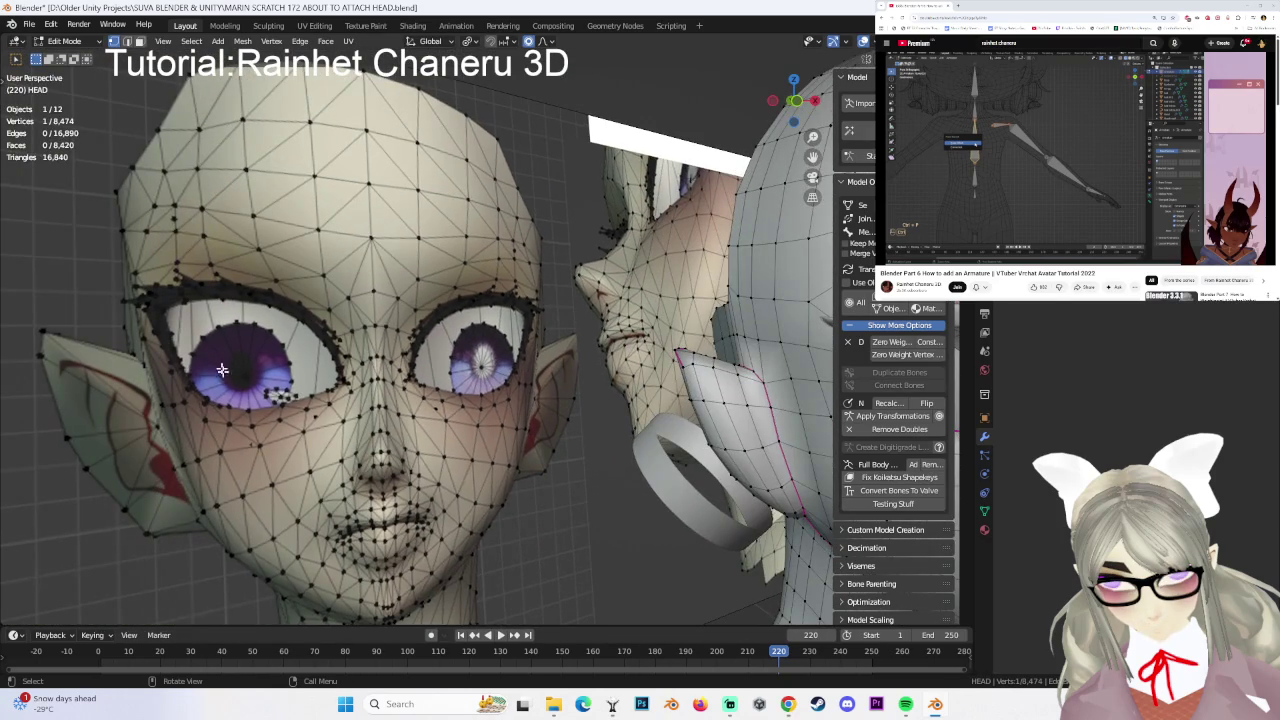
middle_click_drag(215, 347, 477, 350)
middle_click_drag(713, 354, 656, 351)
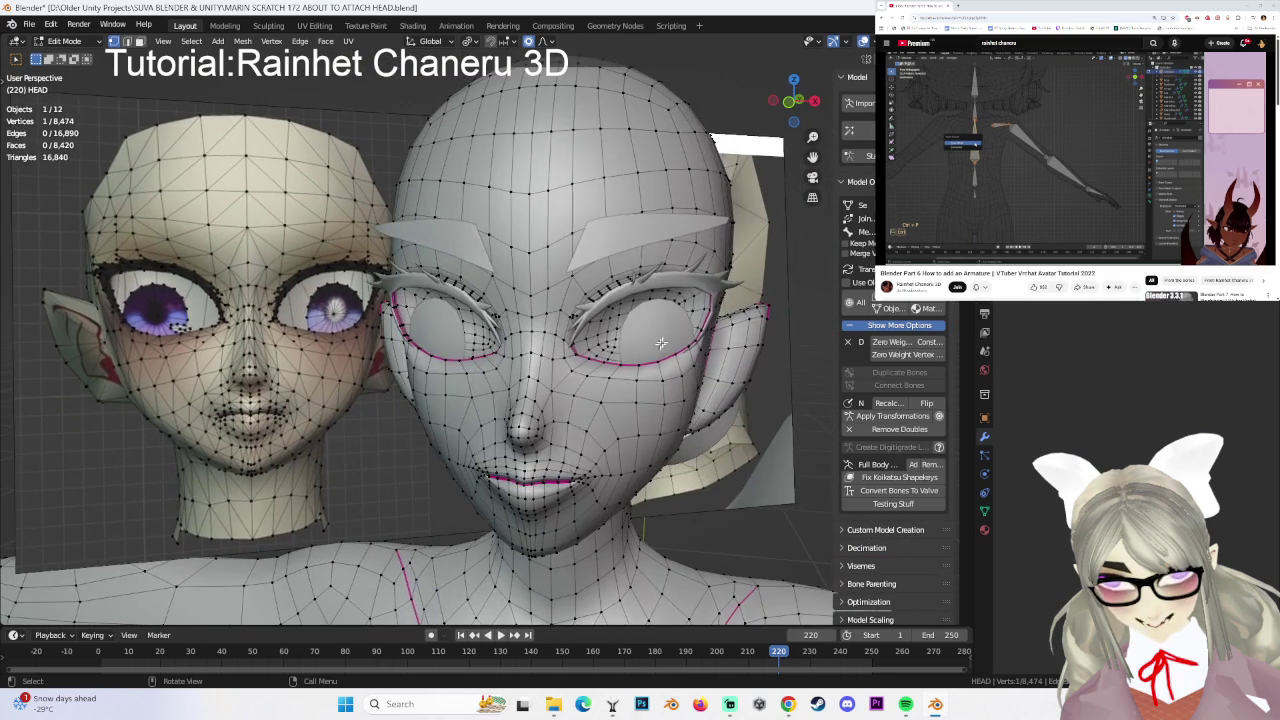
key("Tab")
left_click(595, 310)
- Orbit to a frontal angle and select the eyelashes, then the head object
mouse_move(595, 310)
middle_mouse_down()
mouse_move(643, 298)
mouse_move(615, 377)
middle_mouse_up()
left_click(650, 230)
left_click(650, 230)
left_click(661, 261)
left_click(661, 292)
left_click(615, 377)
- Frame the face in front orthographic view and put the head into Edit Mode
left_click(791, 103)
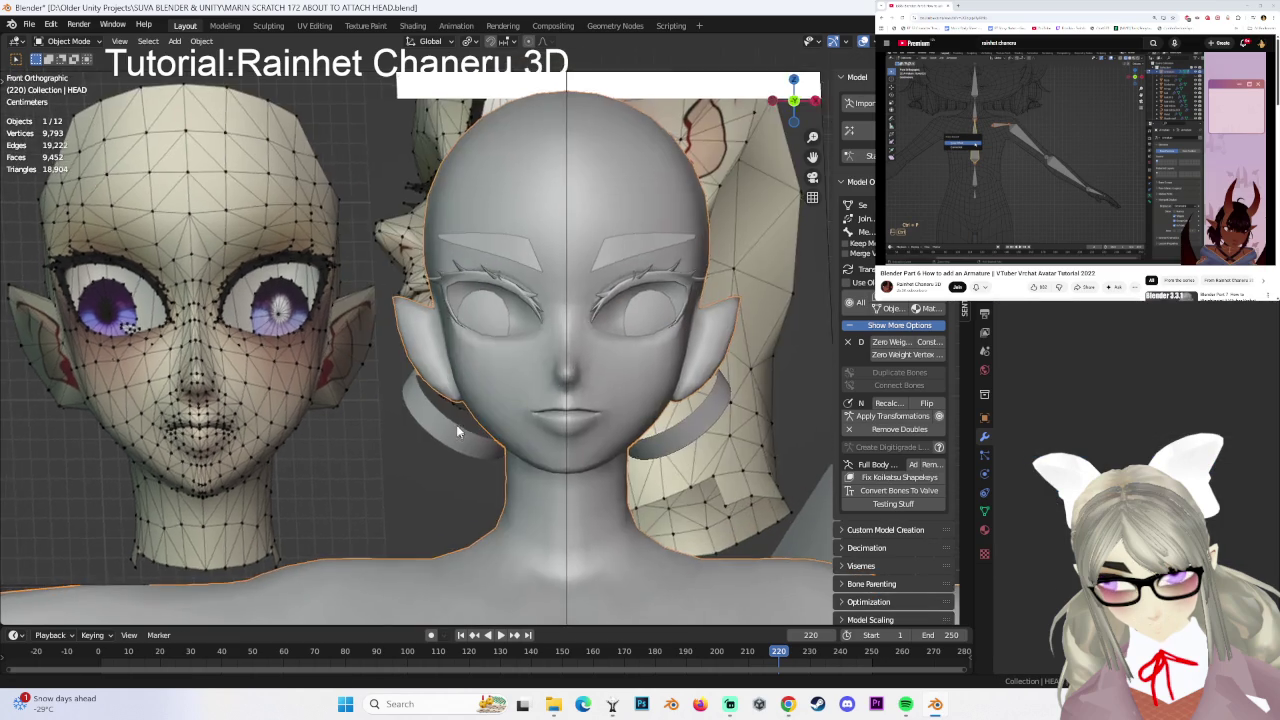
scroll(654, 339, "up", 3)
middle_click_drag(611, 337, 699, 386, "shift")
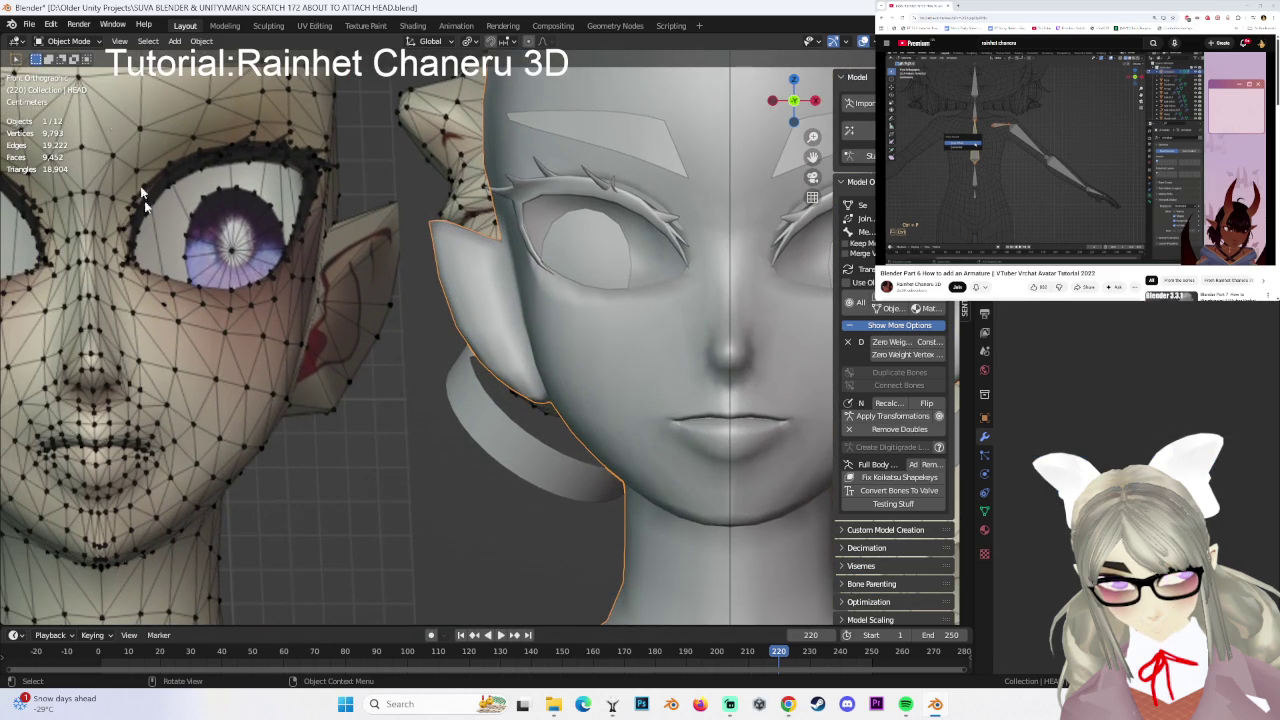
left_click(57, 44)
left_click(70, 80)
- Inspect the head mesh from front and angled views, then go back to Object Mode
mouse_move(560, 325)
middle_mouse_down("shift")
mouse_move(497, 323)
mouse_move(567, 381)
mouse_move(713, 383)
middle_mouse_up("shift")
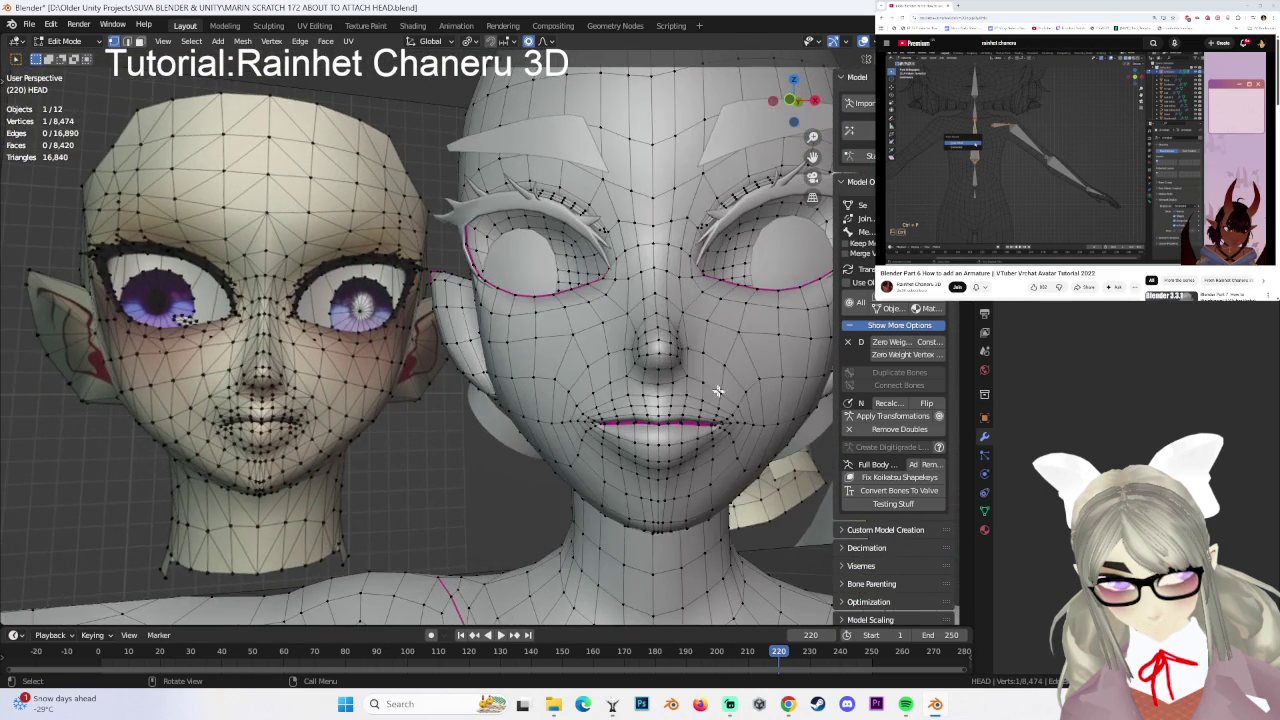
scroll(663, 375, "down", 2)
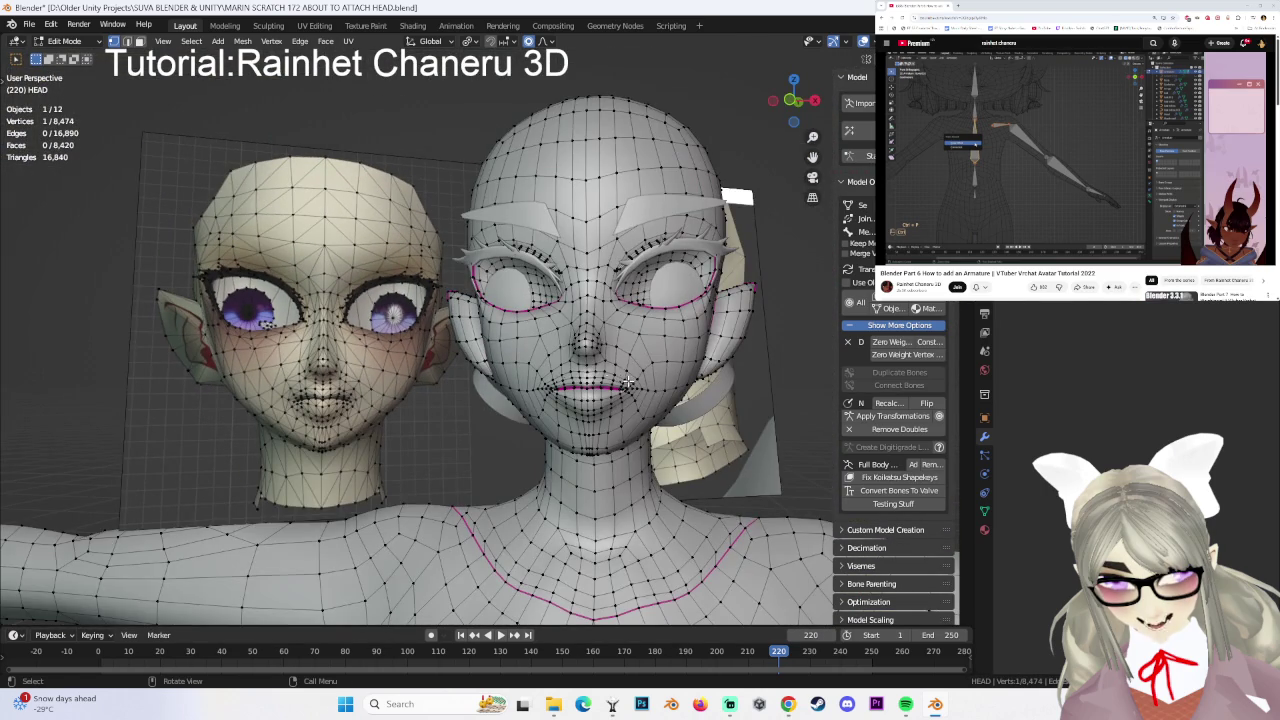
scroll(614, 376, "up", 3)
middle_click_drag(614, 376, 688, 290)
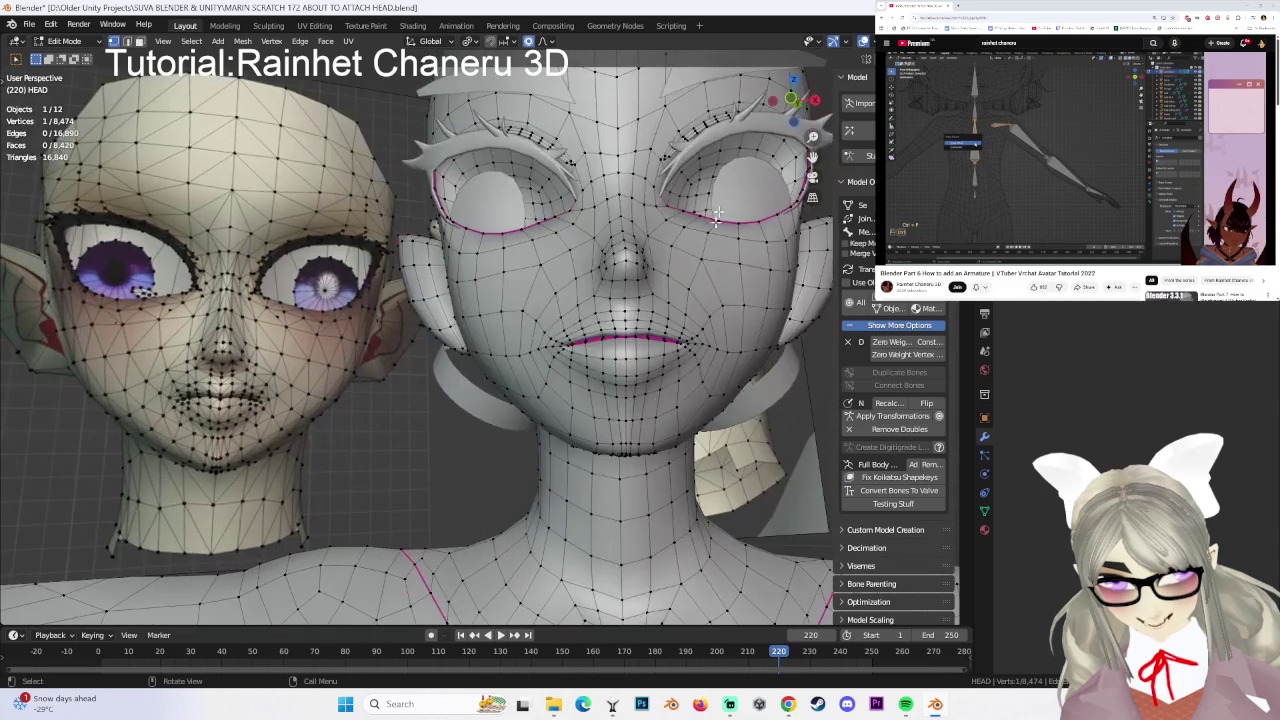
left_click(793, 100)
scroll(611, 385, "down", 1)
middle_click_drag(590, 410, 611, 385, "shift")
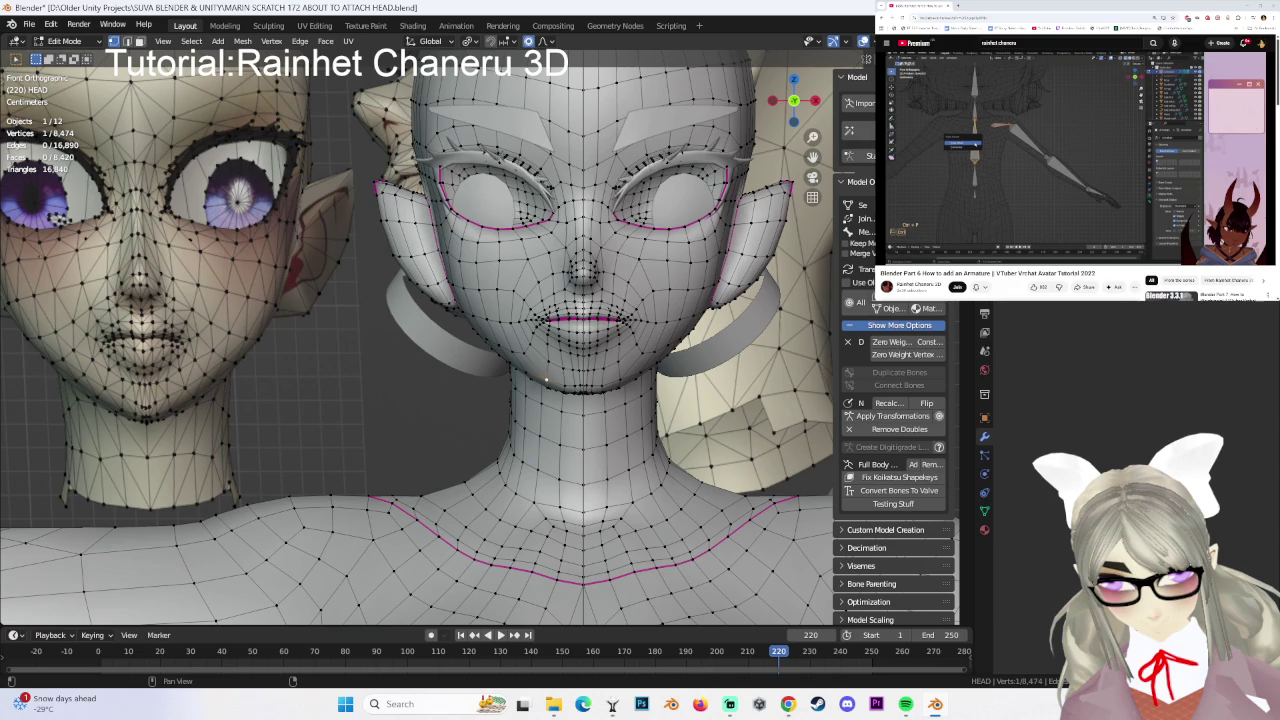
scroll(818, 357, "down", 2)
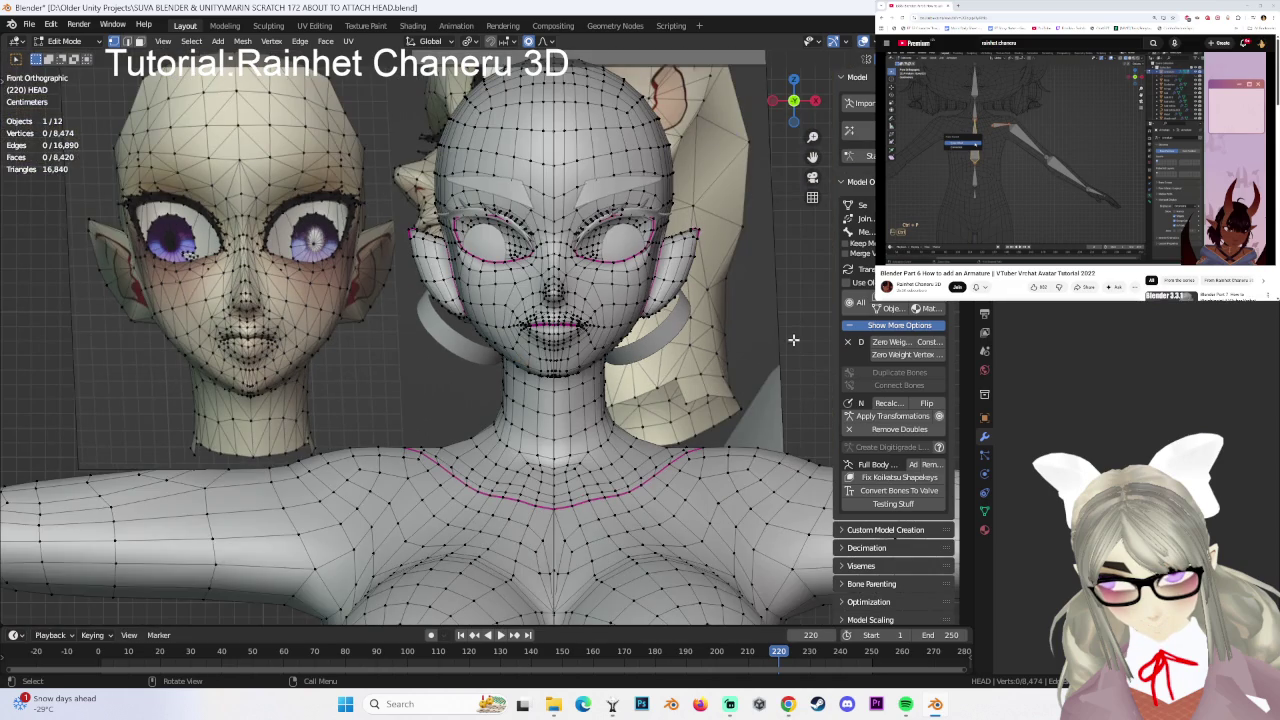
middle_click_drag(793, 340, 486, 224)
key("Tab")
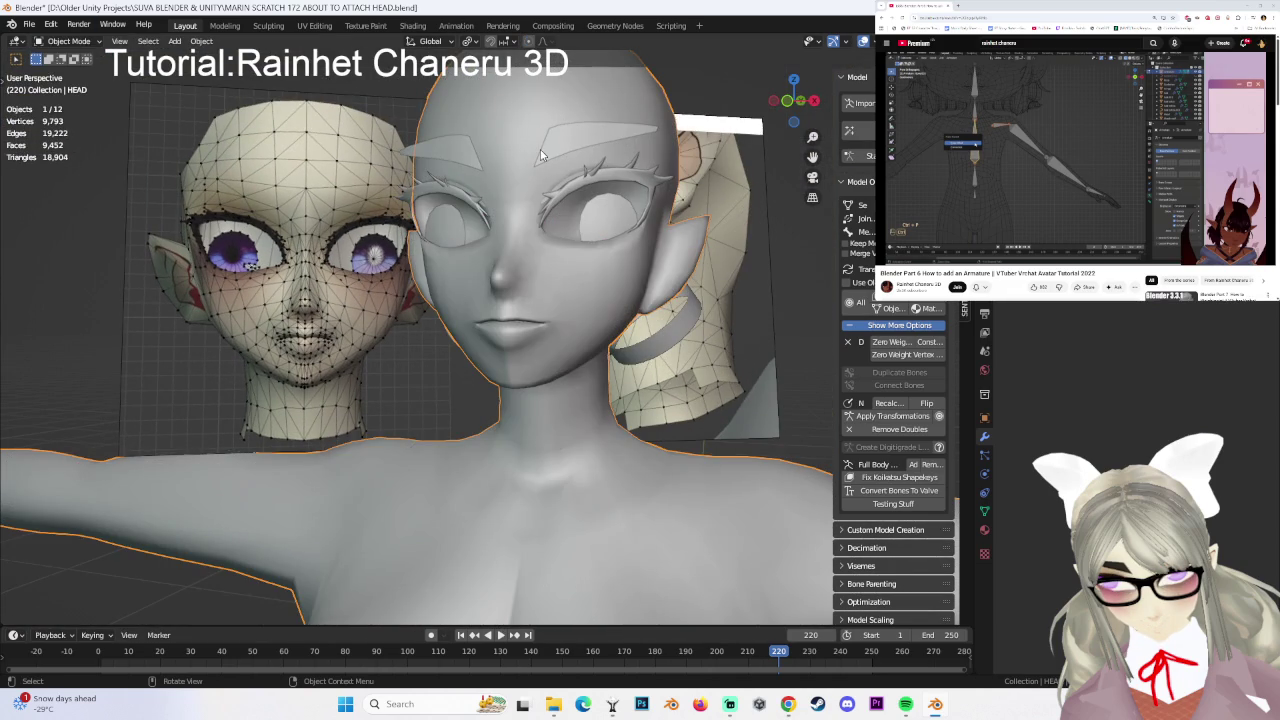
- Enter Sculpt Mode, check the symmetry settings, then return the head to Edit Mode
left_click(68, 41)
left_click(65, 88)
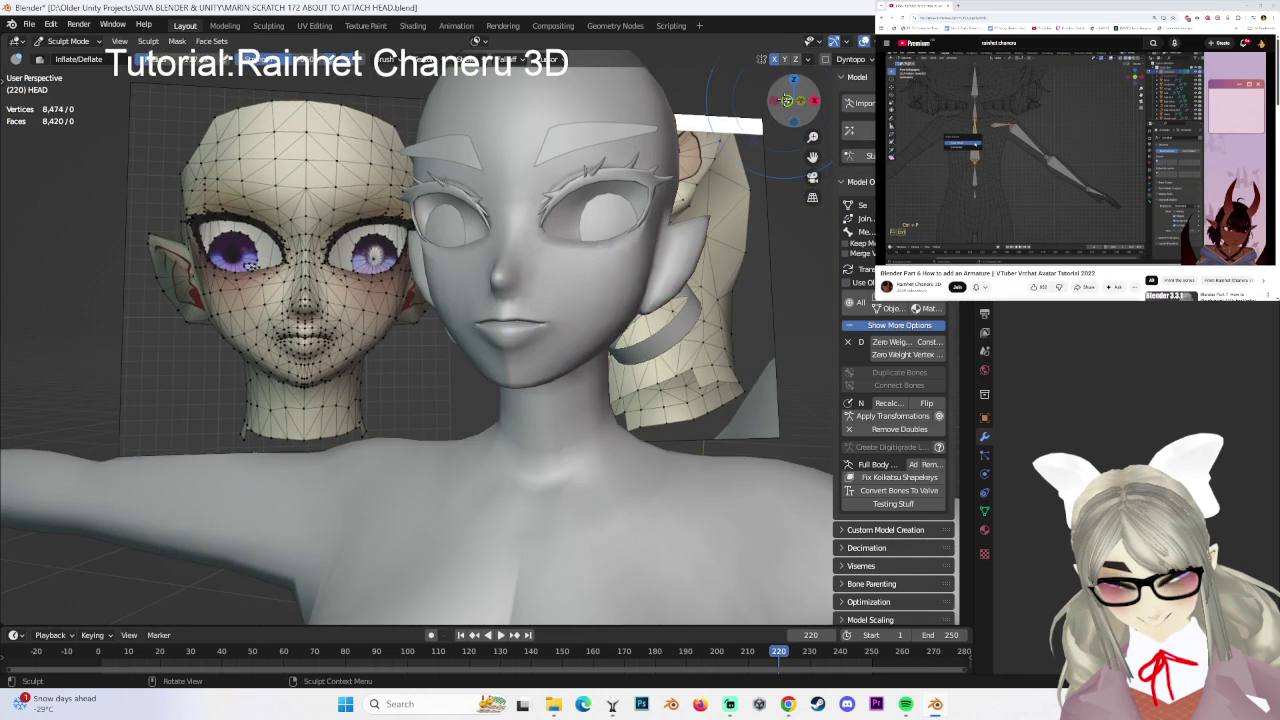
left_click(787, 101)
scroll(471, 257, "up", 3)
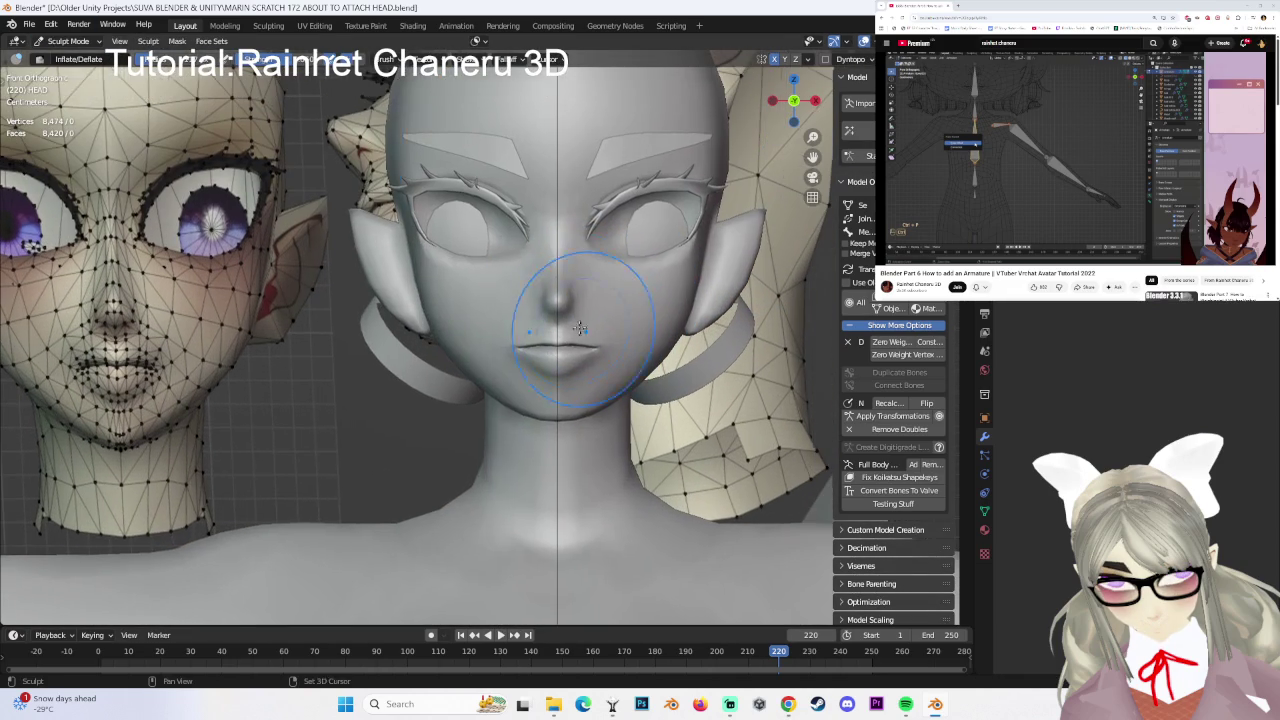
left_click(811, 60)
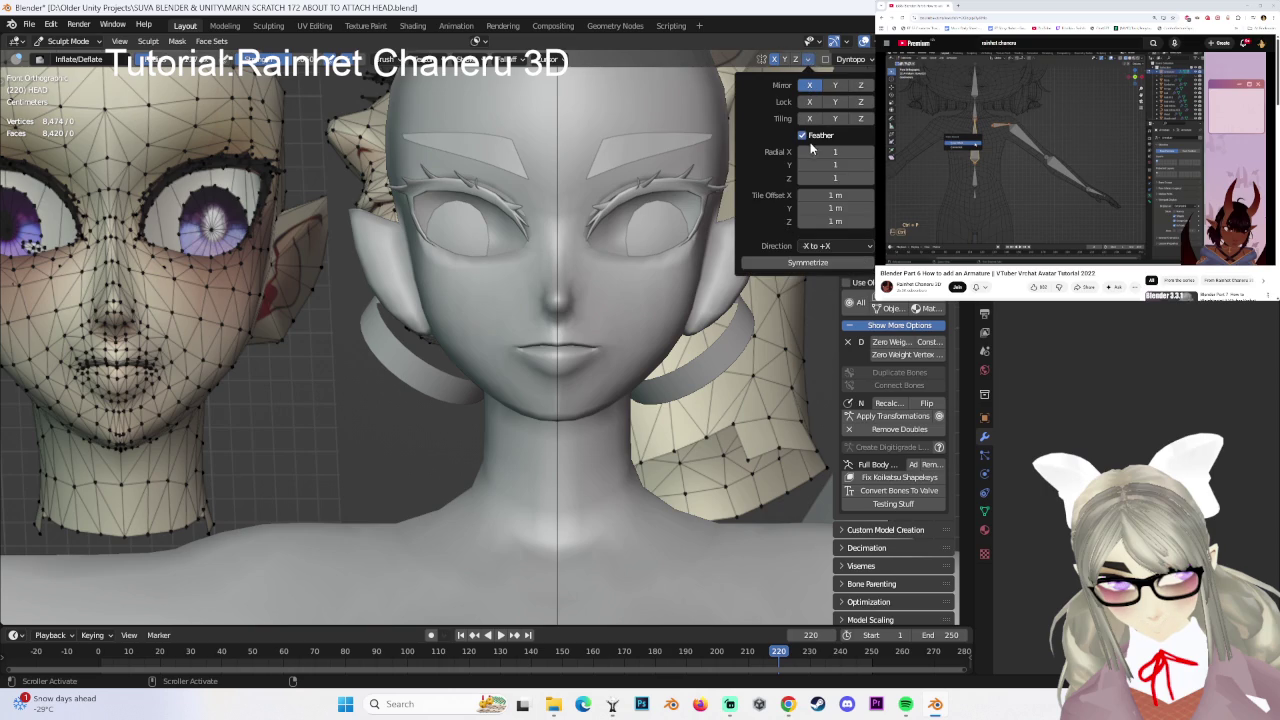
left_click(68, 41)
left_click(60, 72)
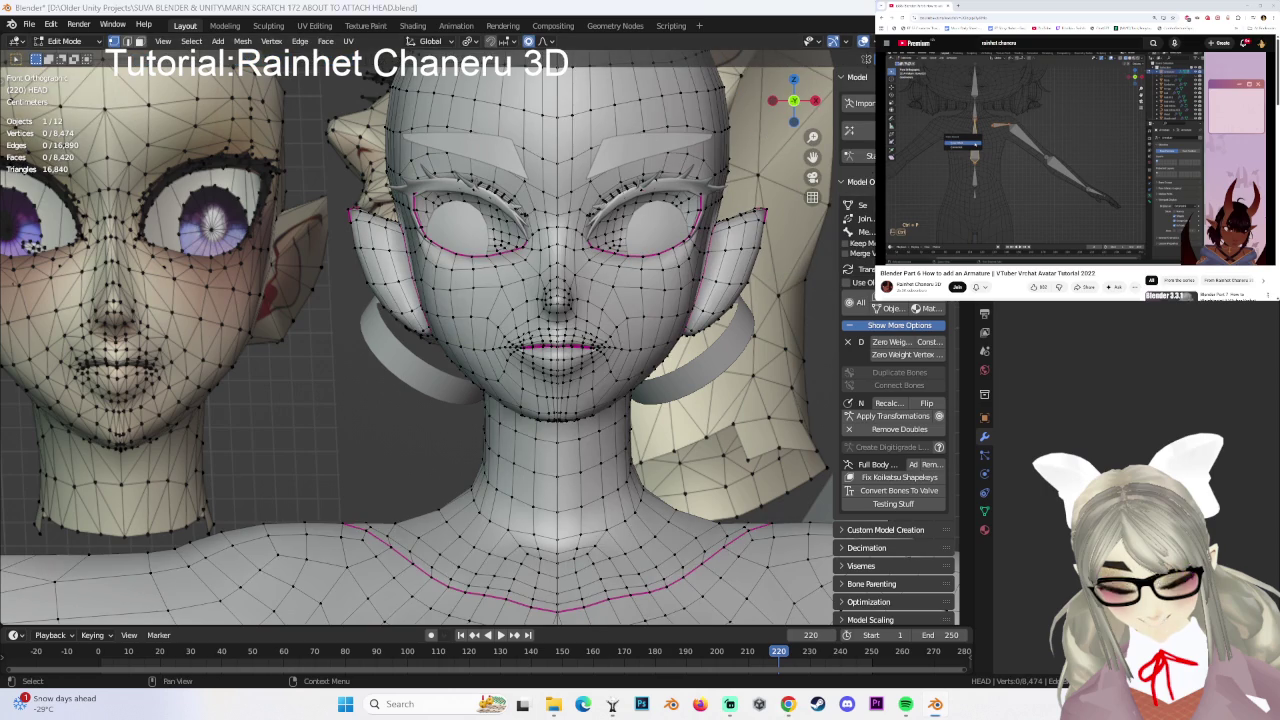
- Open a new browser tab and play the Amazing Digital Circus video
left_click(976, 9)
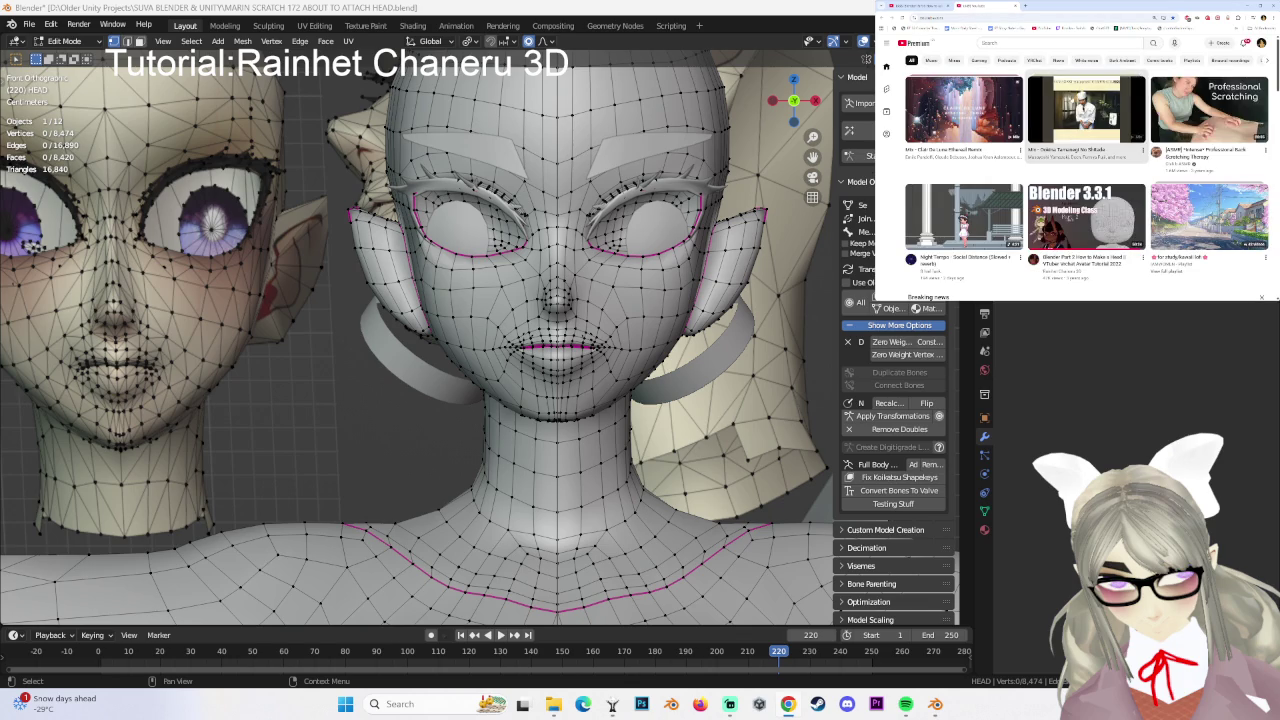
scroll(1072, 163, "down", 3)
scroll(1072, 163, "up", 3)
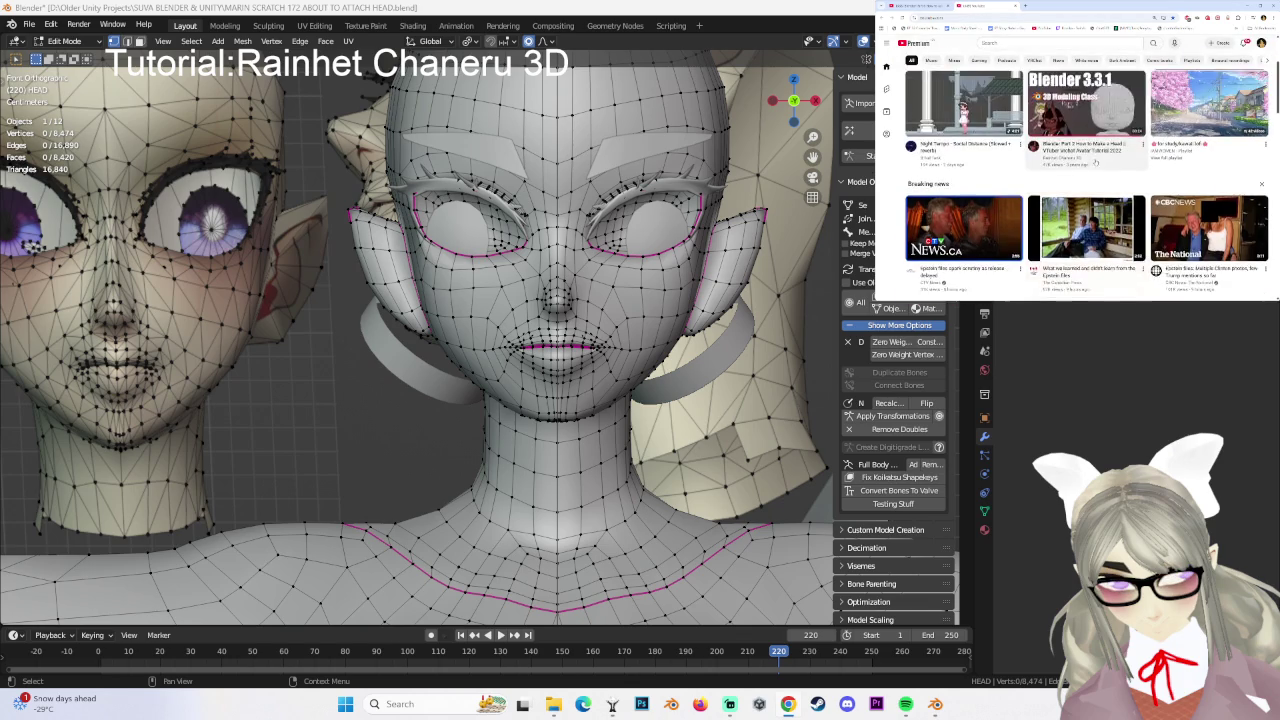
scroll(1072, 163, "down", 1)
scroll(1071, 163, "down", 1)
left_click(965, 230)
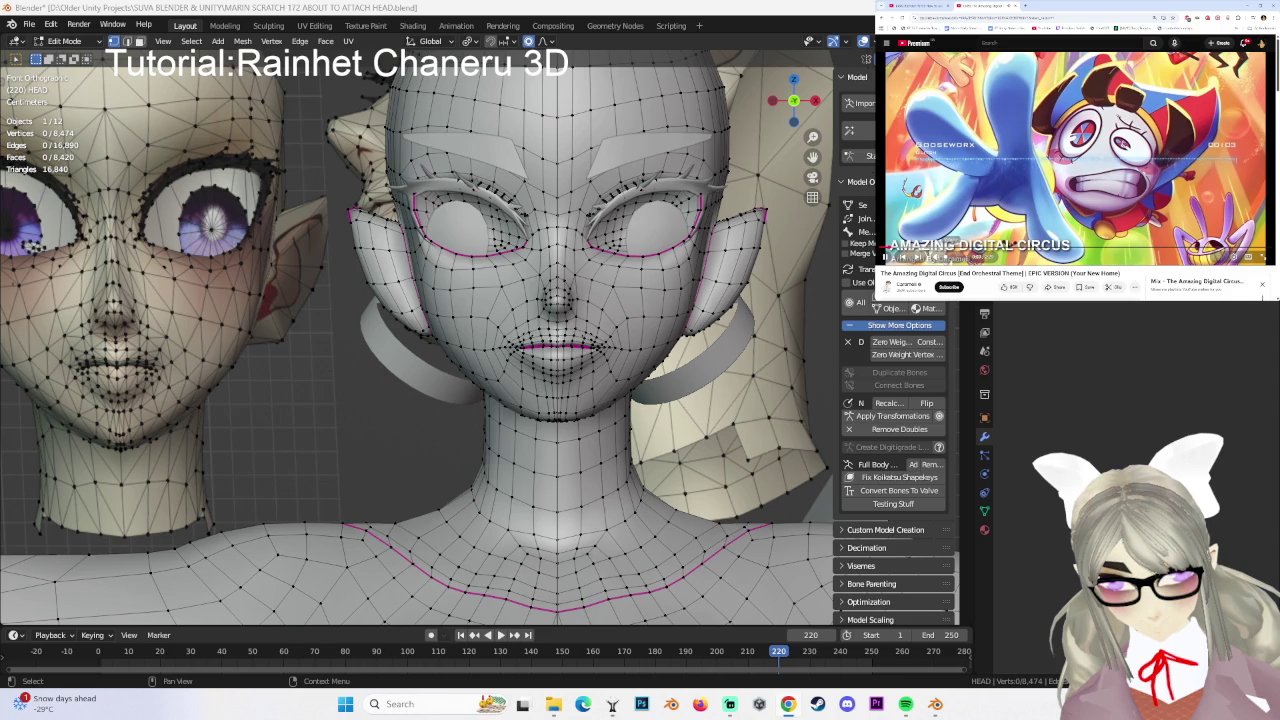
- Switch the head through Object Mode into Sculpt Mode and pick the Grab brush
left_click(65, 41)
left_click(72, 56)
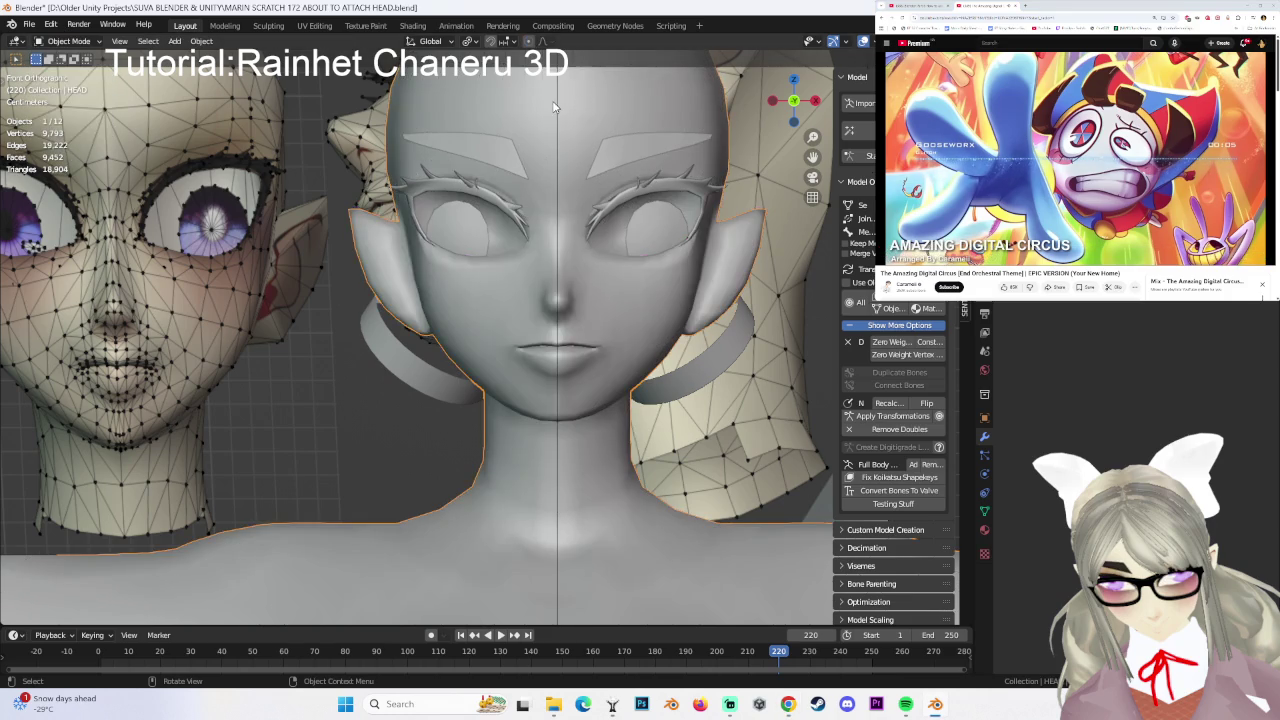
left_click(68, 41)
left_click(100, 89)
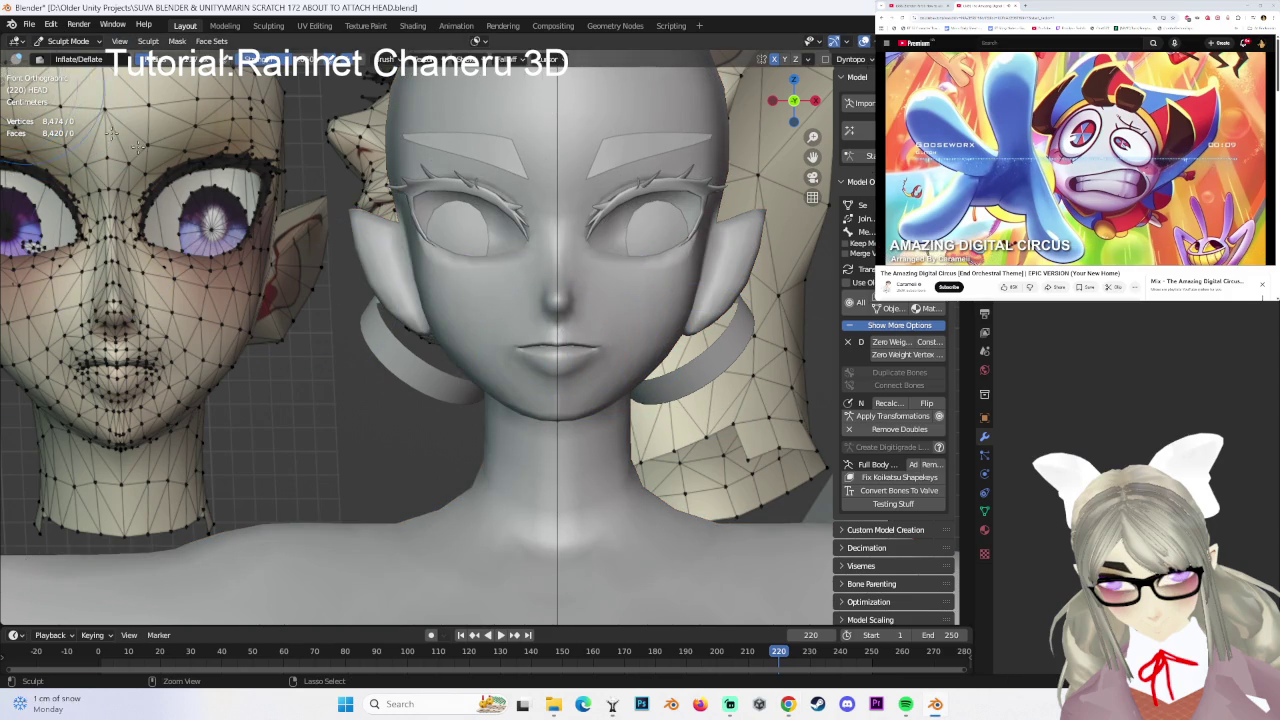
scroll(397, 289, "down", 3)
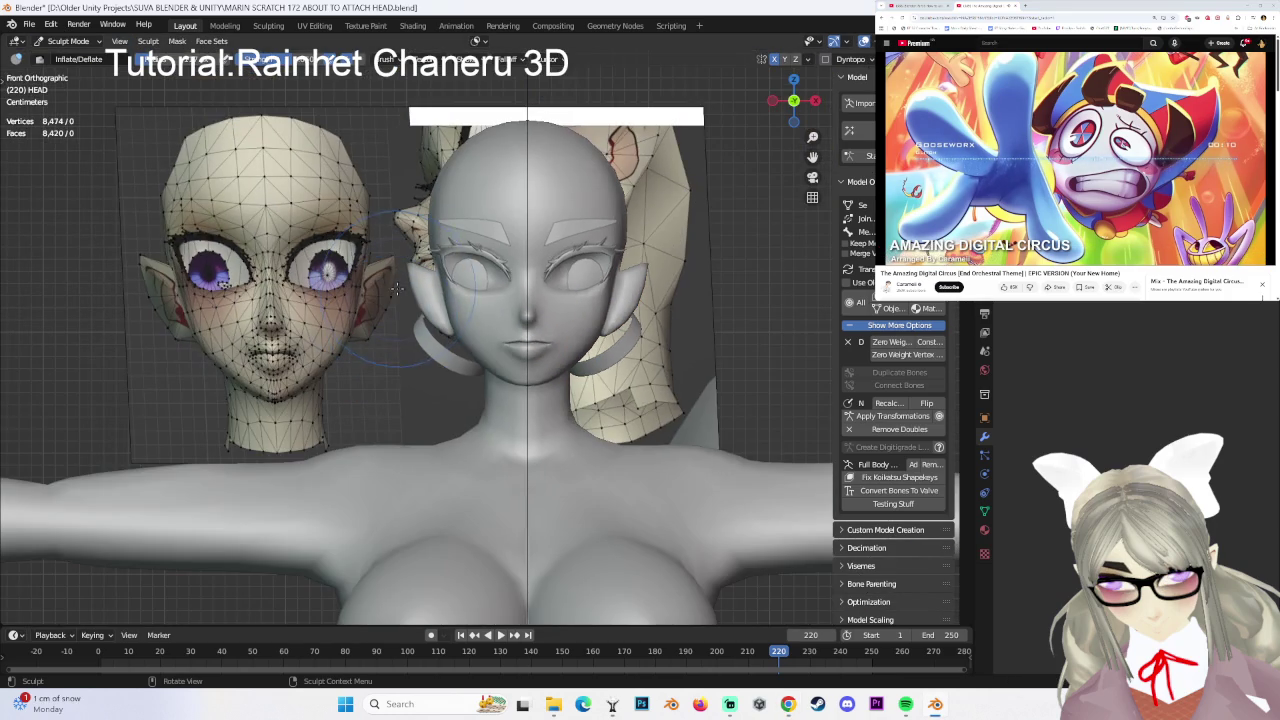
left_click(5, 78)
left_click(19, 433)
- Enable the Wireframe viewport overlay and orbit around the face
left_click(880, 59)
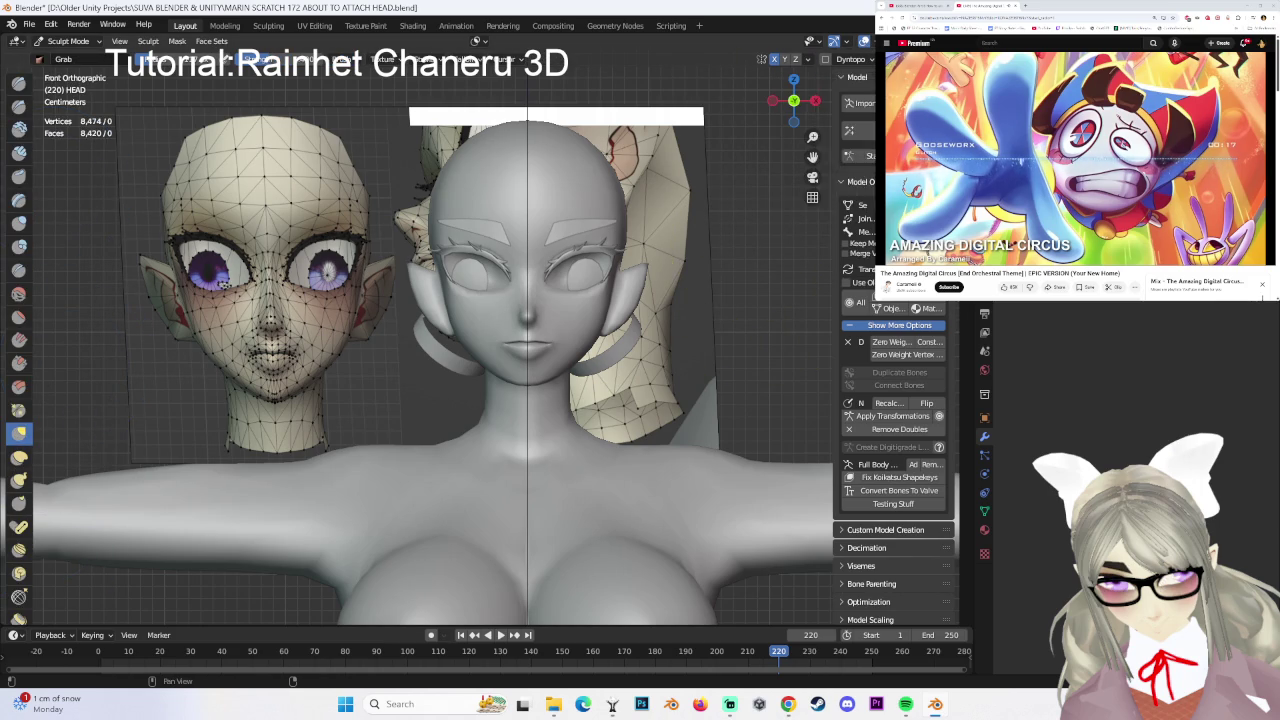
left_click(847, 41)
left_click(789, 268)
scroll(543, 294, "up", 2)
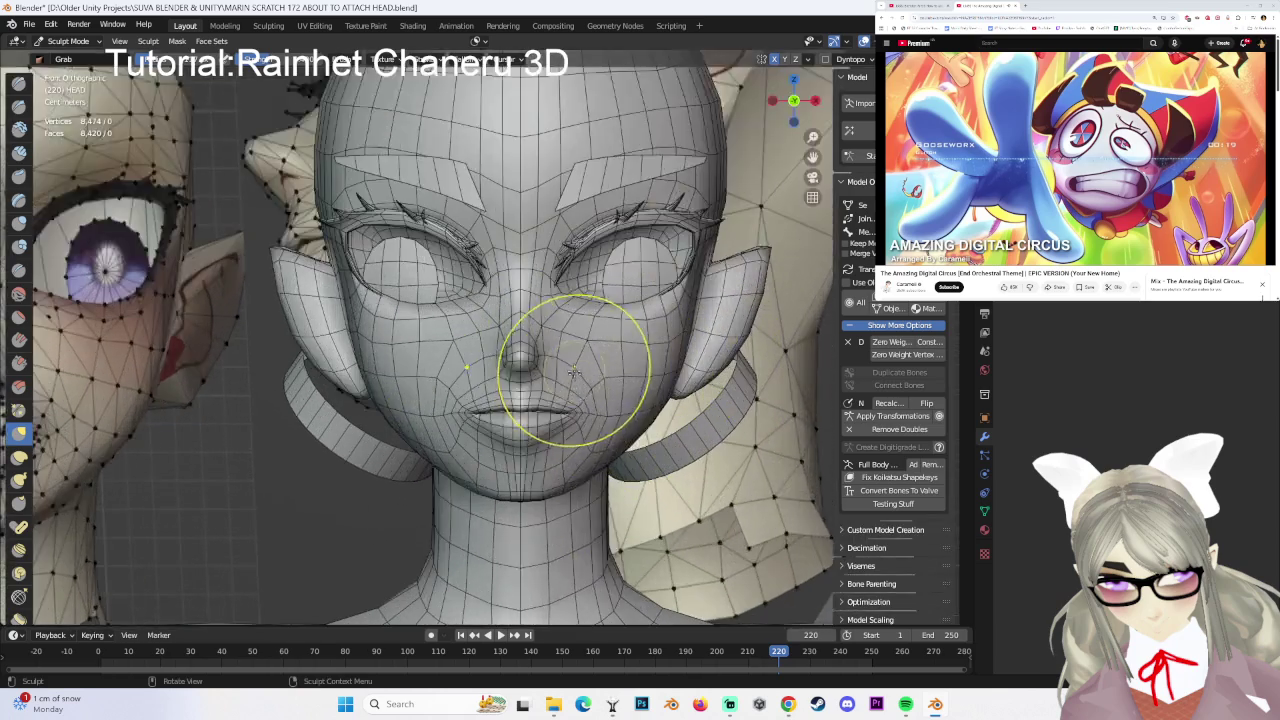
scroll(570, 330, "up", 2)
scroll(595, 340, "down", 2)
scroll(580, 335, "up", 3)
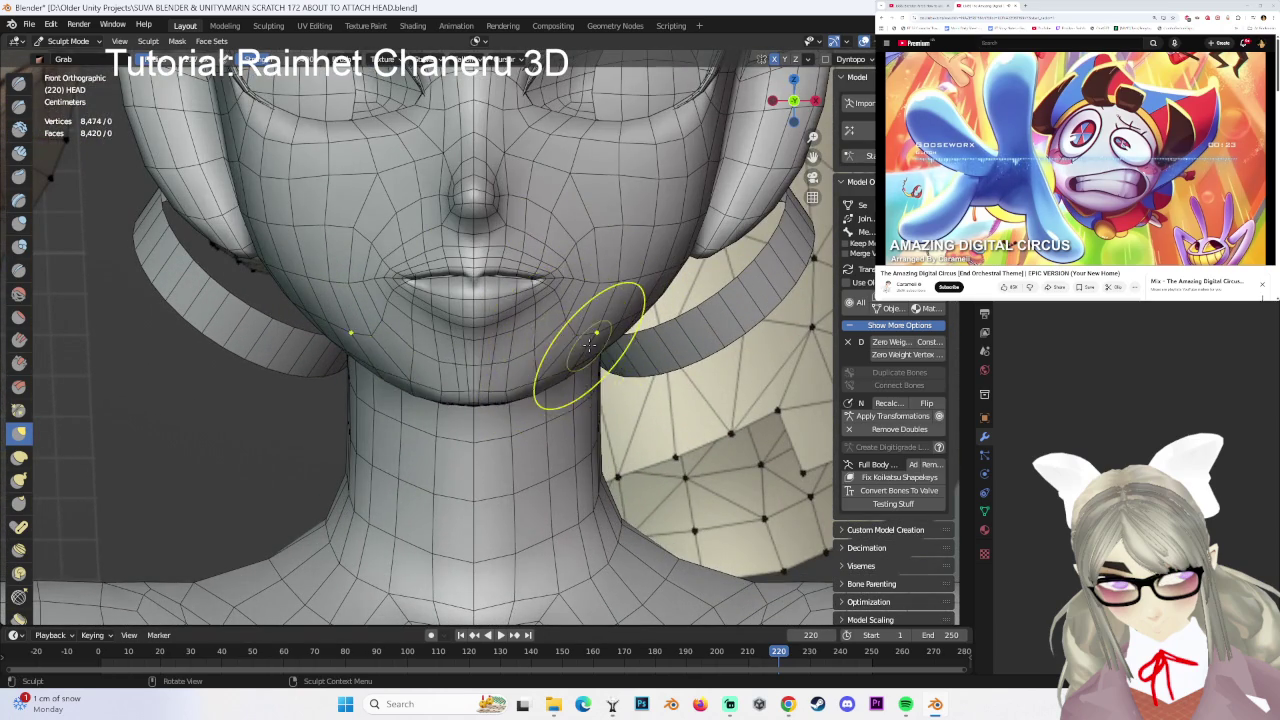
scroll(545, 350, "down", 2)
middle_click_drag(543, 314, 500, 300)
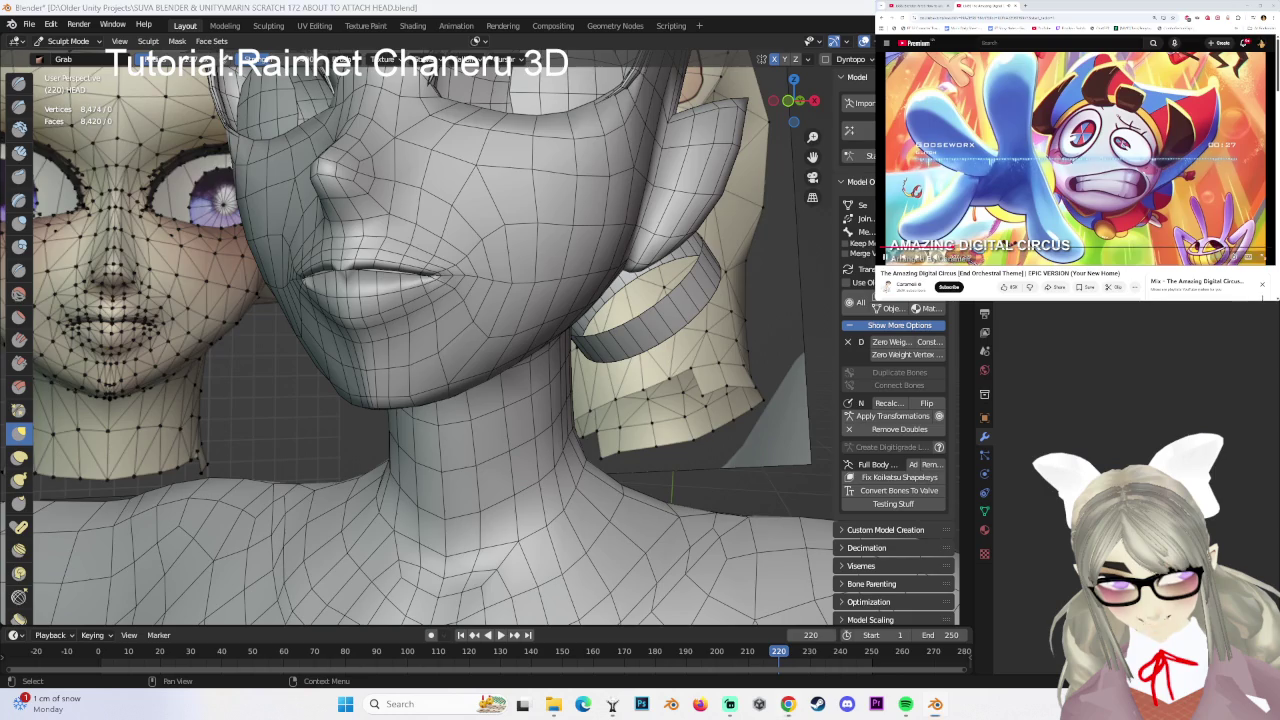
scroll(656, 258, "down", 2)
middle_click_drag(640, 260, 836, 221)
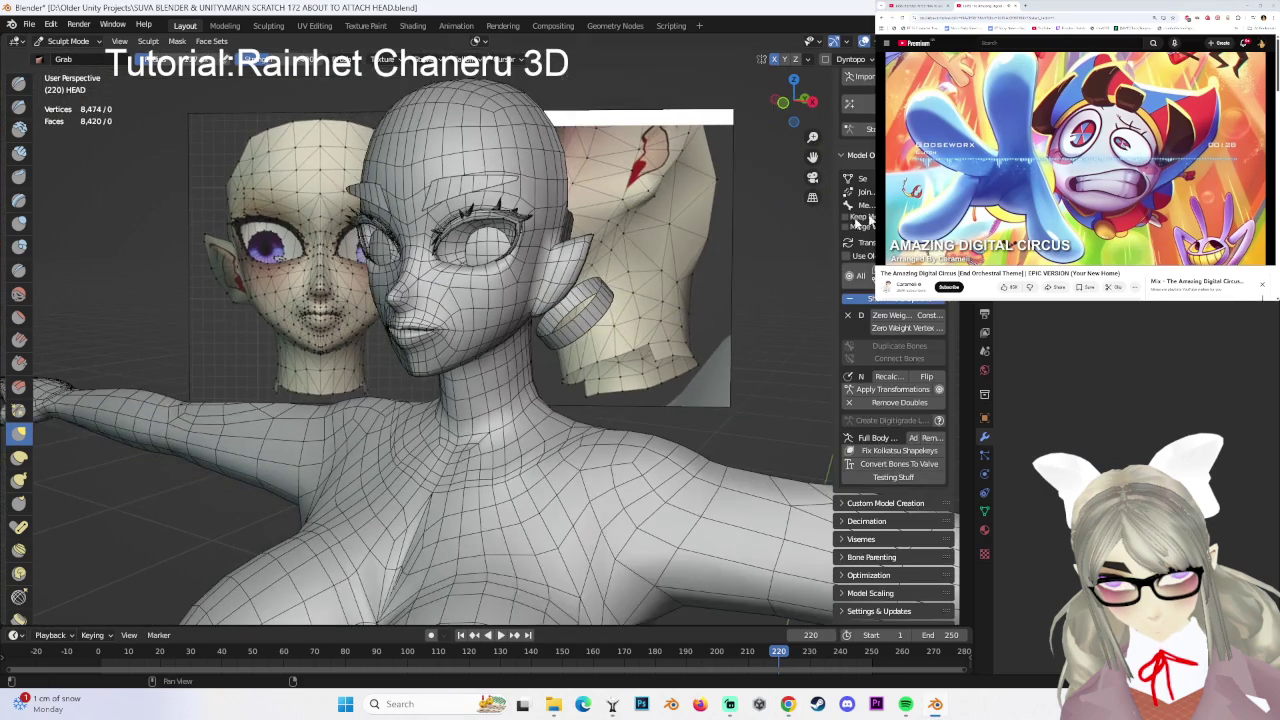
- Toggle local view on and off, then return the head to Object Mode
key("KP_Divide")
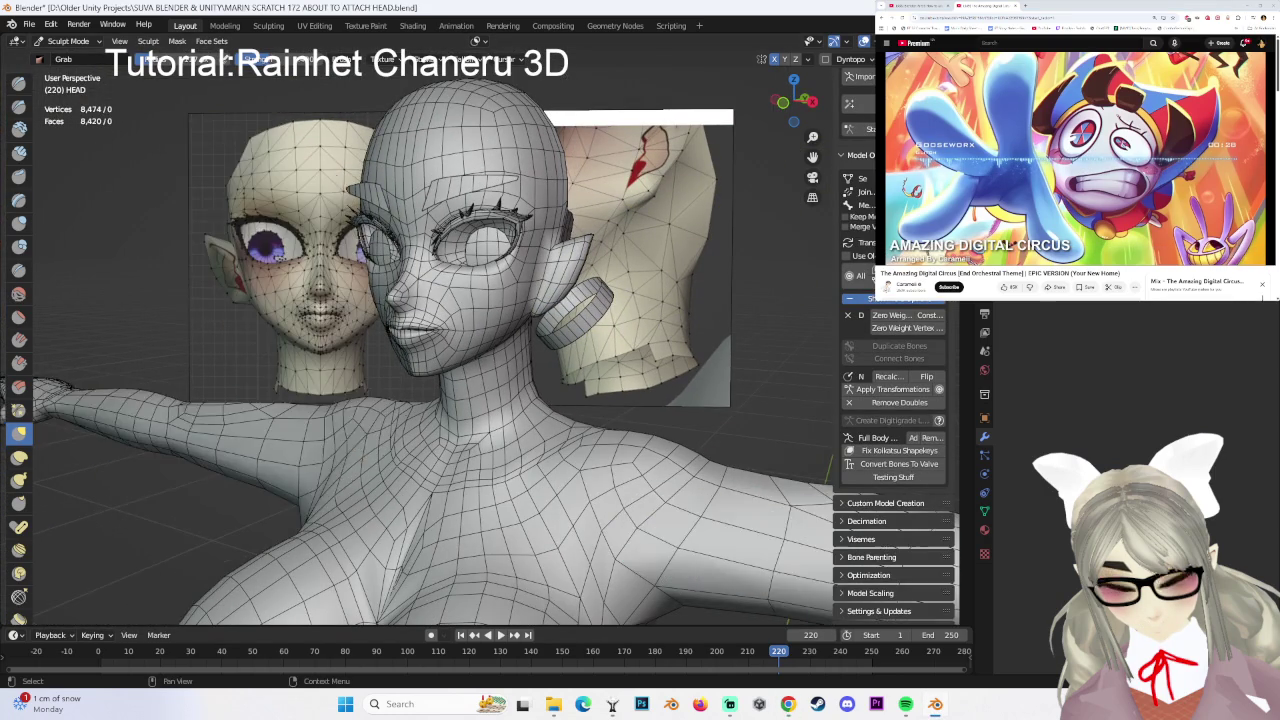
key("KP_Divide")
key("KP_Divide")
scroll(486, 234, "up", 2)
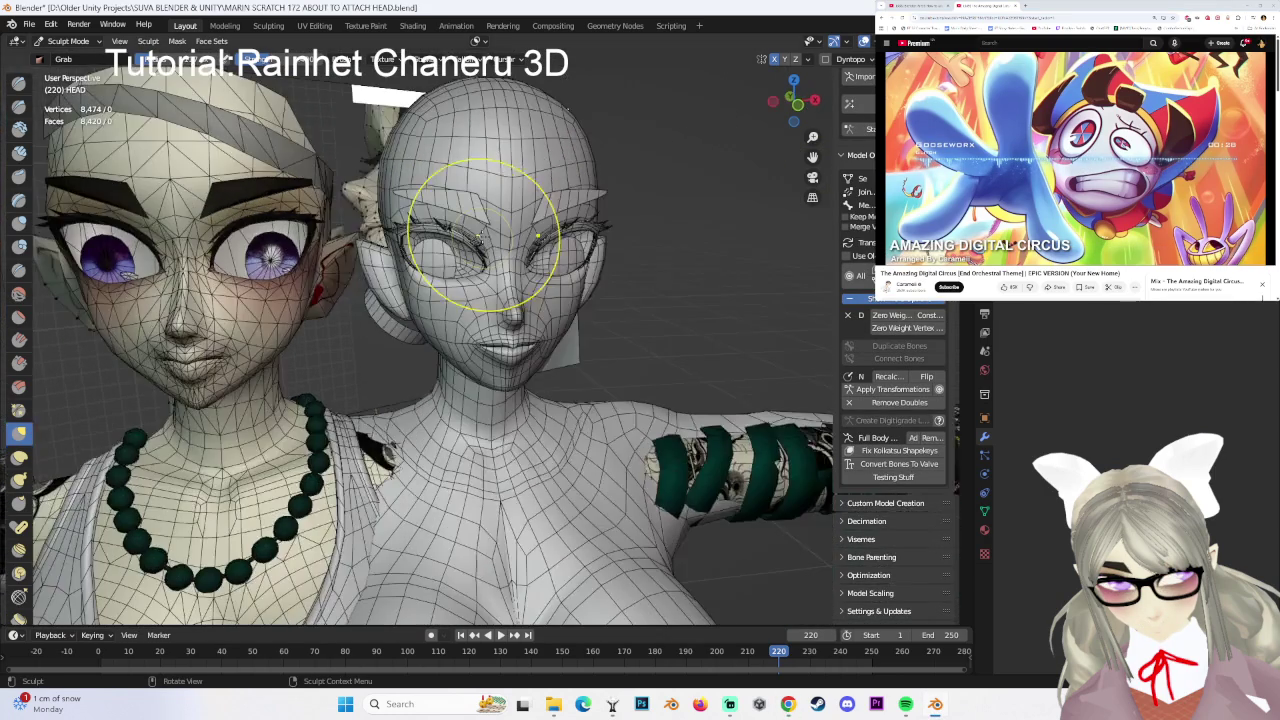
left_click(68, 41)
left_click(70, 50)
- Unhide the armature with Alt+H and snap to a front view of both characters
key("alt+a")
key("alt+h")
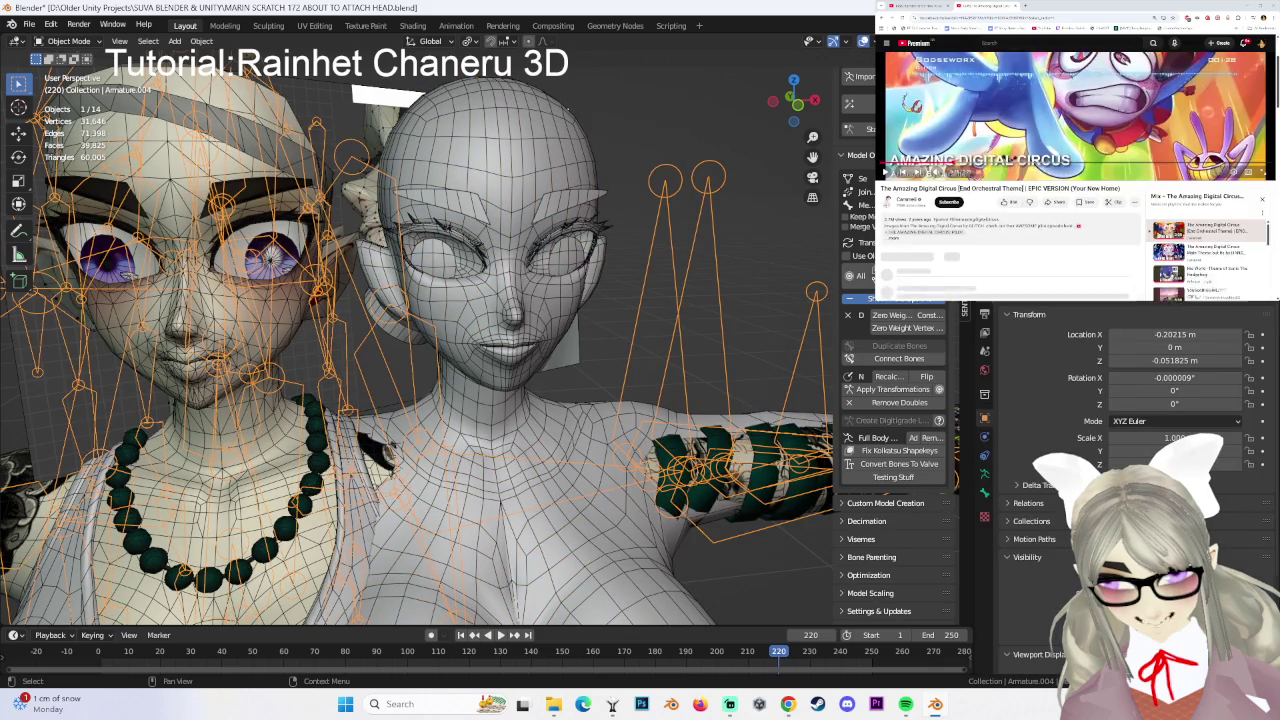
scroll(1077, 178, "down", 5)
scroll(1077, 178, "down", 3)
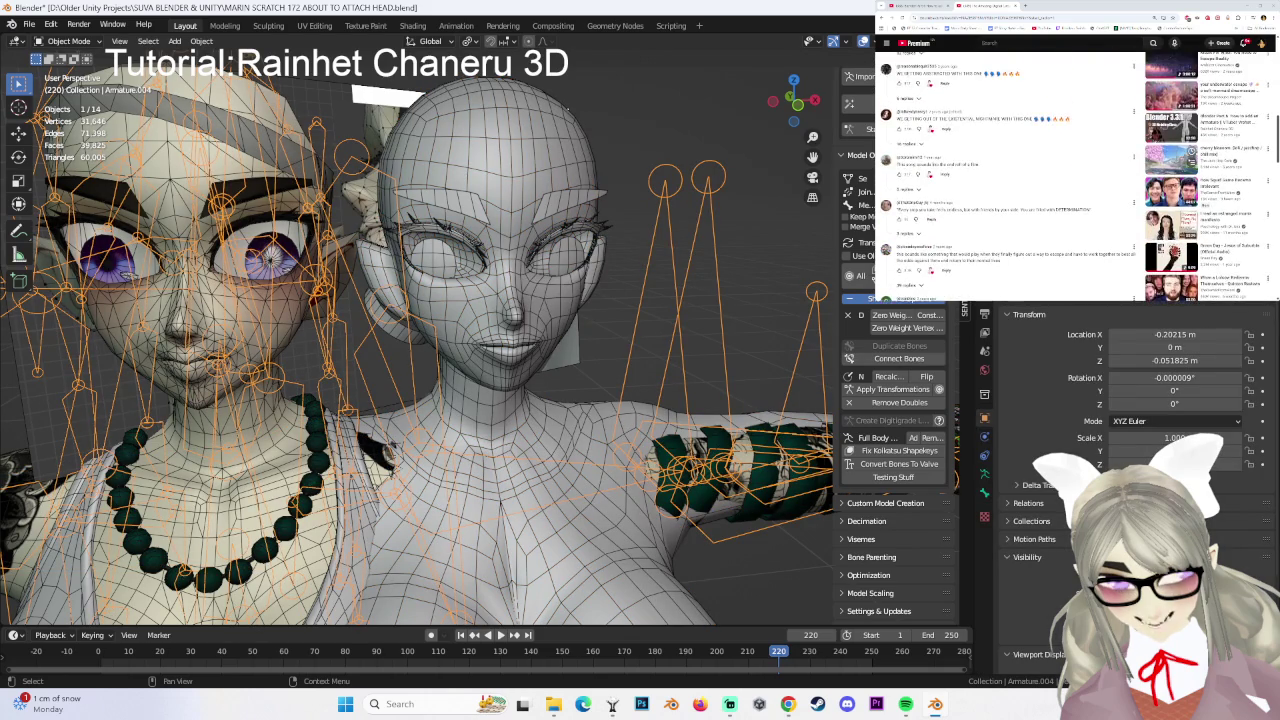
left_click(993, 186)
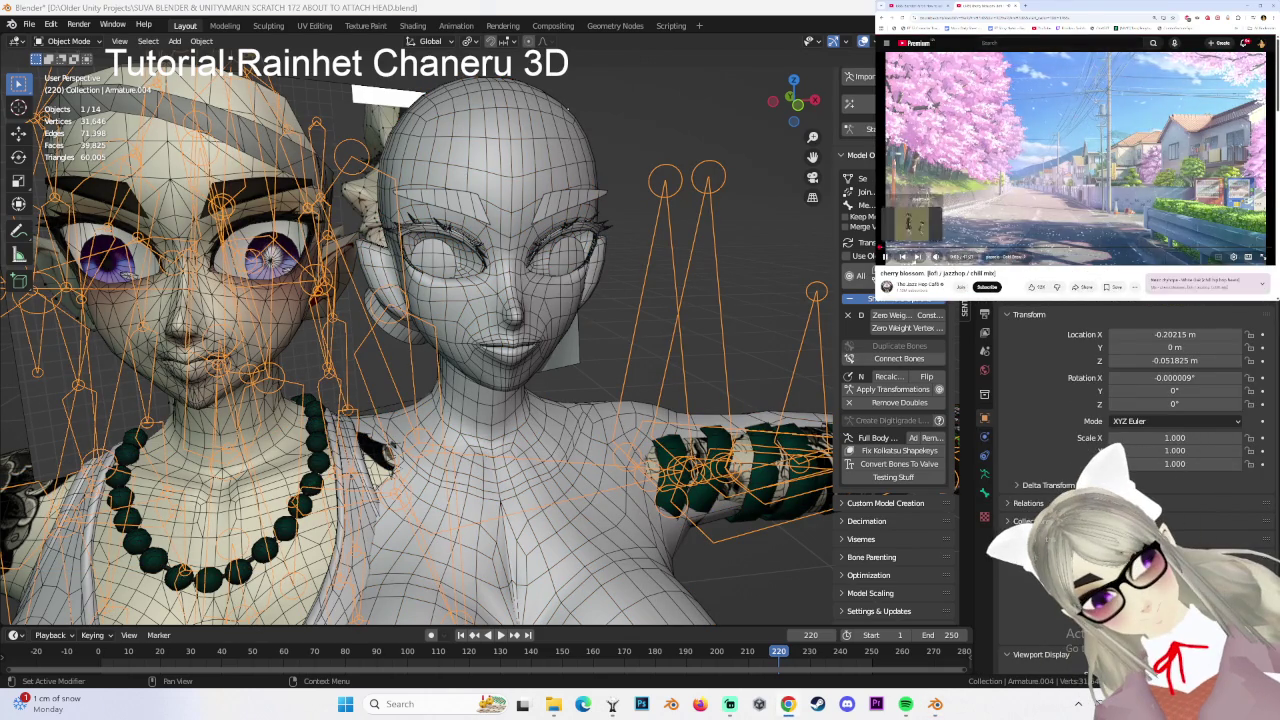
scroll(700, 200, "down", 3)
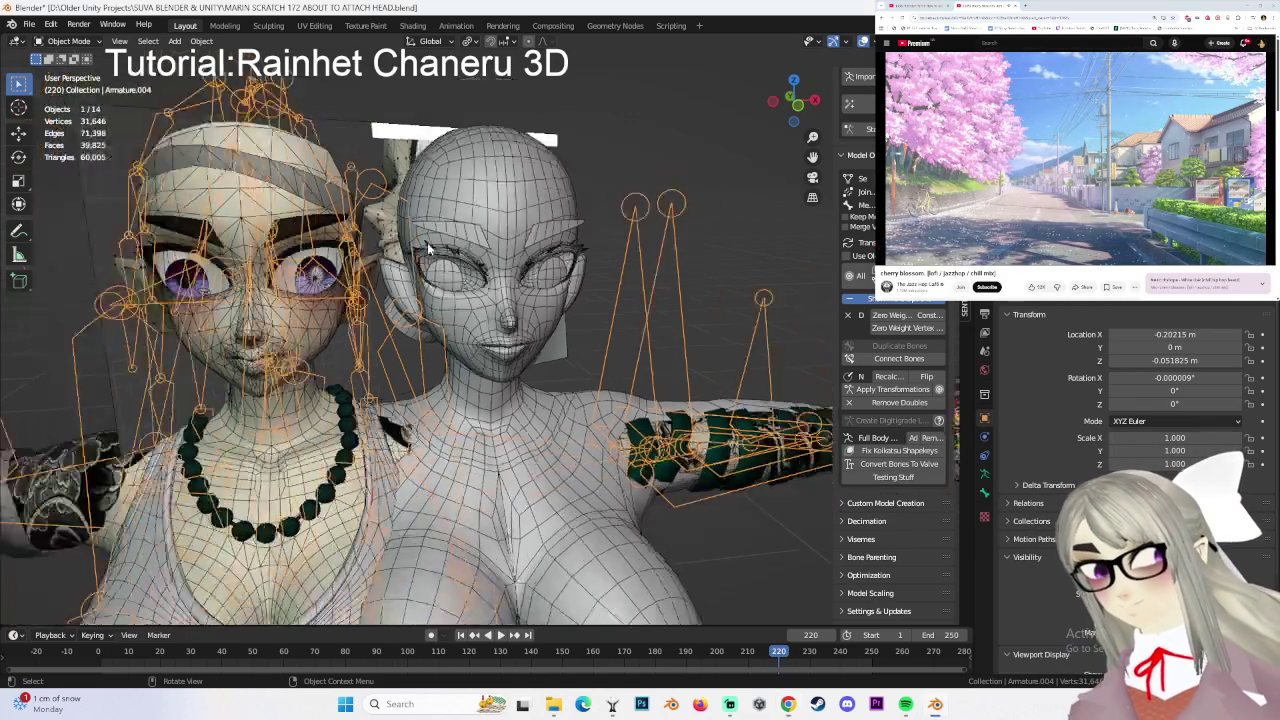
left_click(798, 104)
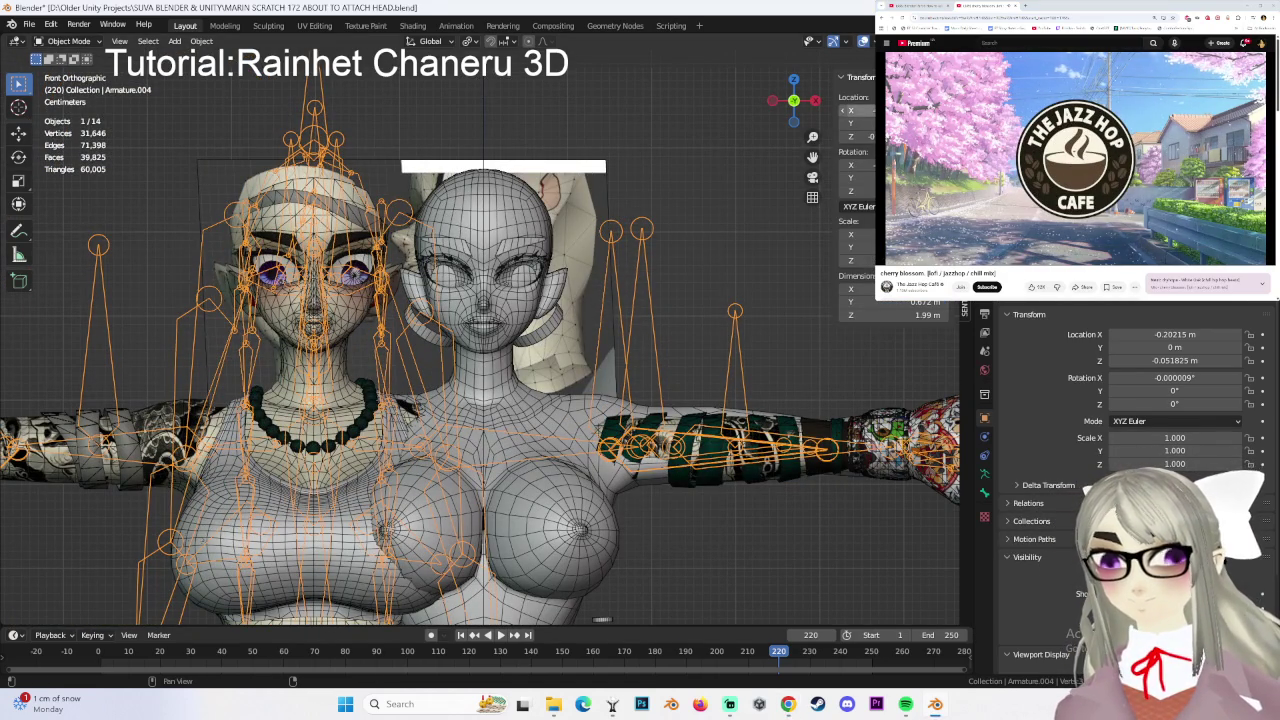
- Zero the armature's X location, then move it along X to -0.18452 m
double_click(855, 110)
type("0")
key("Return")
scroll(592, 262, "up", 3)
mouse_move(592, 262)
middle_mouse_down()
mouse_move(594, 285)
mouse_move(590, 270)
middle_mouse_up()
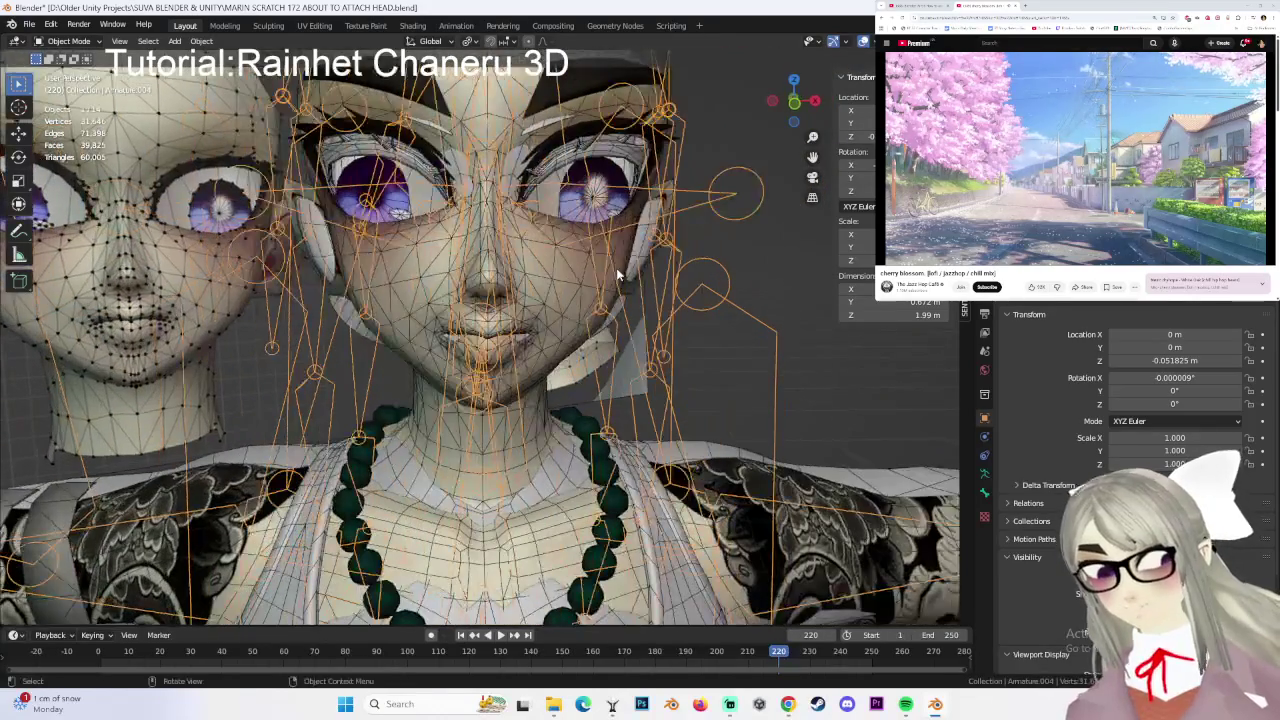
key("g")
key("x")
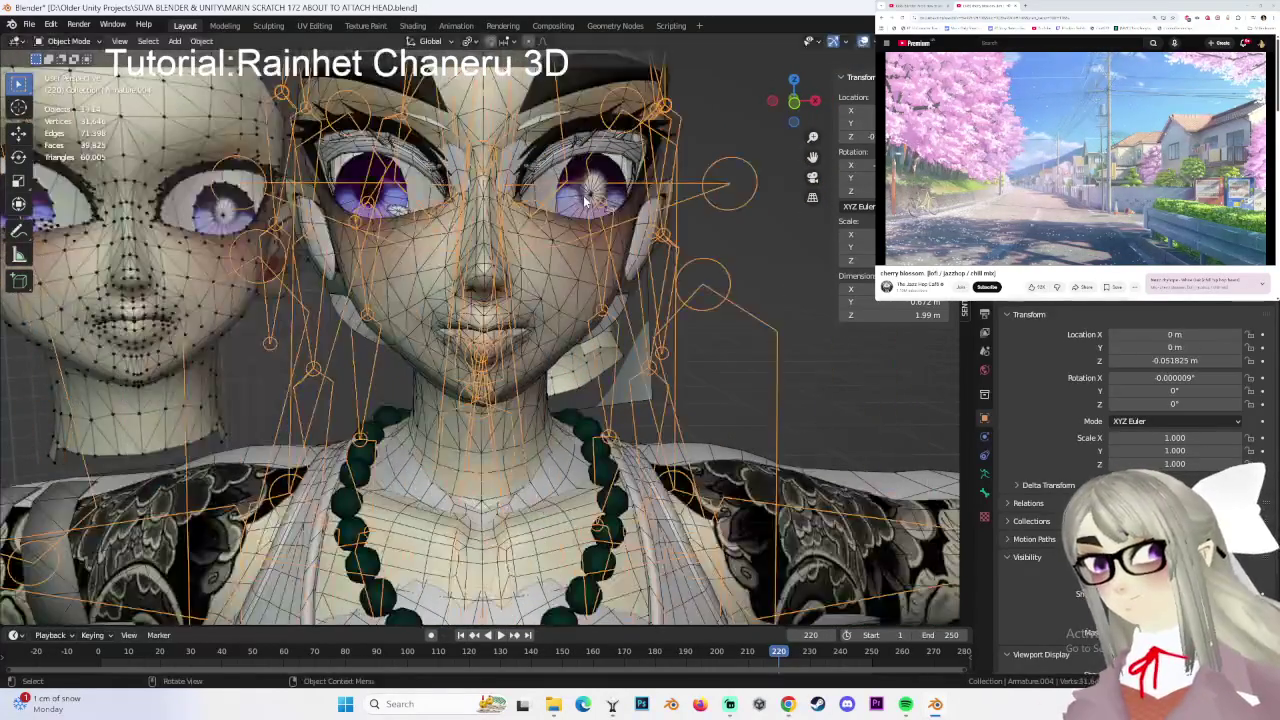
left_click(354, 226)
middle_click_drag(354, 226, 400, 240)
- Duplicate HEAD, rename the copy HEAD SCULPT, and put it into Sculpt Mode
key("alt+a")
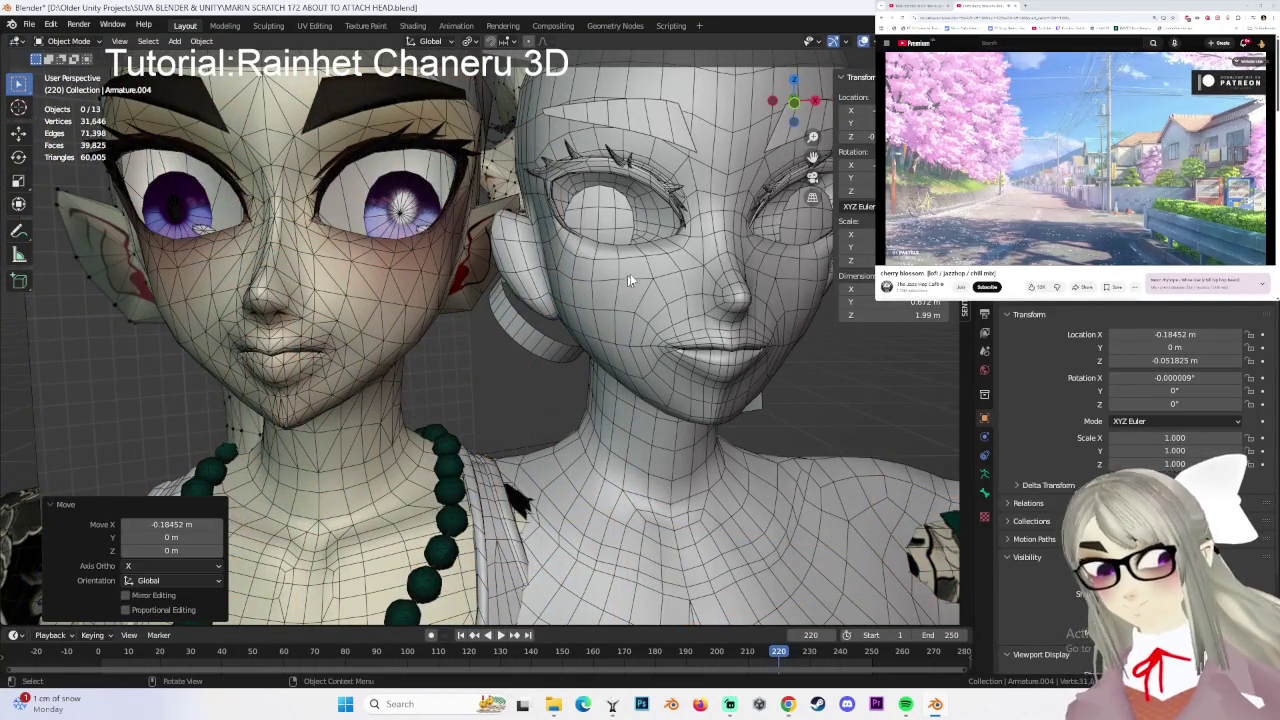
left_click(623, 277, "shift")
middle_click_drag(623, 277, 733, 302)
scroll(646, 254, "down", 3)
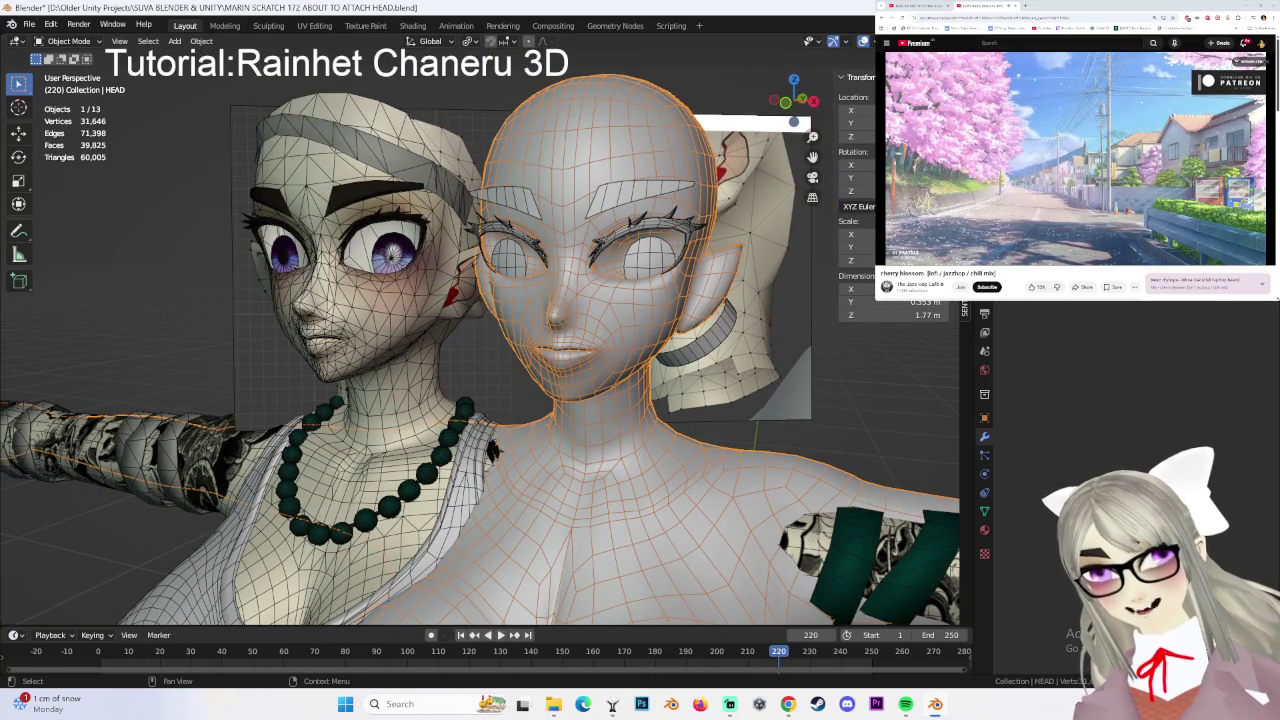
left_click(622, 305, "shift")
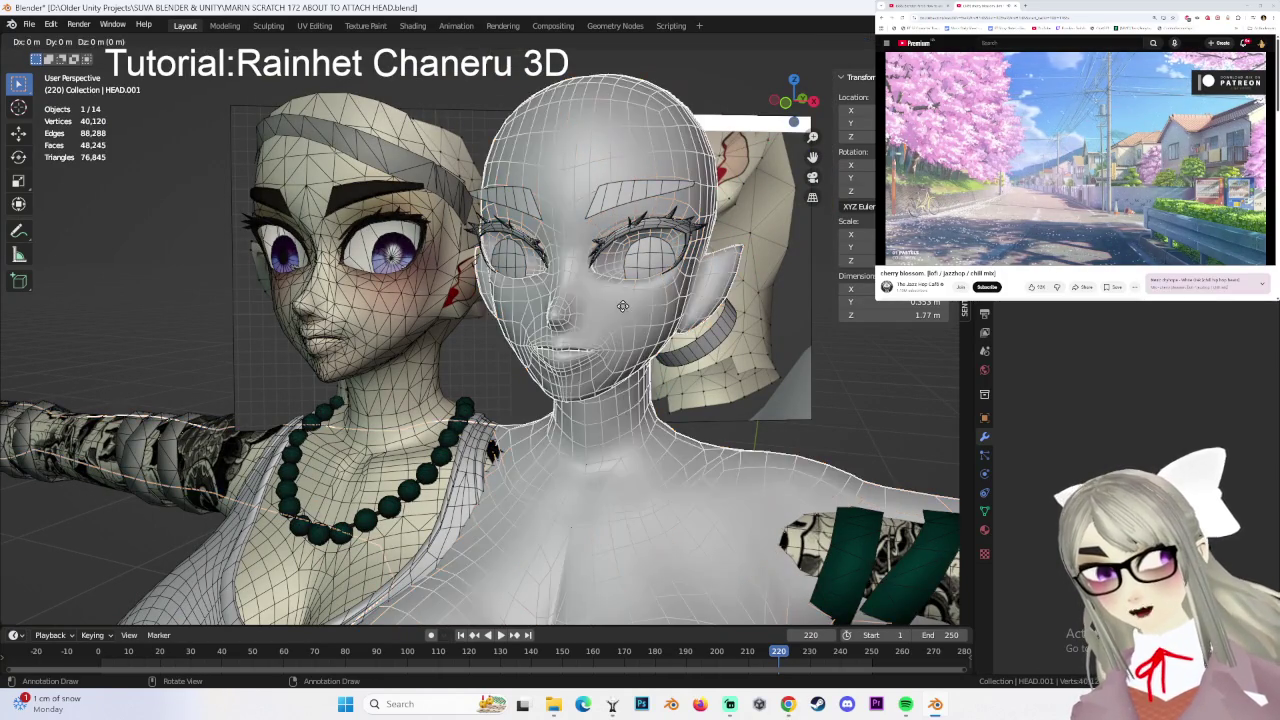
left_click(622, 305, "shift")
left_click(622, 305, "shift")
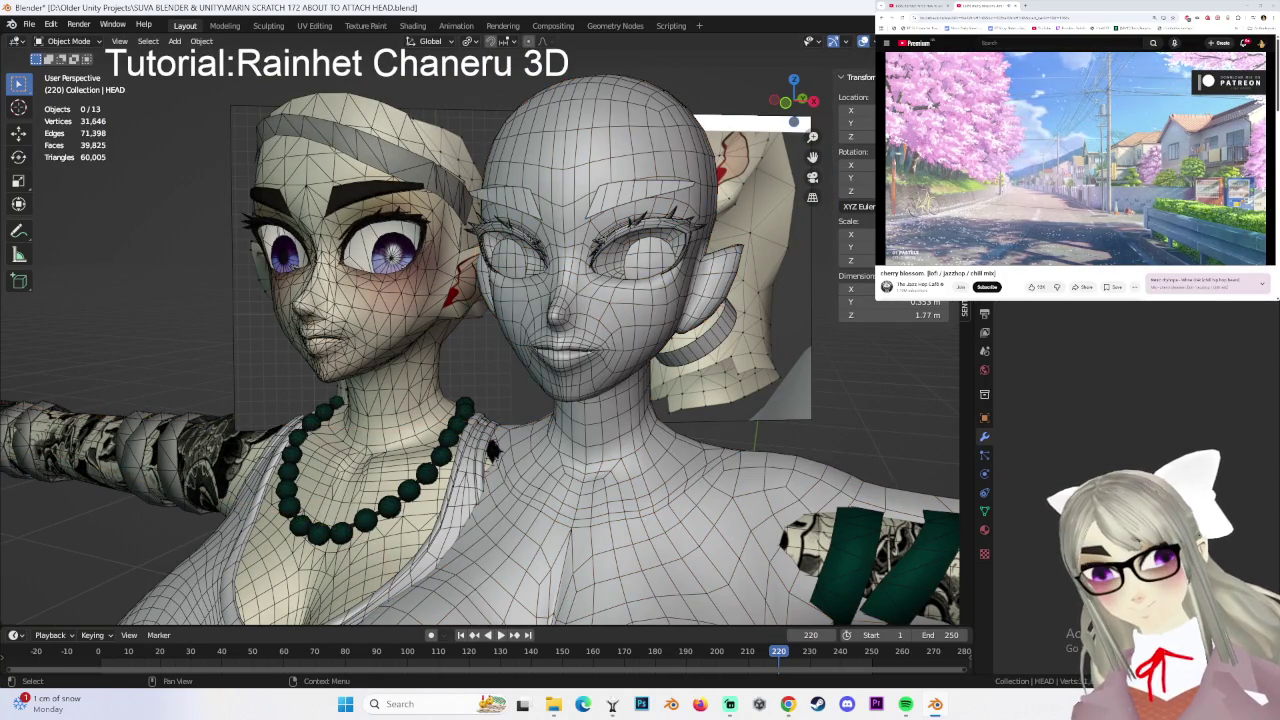
left_click(622, 305)
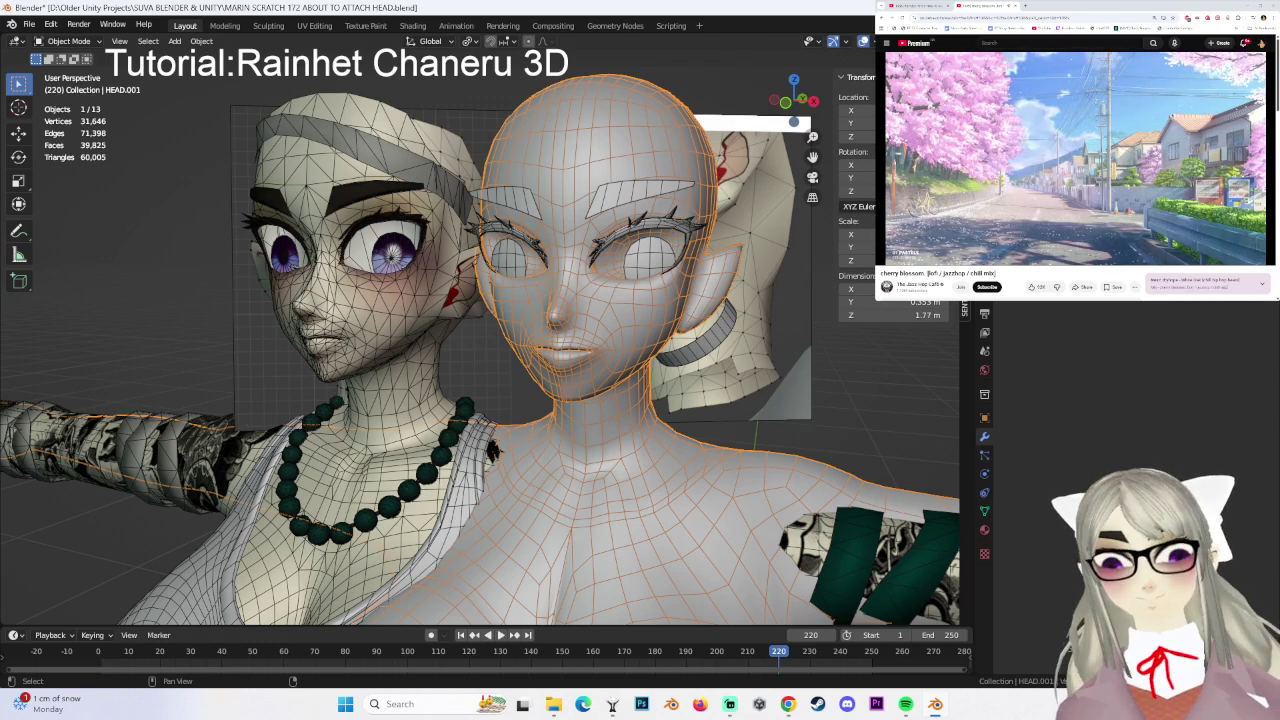
key("Return")
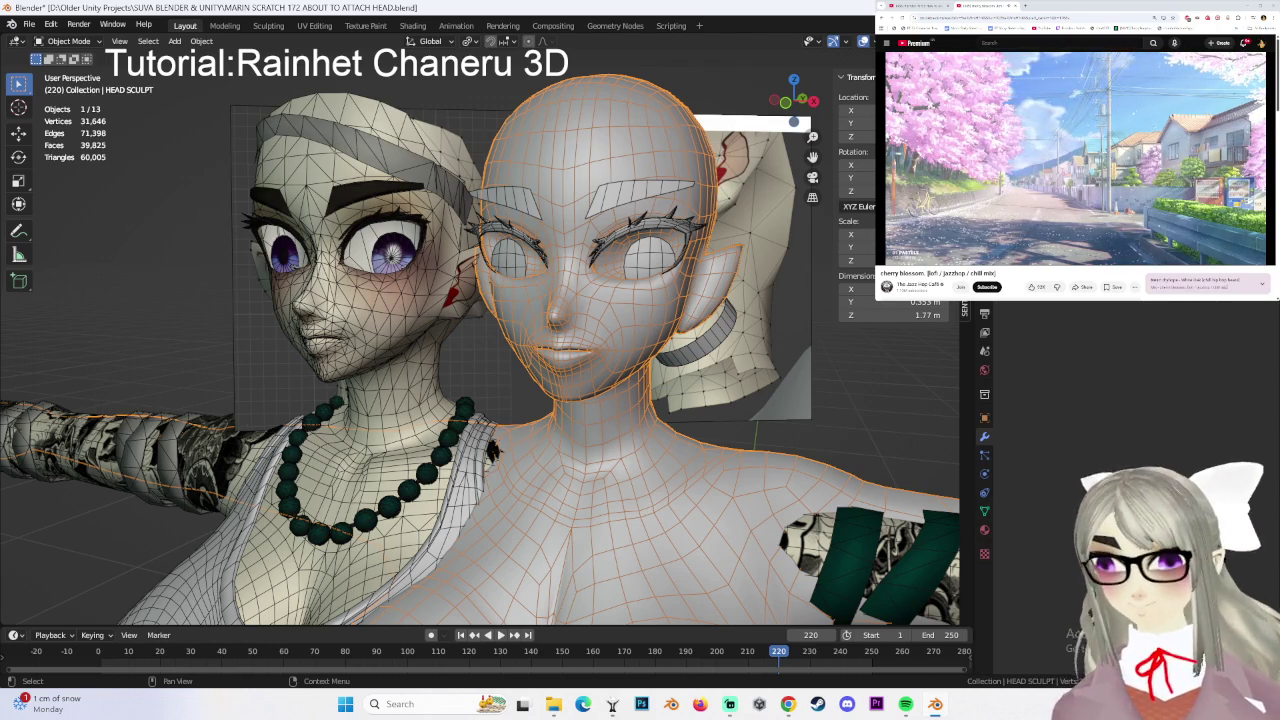
left_click(69, 41)
left_click(65, 87)
- Orbit to HEAD SCULPT's mouth and chin, toggle X-Ray on and off, and view from the front
mouse_move(686, 300)
middle_mouse_down()
mouse_move(565, 365)
mouse_move(608, 314)
mouse_move(580, 366)
middle_mouse_up()
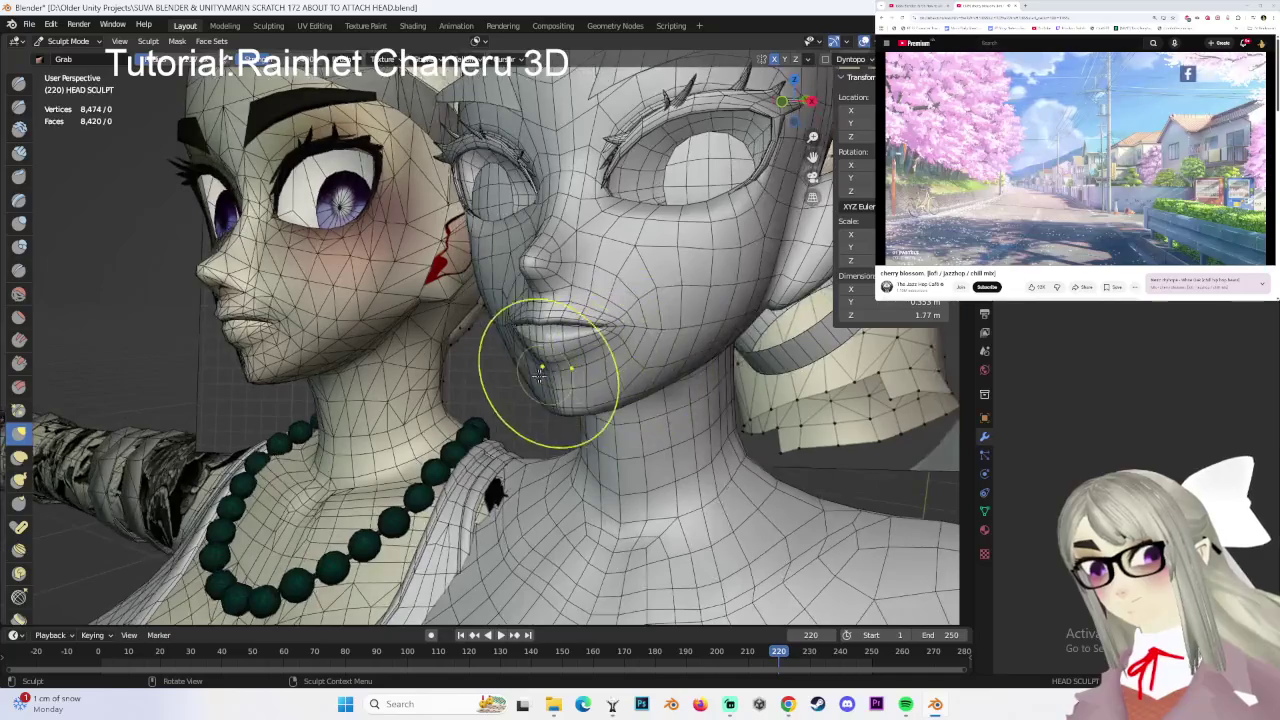
scroll(527, 373, "up", 1)
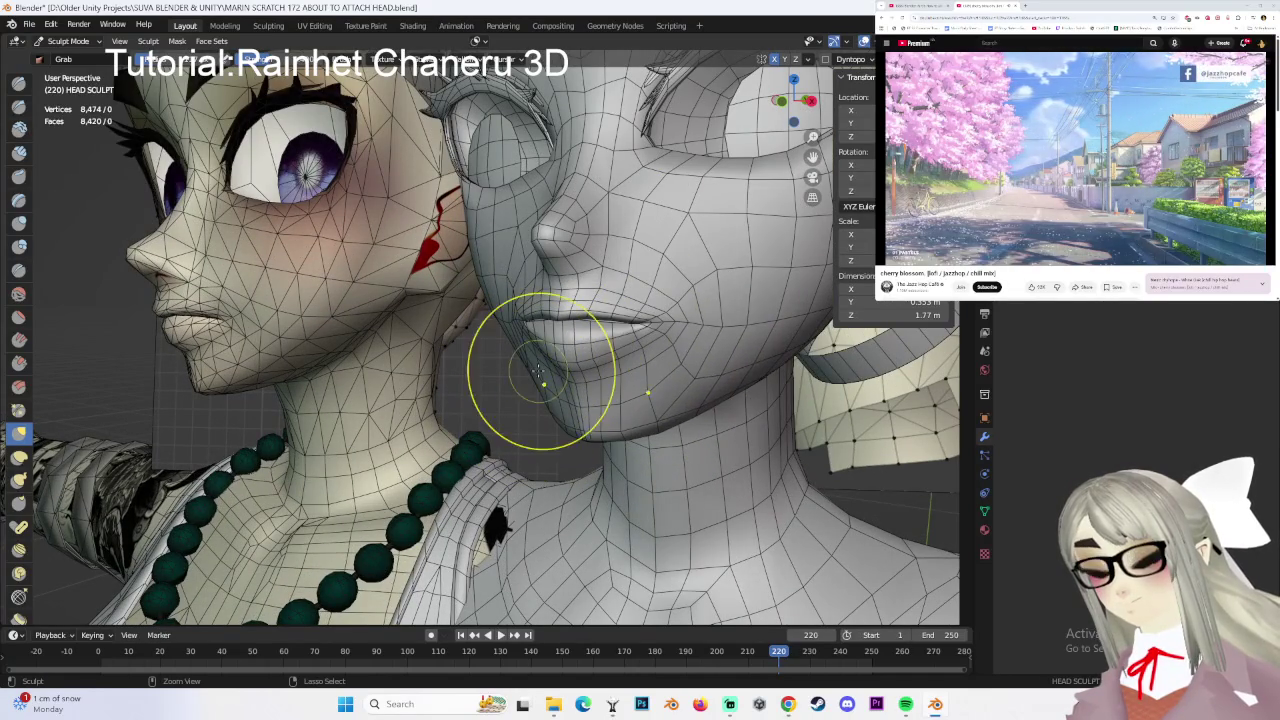
mouse_move(538, 373)
middle_mouse_down()
mouse_move(529, 357)
mouse_move(560, 337)
mouse_move(612, 372)
mouse_move(581, 378)
middle_mouse_up()
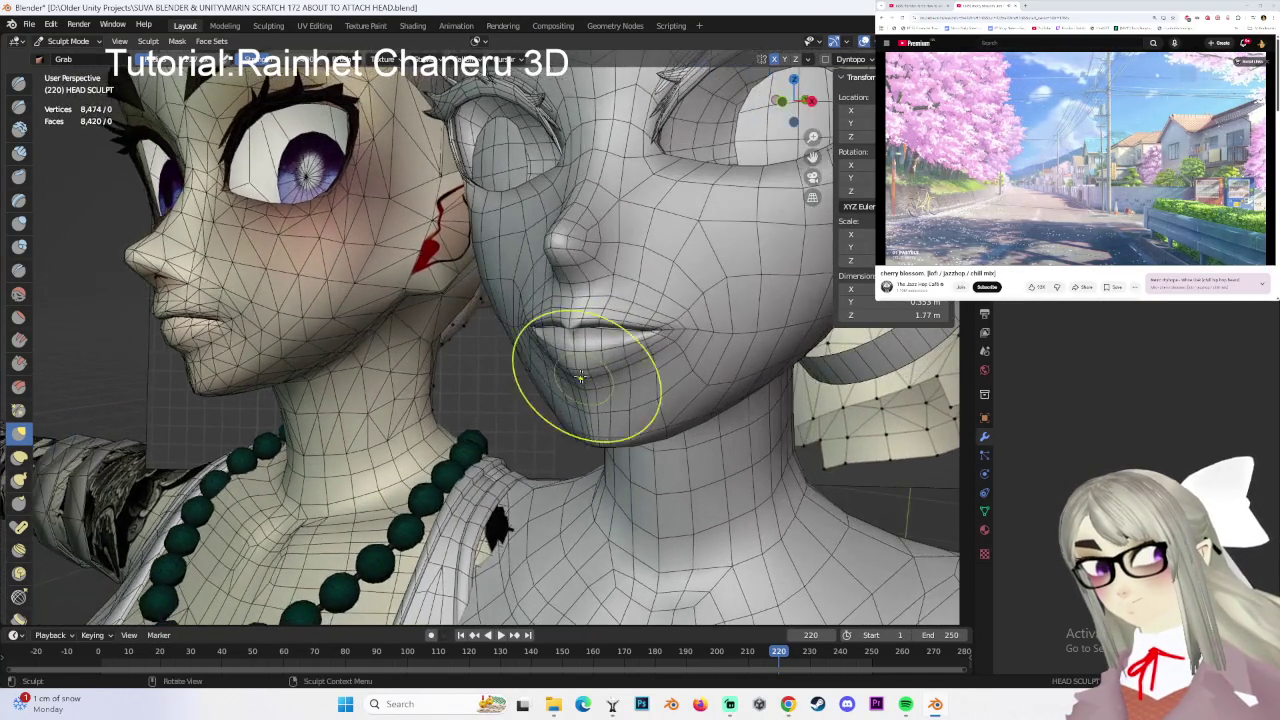
left_click(955, 41)
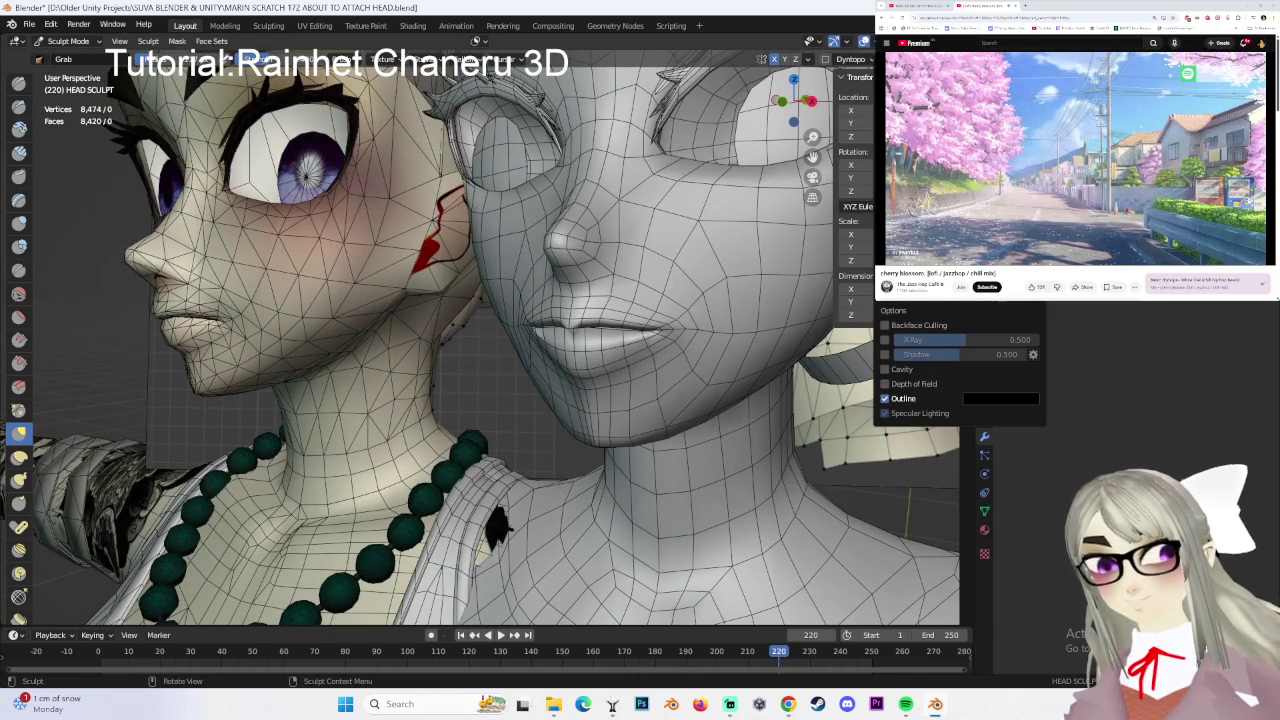
left_click(884, 340)
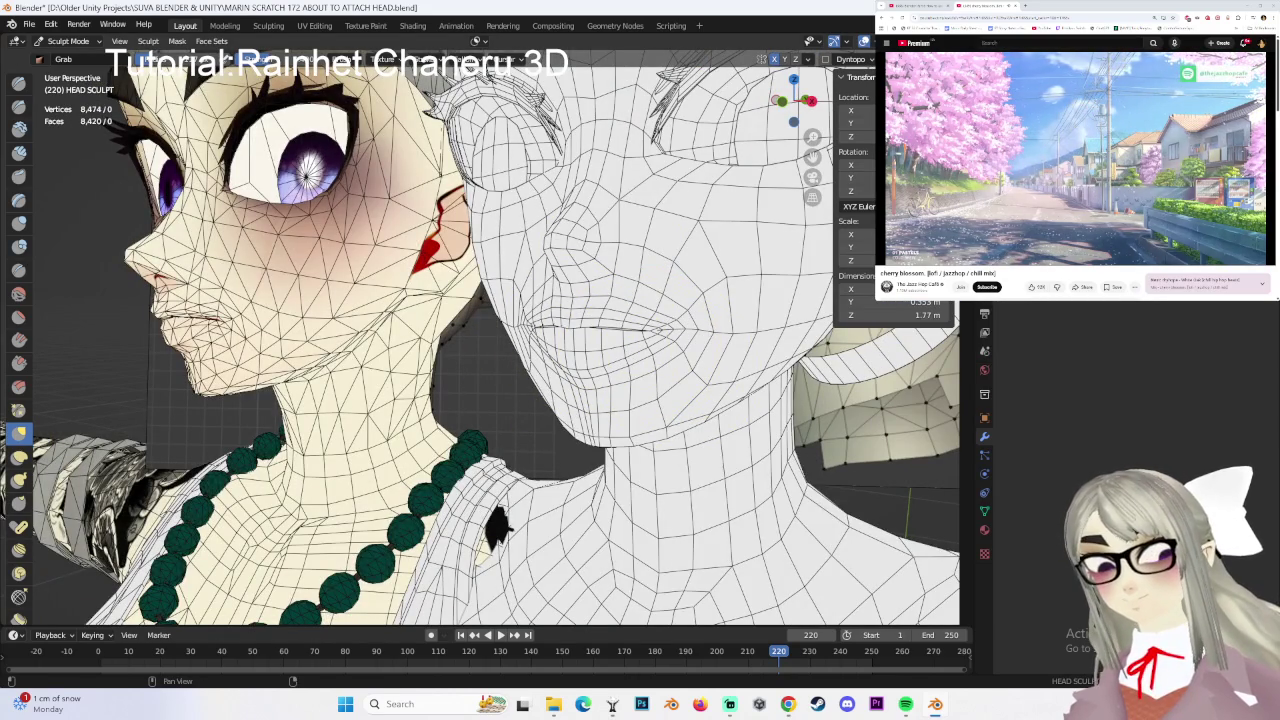
left_click(955, 41)
left_click(884, 306)
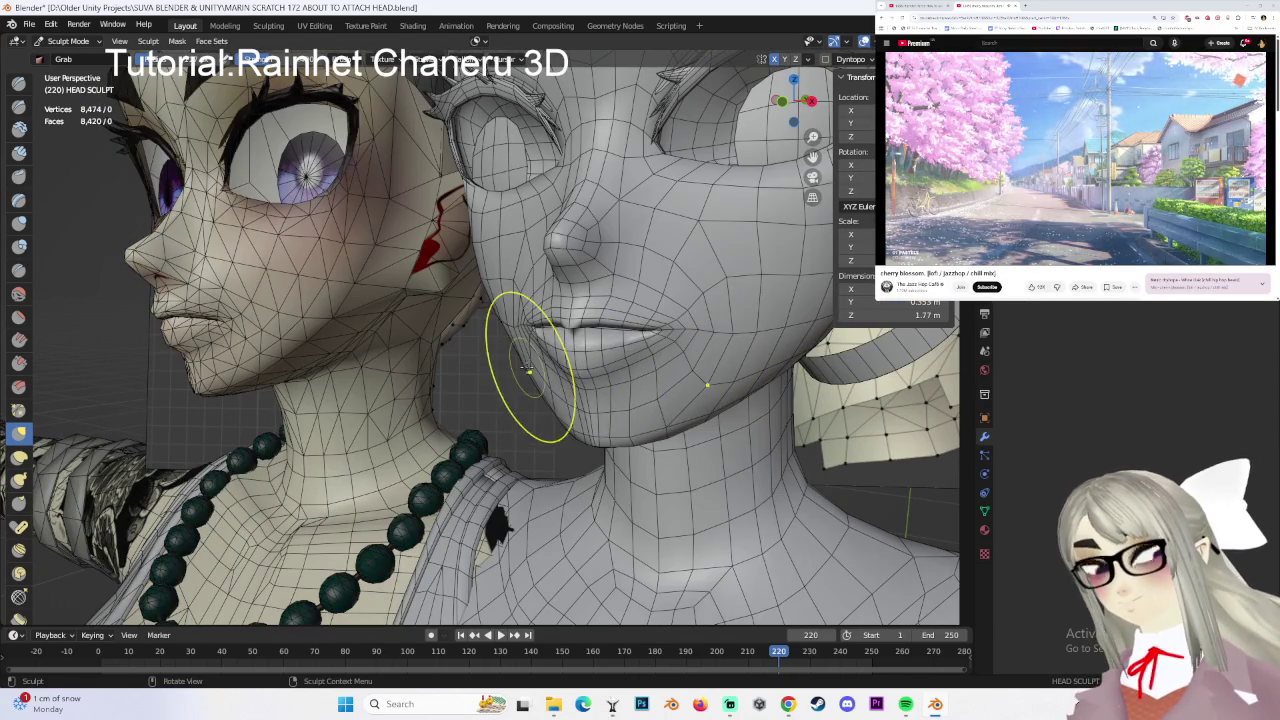
mouse_move(547, 365)
middle_mouse_down()
mouse_move(597, 400)
mouse_move(689, 391)
mouse_move(586, 366)
mouse_move(567, 314)
mouse_move(565, 351)
mouse_move(600, 320)
mouse_move(718, 318)
middle_mouse_up()
scroll(643, 314, "down", 3)
key("KP_1")
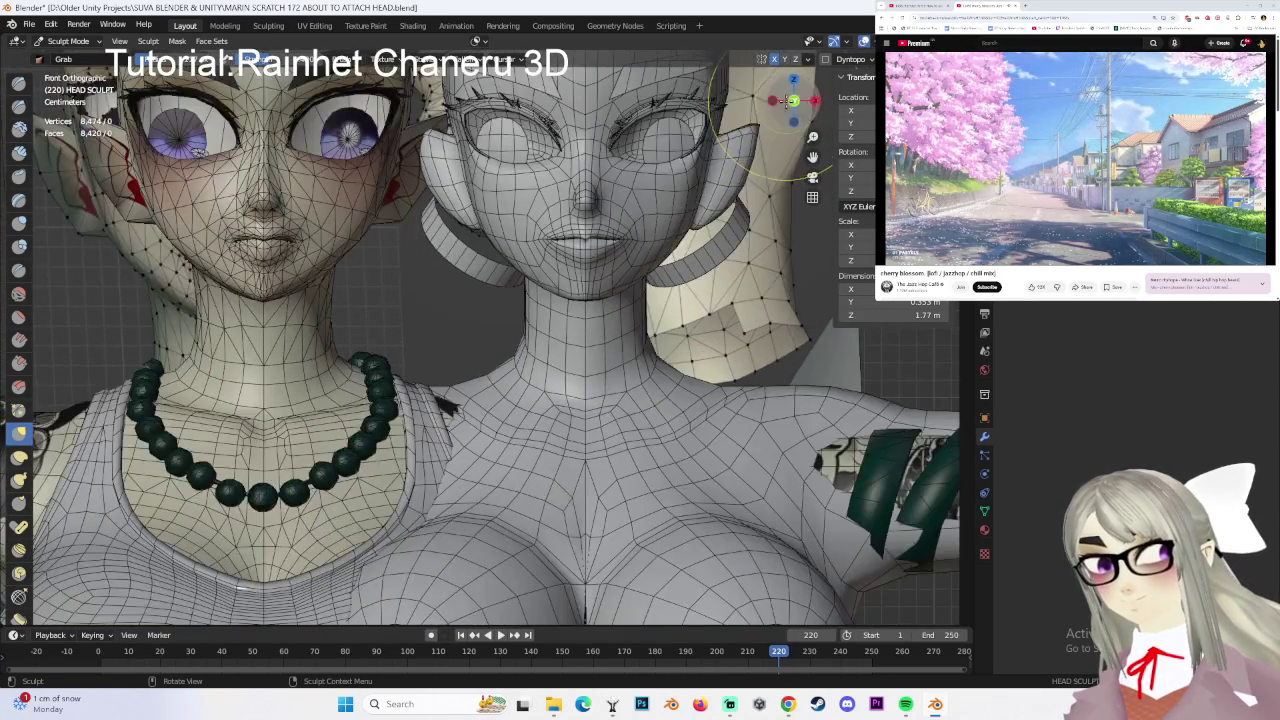
- Zoom in and orbit around the chin and neck from an angle, the front and below
scroll(700, 330, "up", 1)
scroll(698, 333, "up", 2)
scroll(650, 355, "up", 1)
scroll(590, 395, "up", 2)
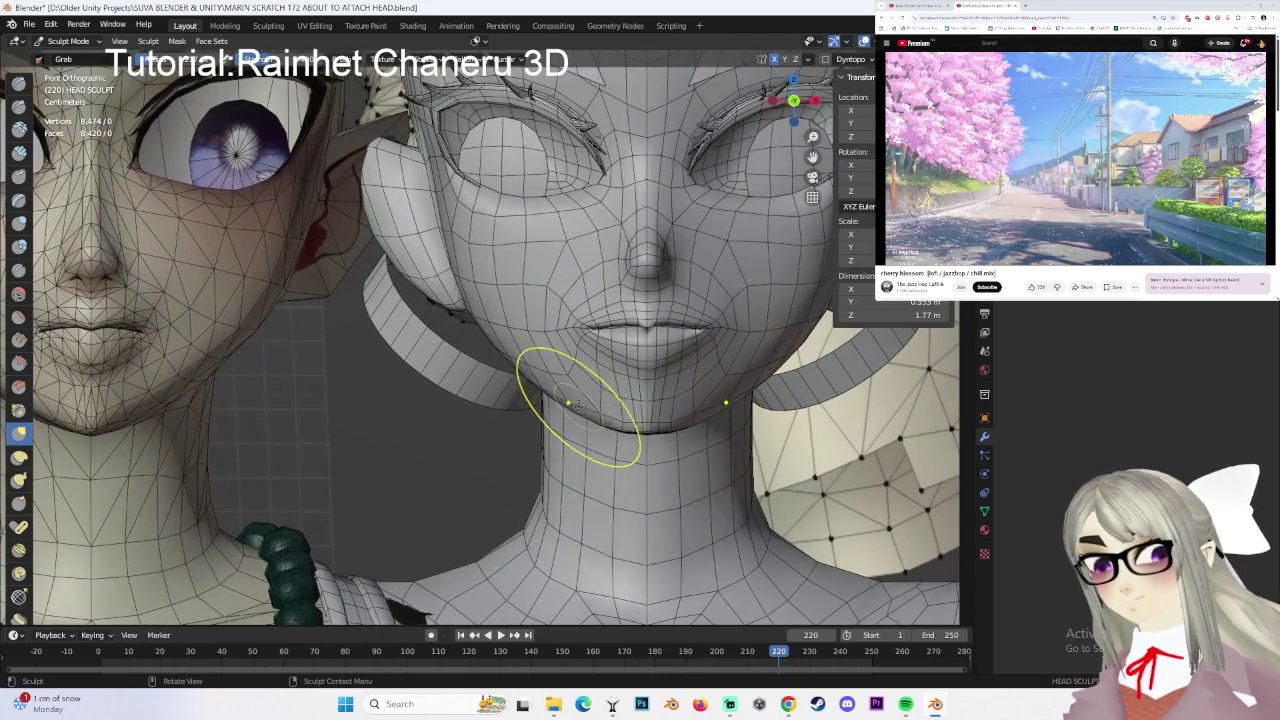
mouse_move(597, 398)
middle_mouse_down()
mouse_move(553, 368)
mouse_move(614, 271)
mouse_move(467, 356)
mouse_move(484, 380)
mouse_move(600, 343)
mouse_move(583, 424)
mouse_move(530, 357)
mouse_move(528, 371)
mouse_move(395, 360)
mouse_move(483, 362)
mouse_move(586, 314)
mouse_move(694, 394)
mouse_move(705, 388)
mouse_move(710, 412)
middle_mouse_up()
scroll(575, 370, "up", 2)
mouse_move(588, 400)
middle_mouse_down()
mouse_move(527, 335)
mouse_move(591, 343)
middle_mouse_up()
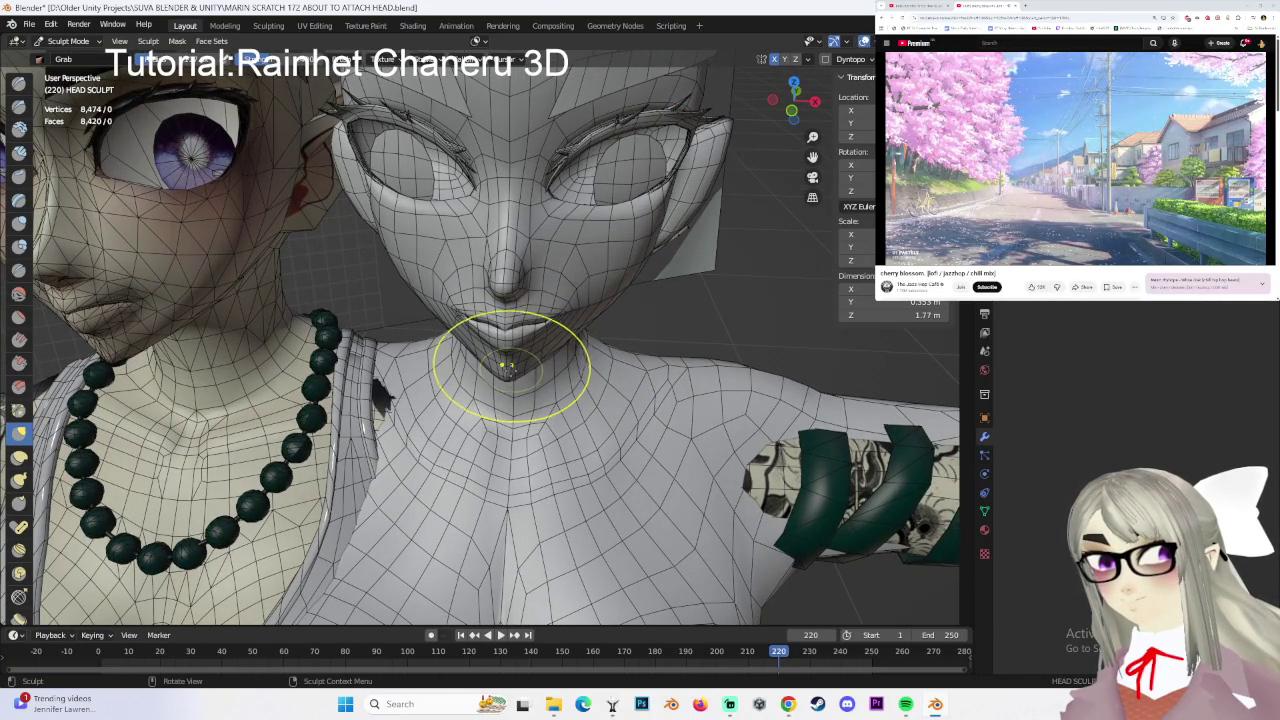
mouse_move(507, 366)
middle_mouse_down()
mouse_move(449, 371)
mouse_move(500, 360)
mouse_move(543, 320)
mouse_move(609, 376)
mouse_move(443, 378)
mouse_move(514, 363)
mouse_move(521, 383)
mouse_move(600, 357)
mouse_move(614, 337)
mouse_move(586, 357)
mouse_move(586, 314)
mouse_move(634, 329)
mouse_move(566, 294)
mouse_move(463, 305)
middle_mouse_up()
- Zoom close on the chin and lips, then pull back to see both faces and the necklace
scroll(461, 305, "up", 5)
middle_click_drag(543, 314, 583, 296)
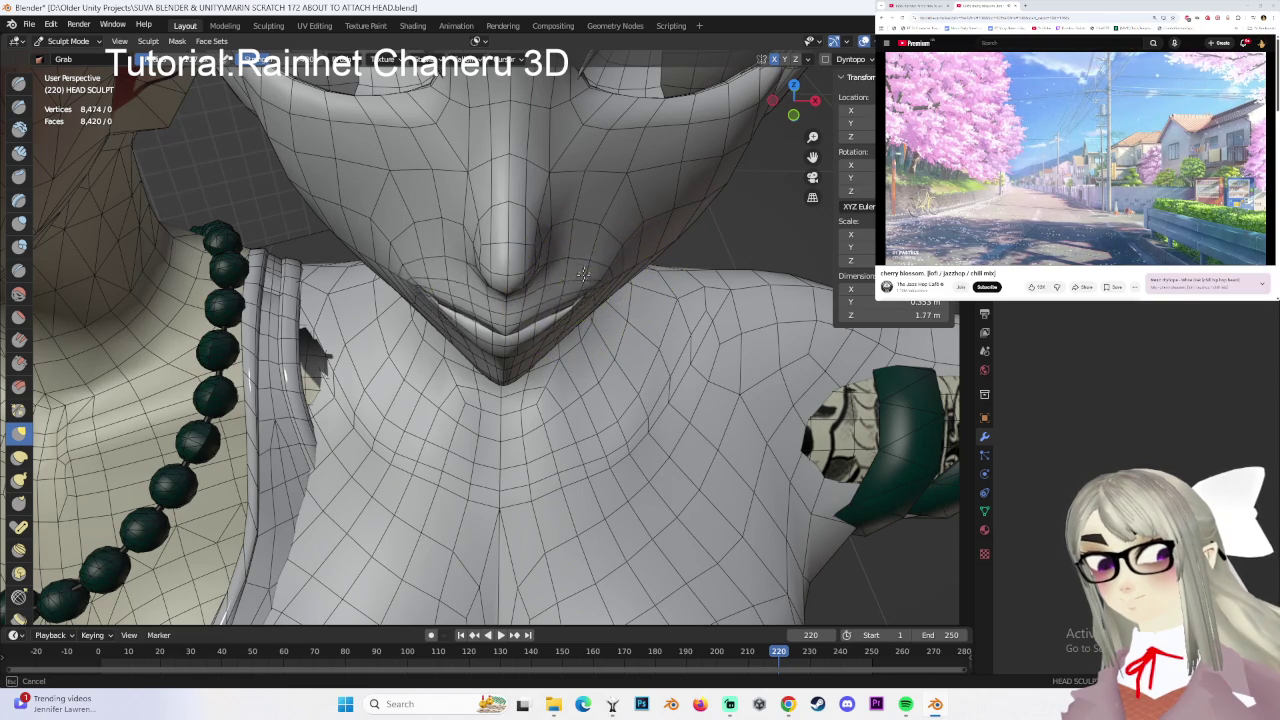
scroll(582, 277, "down", 5)
mouse_move(582, 277)
middle_mouse_down()
mouse_move(582, 305)
mouse_move(592, 271)
mouse_move(490, 318)
mouse_move(532, 302)
mouse_move(535, 232)
mouse_move(597, 285)
mouse_move(647, 298)
mouse_move(604, 241)
mouse_move(573, 262)
mouse_move(479, 266)
mouse_move(500, 268)
mouse_move(497, 222)
middle_mouse_up()
scroll(501, 294, "down", 3)
scroll(647, 298, "up", 3)
scroll(647, 298, "up", 2)
scroll(637, 287, "down", 3)
scroll(600, 243, "down", 2)
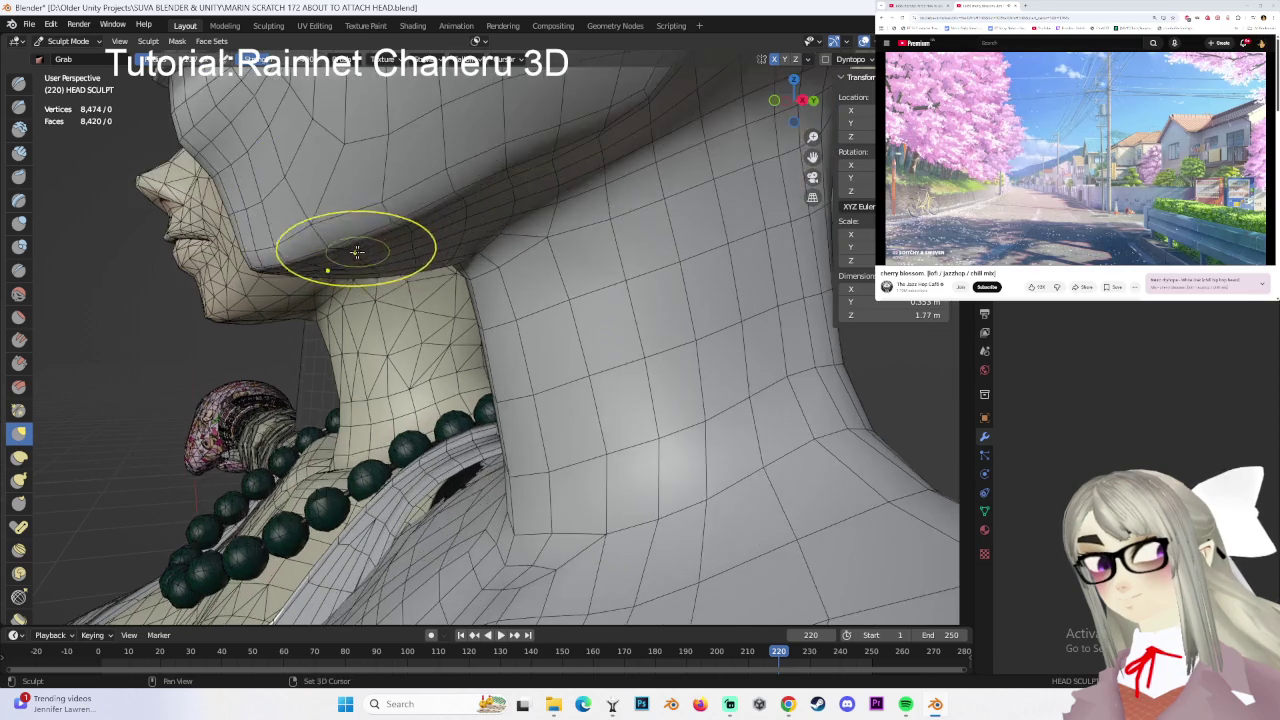
middle_click_drag(378, 250, 483, 317)
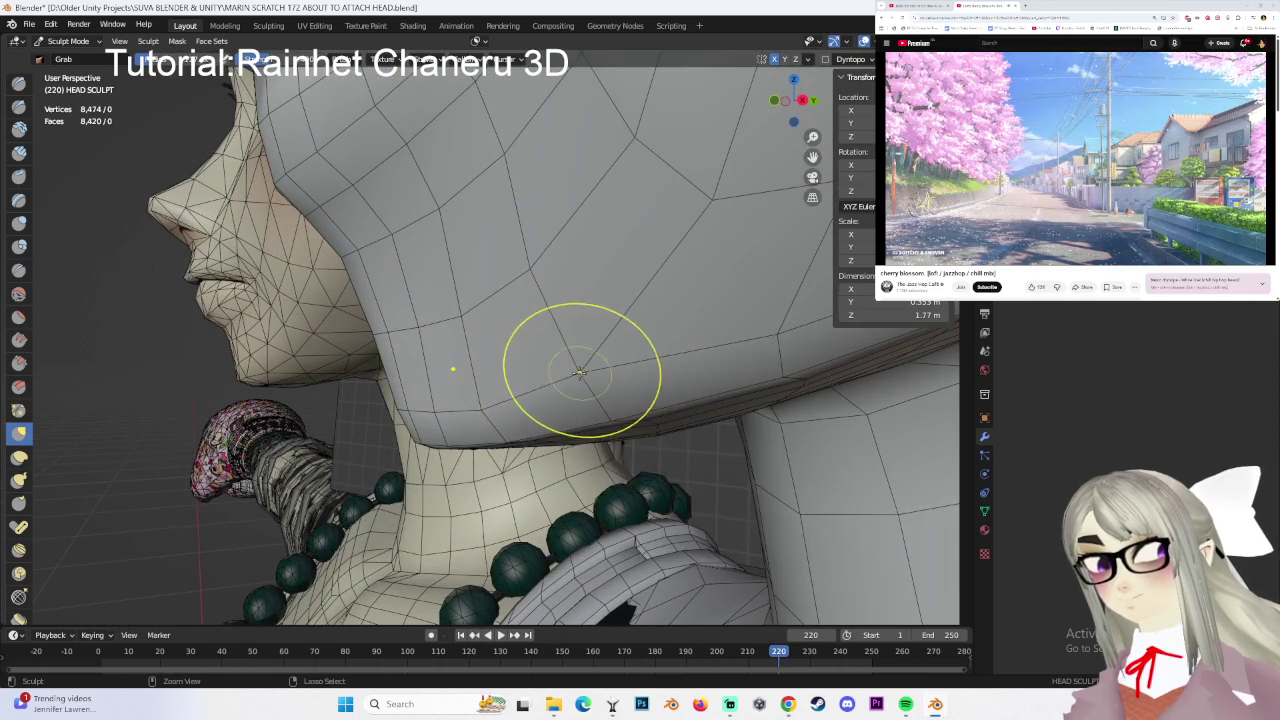
middle_click_drag(579, 420, 515, 342)
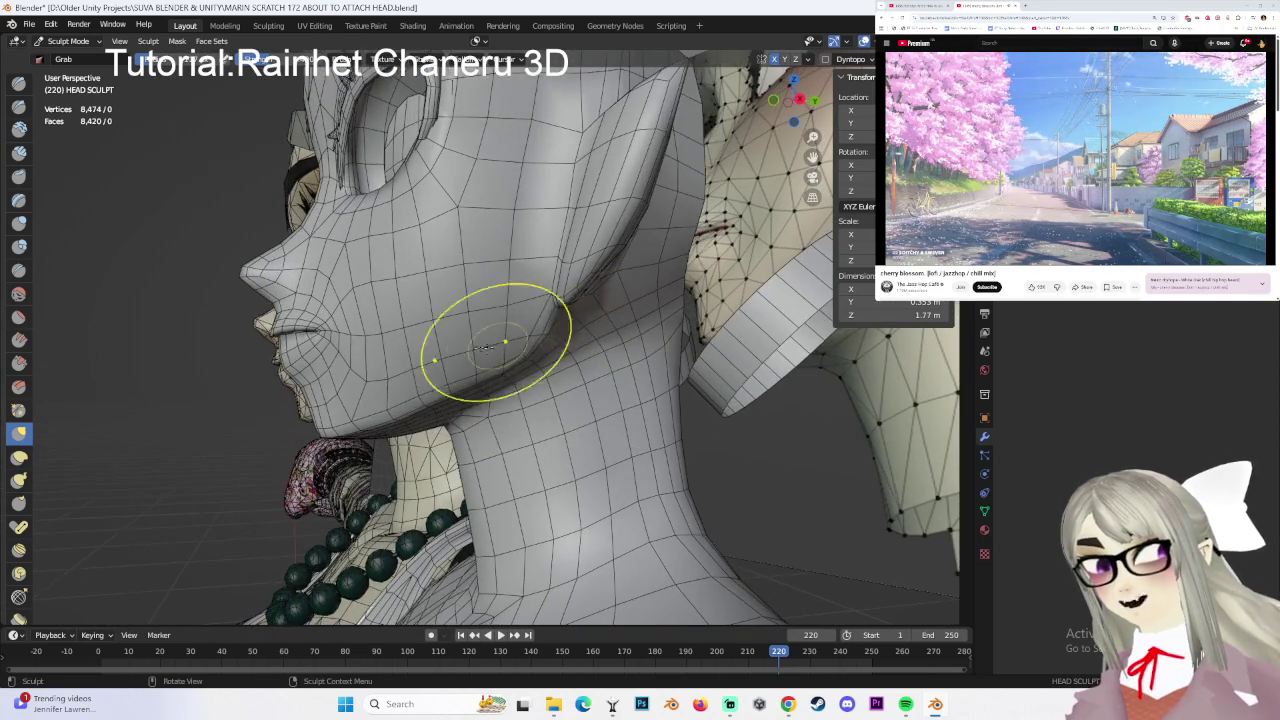
middle_click_drag(572, 265, 496, 328)
mouse_move(575, 284)
middle_mouse_down()
mouse_move(594, 286)
mouse_move(543, 360)
mouse_move(634, 290)
mouse_move(714, 300)
mouse_move(700, 310)
mouse_move(686, 200)
mouse_move(516, 357)
middle_mouse_up()
scroll(530, 345, "up", 2)
scroll(523, 337, "up", 1)
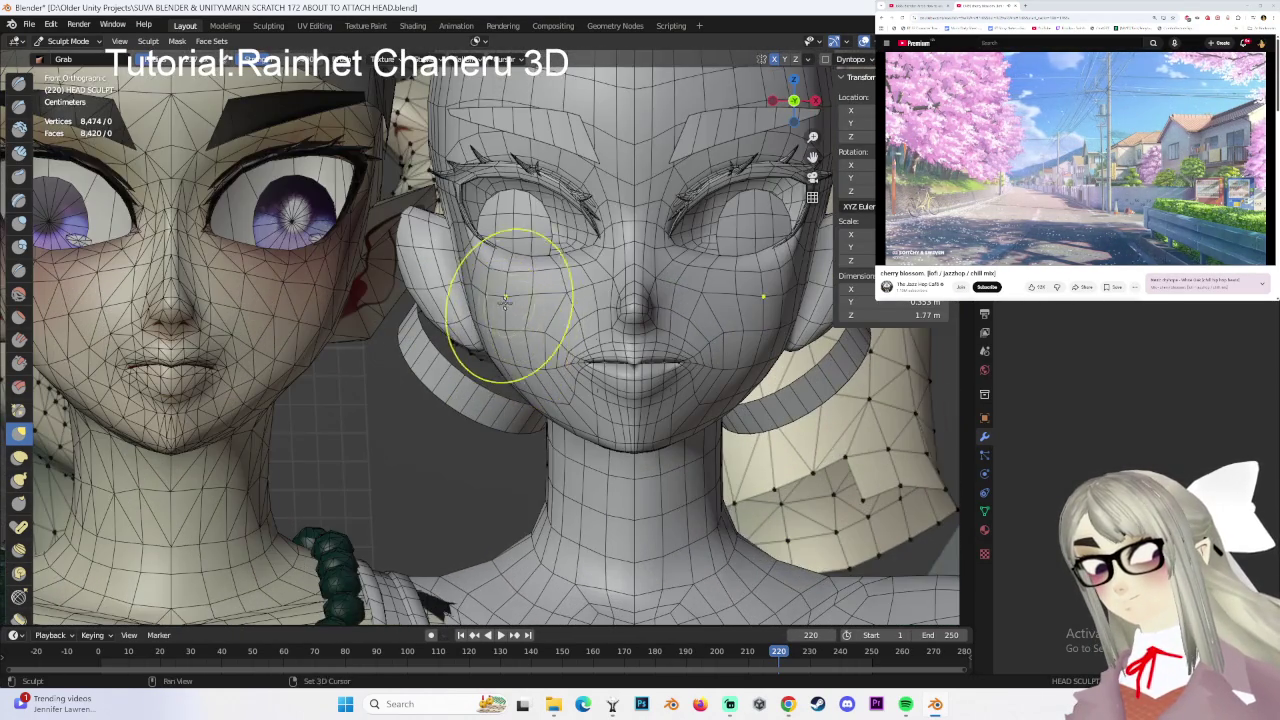
scroll(600, 320, "up", 1)
scroll(554, 245, "down", 1)
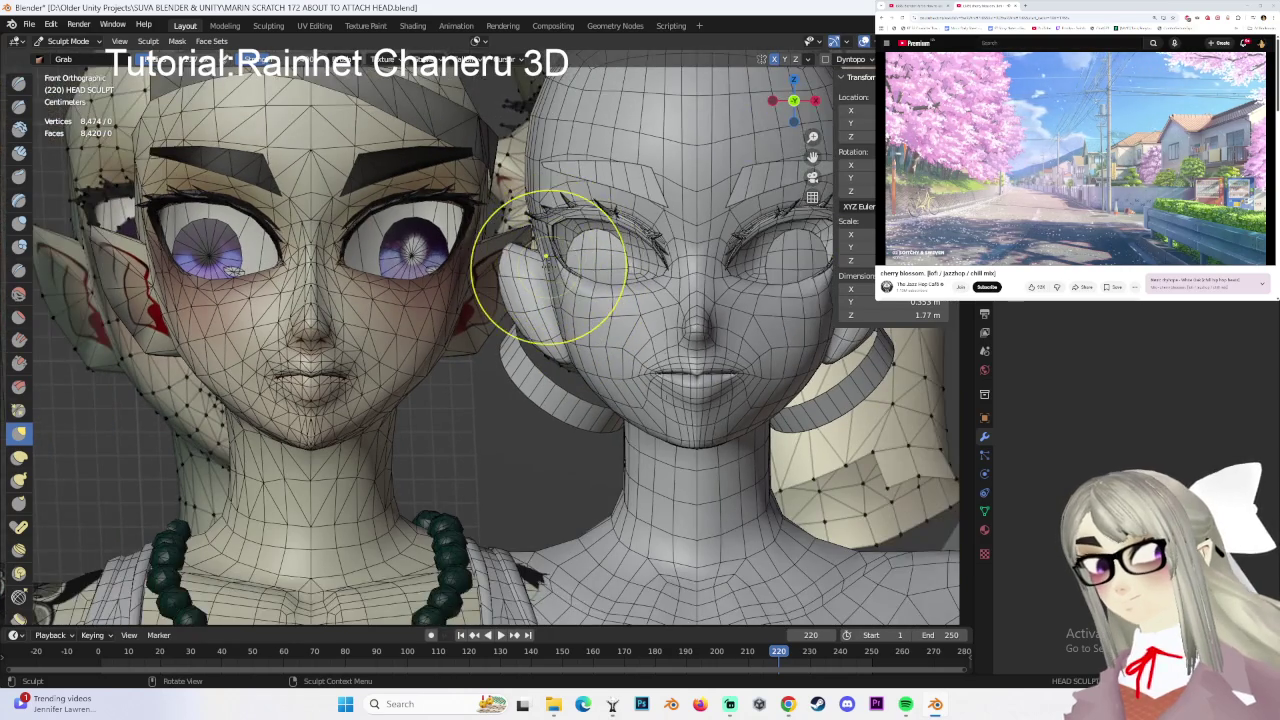
scroll(585, 270, "down", 2, "ctrl")
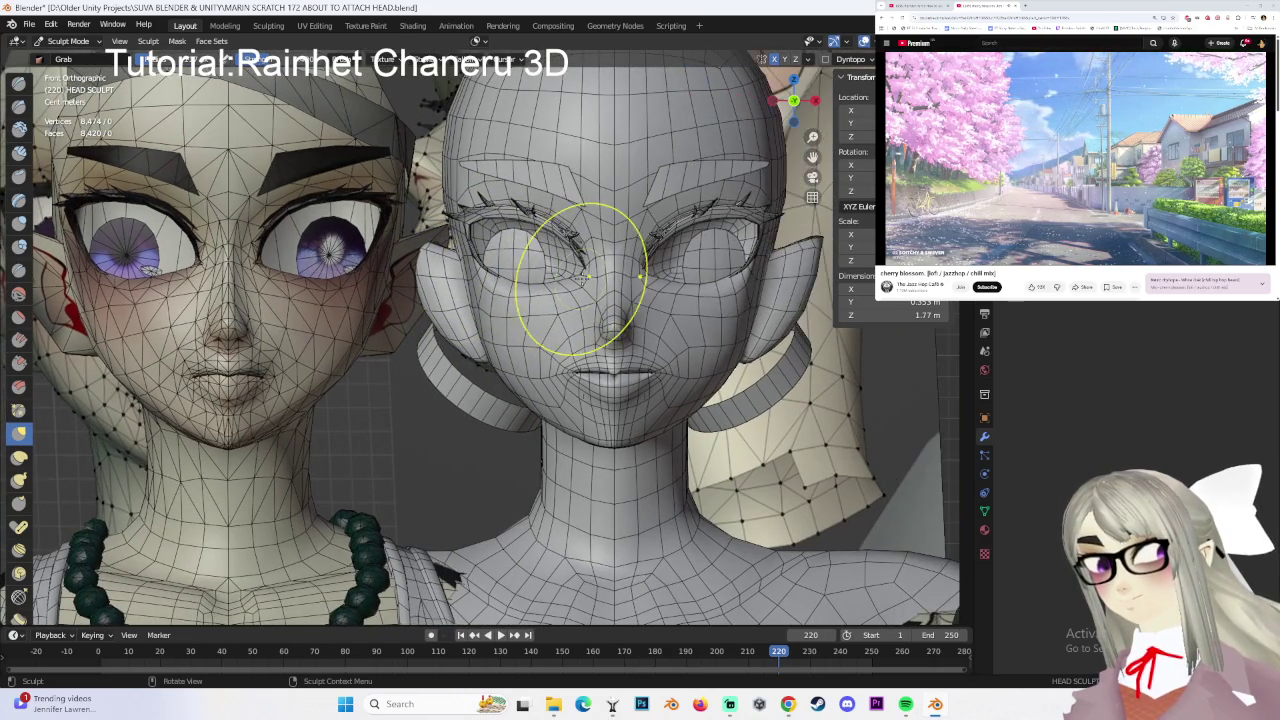
scroll(523, 346, "up", 1)
mouse_move(523, 346)
middle_mouse_down()
mouse_move(518, 365)
mouse_move(543, 345)
mouse_move(628, 400)
mouse_move(657, 314)
mouse_move(623, 329)
mouse_move(489, 327)
middle_mouse_up()
mouse_move(622, 328)
middle_mouse_down()
mouse_move(580, 333)
mouse_move(640, 330)
mouse_move(700, 306)
mouse_move(708, 349)
mouse_move(650, 390)
mouse_move(586, 400)
mouse_move(517, 334)
mouse_move(578, 385)
mouse_move(770, 378)
middle_mouse_up()
scroll(625, 390, "up", 2)
middle_click_drag(543, 291, 520, 377)
scroll(582, 354, "up", 2)
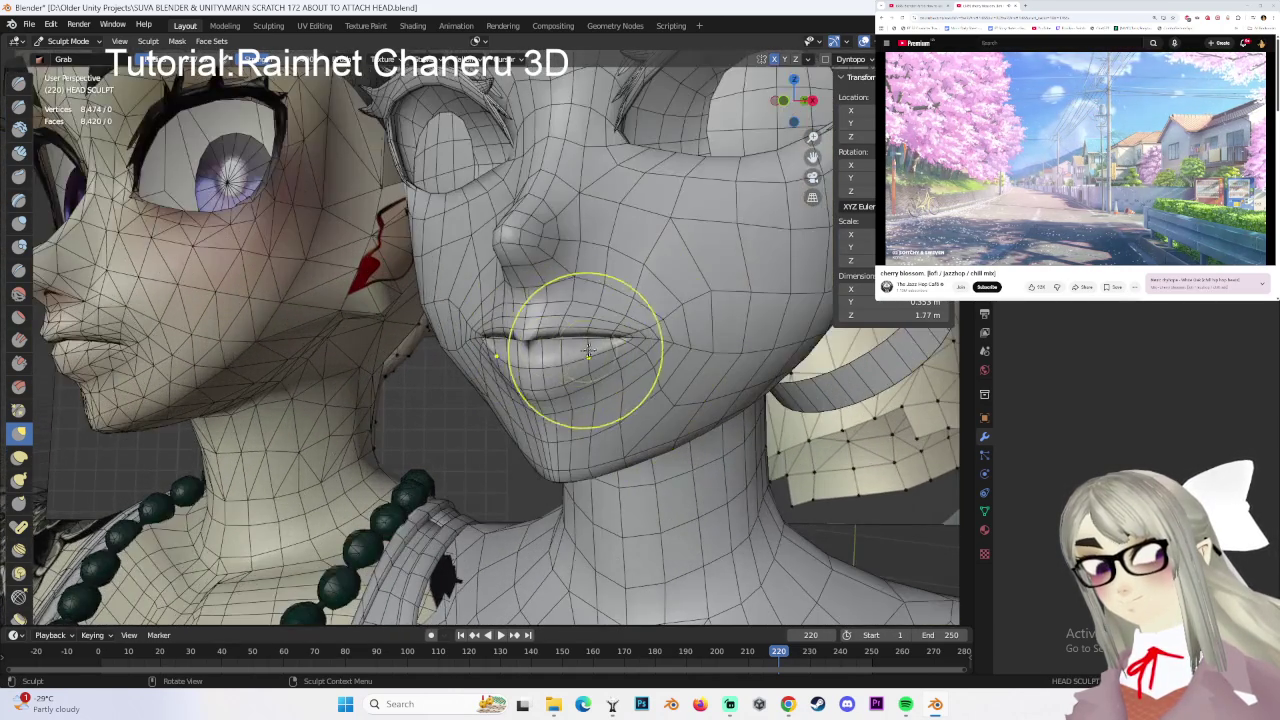
scroll(590, 340, "down", 2)
mouse_move(590, 340)
middle_mouse_down()
mouse_move(660, 345)
mouse_move(673, 395)
mouse_move(630, 330)
mouse_move(728, 371)
middle_mouse_up()
scroll(618, 318, "up", 1)
scroll(654, 323, "down", 3)
scroll(737, 375, "up", 1)
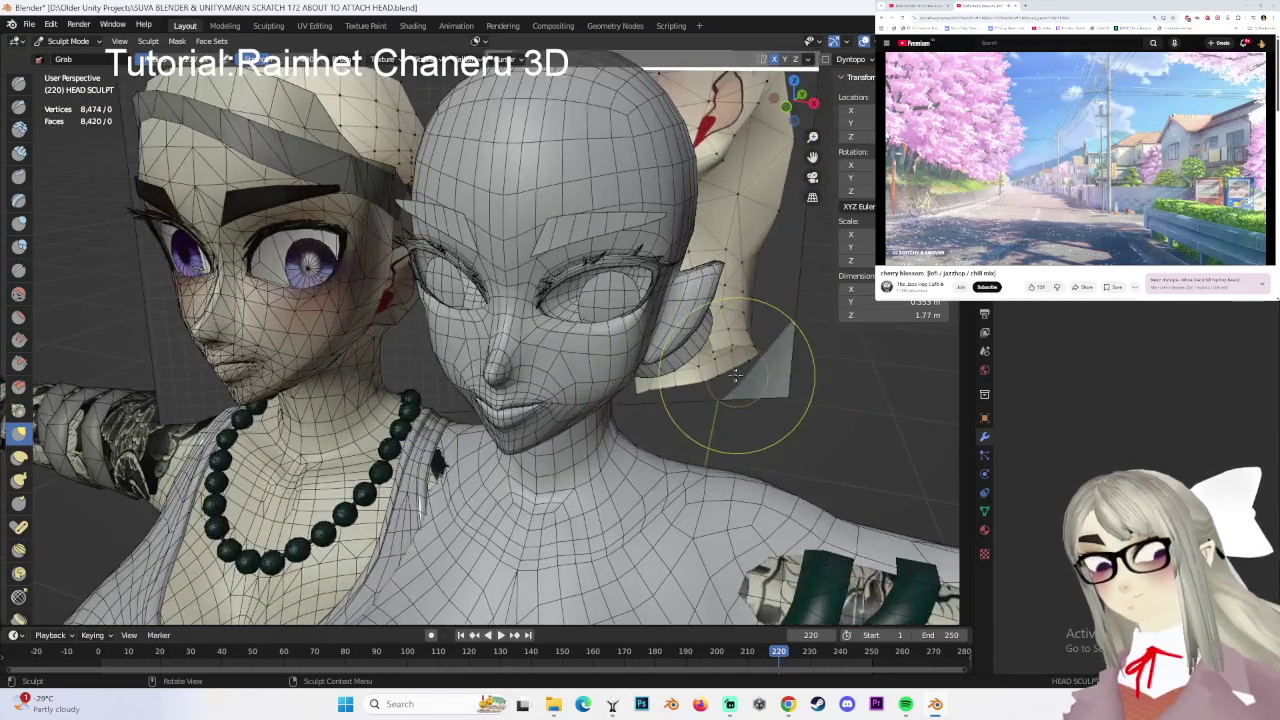
scroll(667, 391, "up", 2)
mouse_move(660, 400)
middle_mouse_down()
mouse_move(648, 410)
mouse_move(605, 350)
middle_mouse_up()
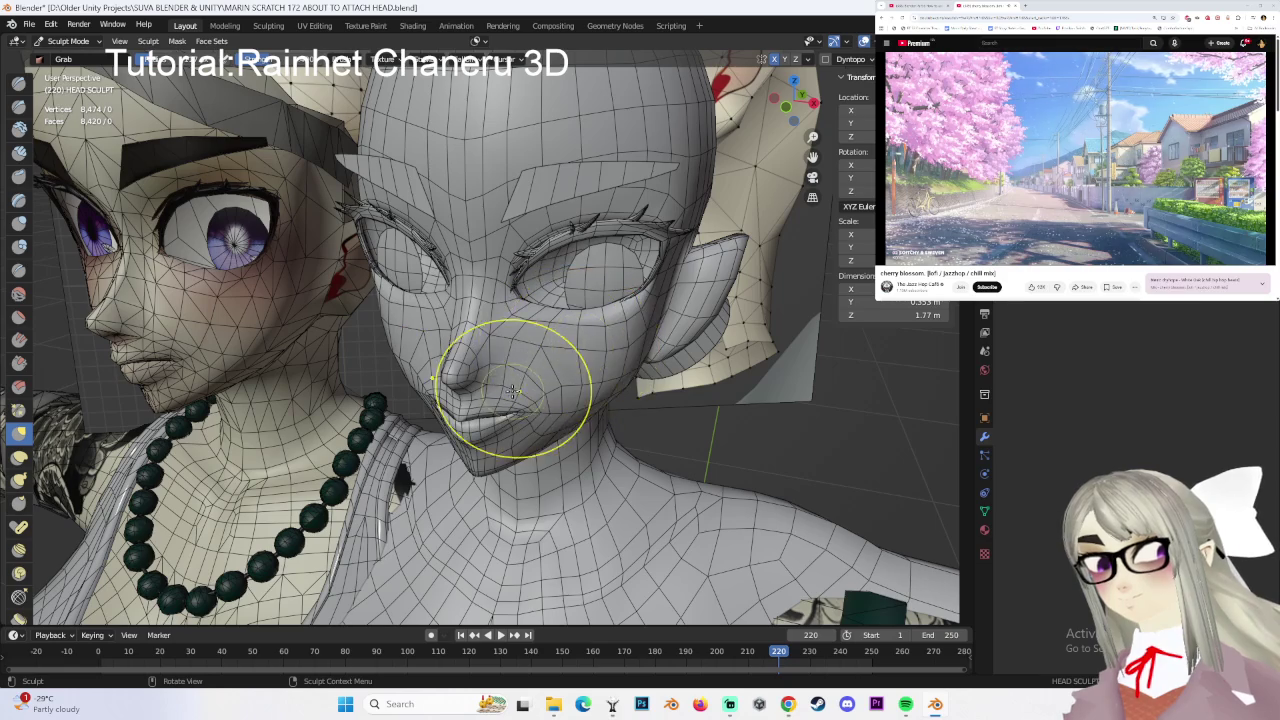
middle_click_drag(400, 357, 607, 351)
middle_click_drag(518, 345, 655, 365)
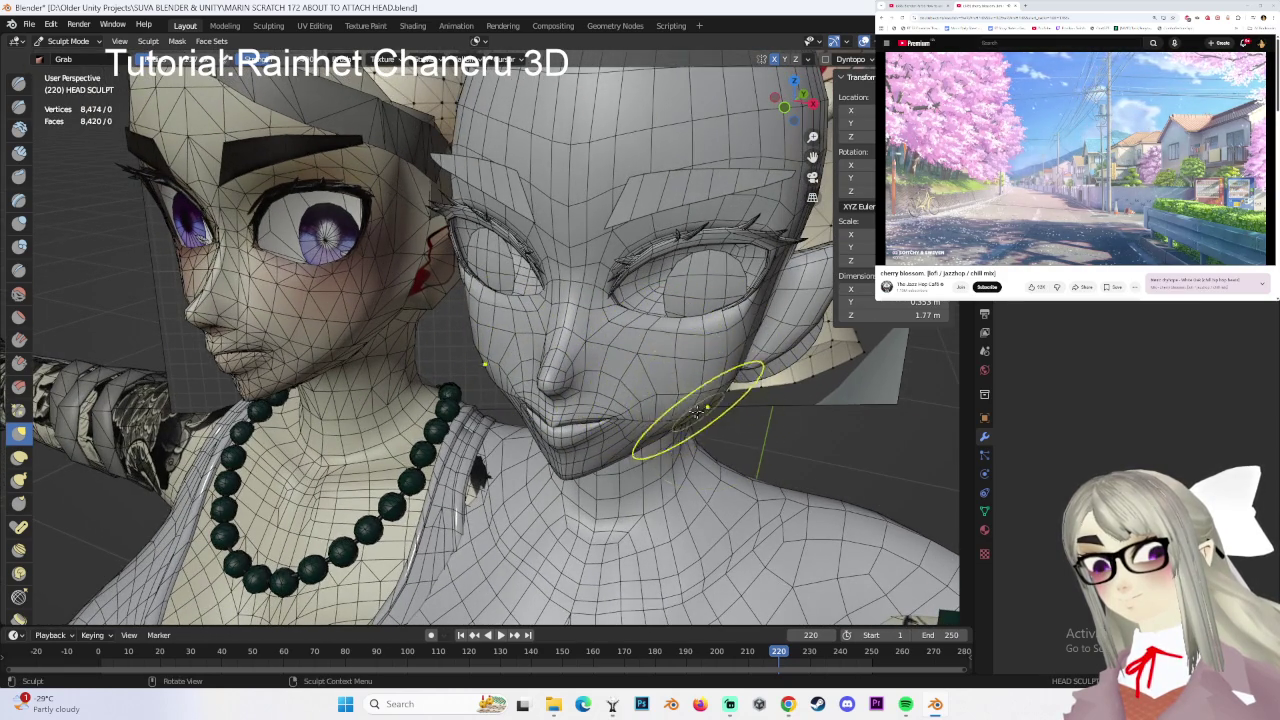
middle_click_drag(700, 410, 698, 405)
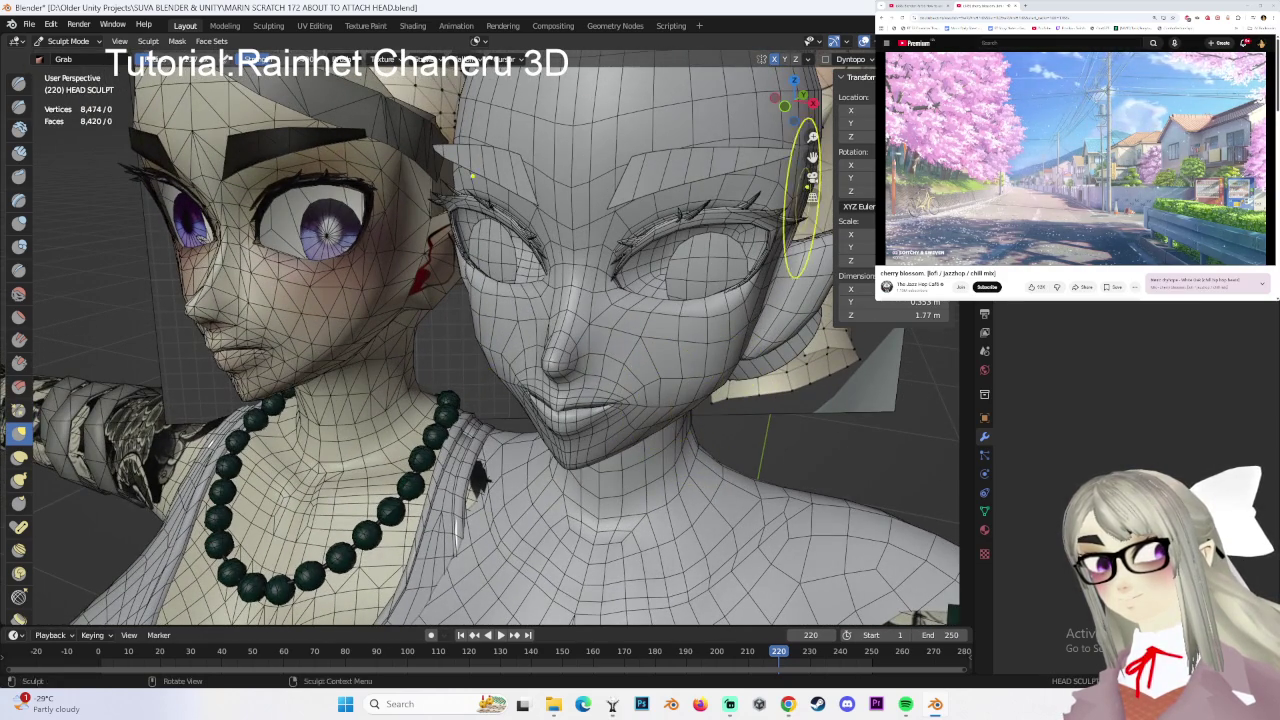
left_click(843, 41)
- Hide the mesh wireframe overlay and orbit to a frontal view of the mouth and jaw
left_click(798, 276)
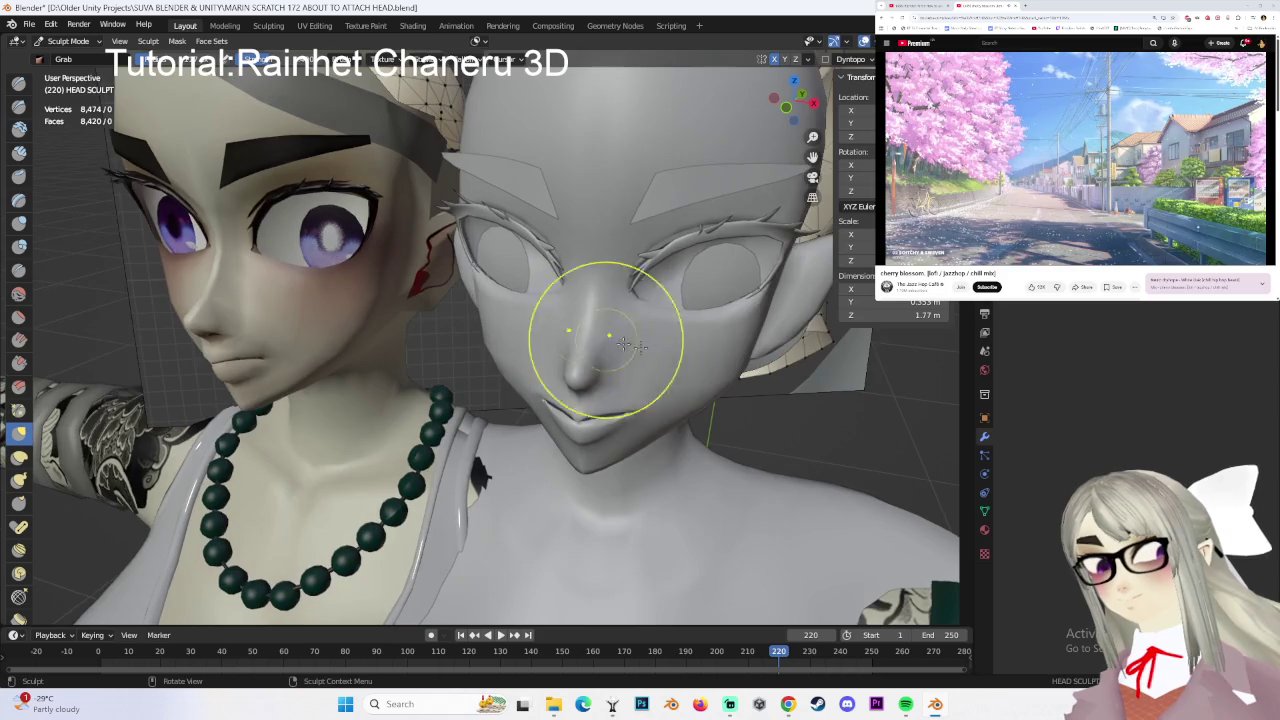
mouse_move(650, 344)
middle_mouse_down()
mouse_move(663, 371)
mouse_move(620, 352)
middle_mouse_up()
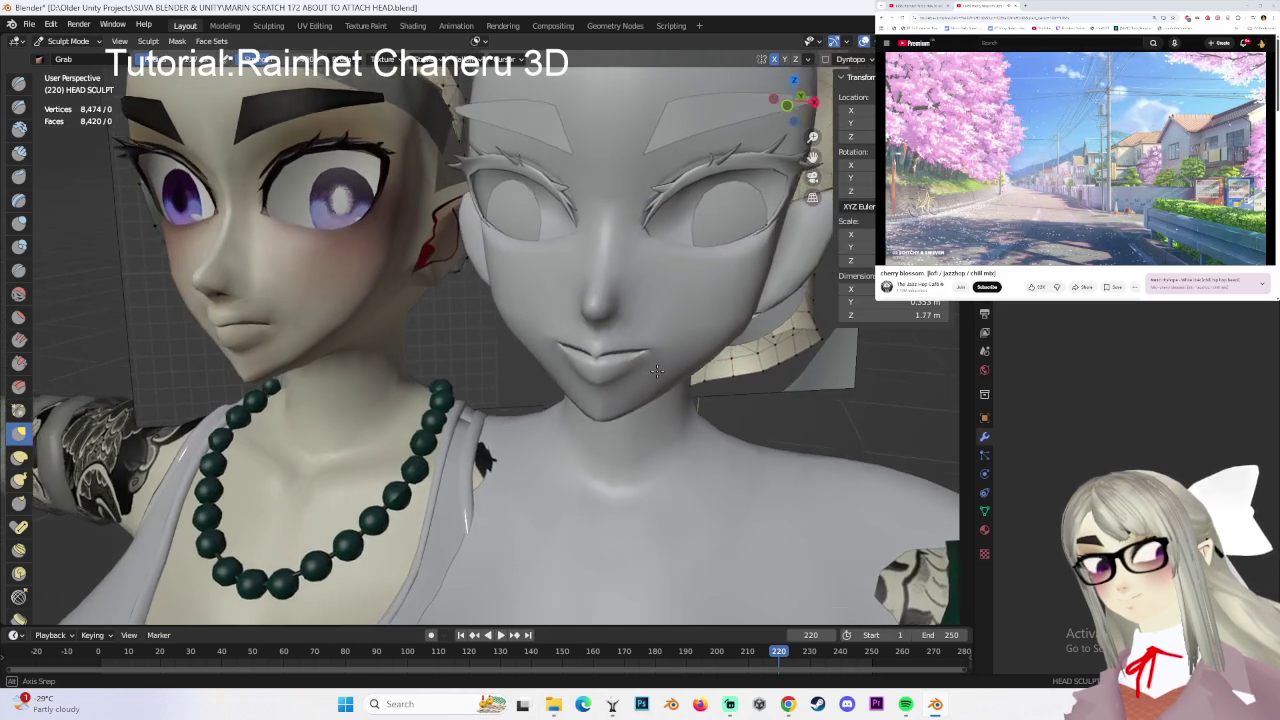
middle_click_drag(507, 343, 514, 329)
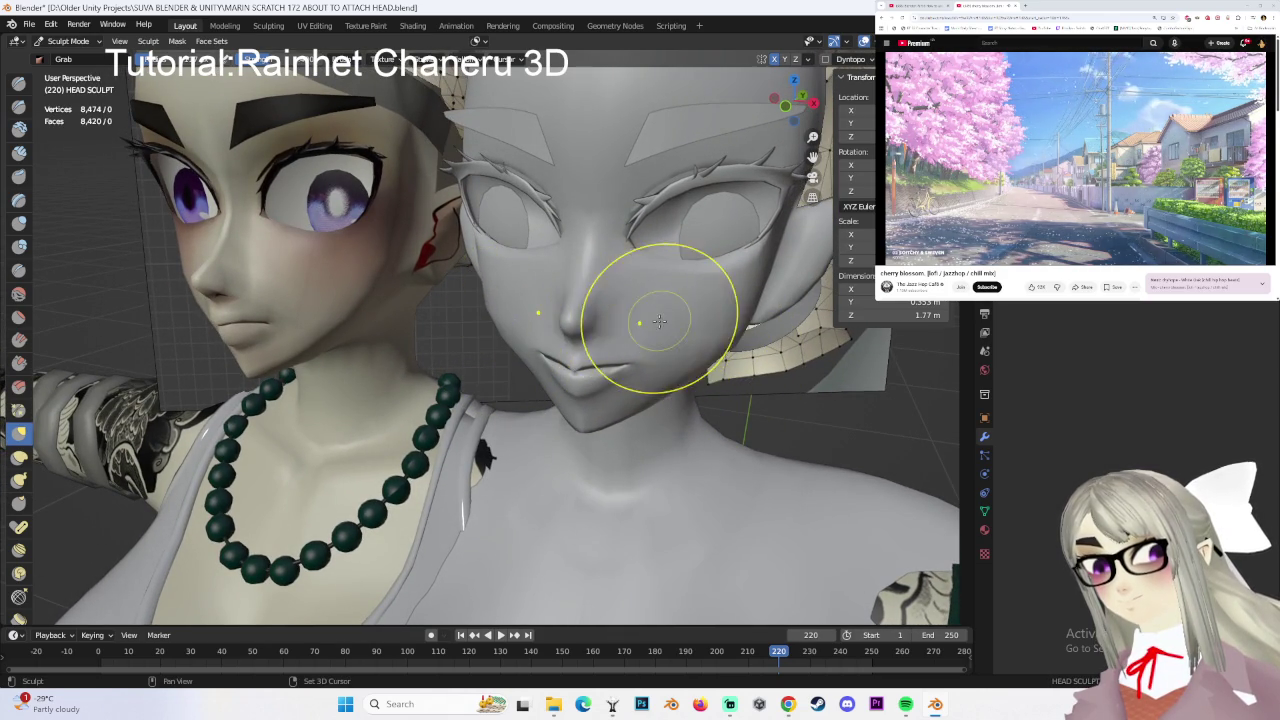
middle_click_drag(660, 320, 704, 355)
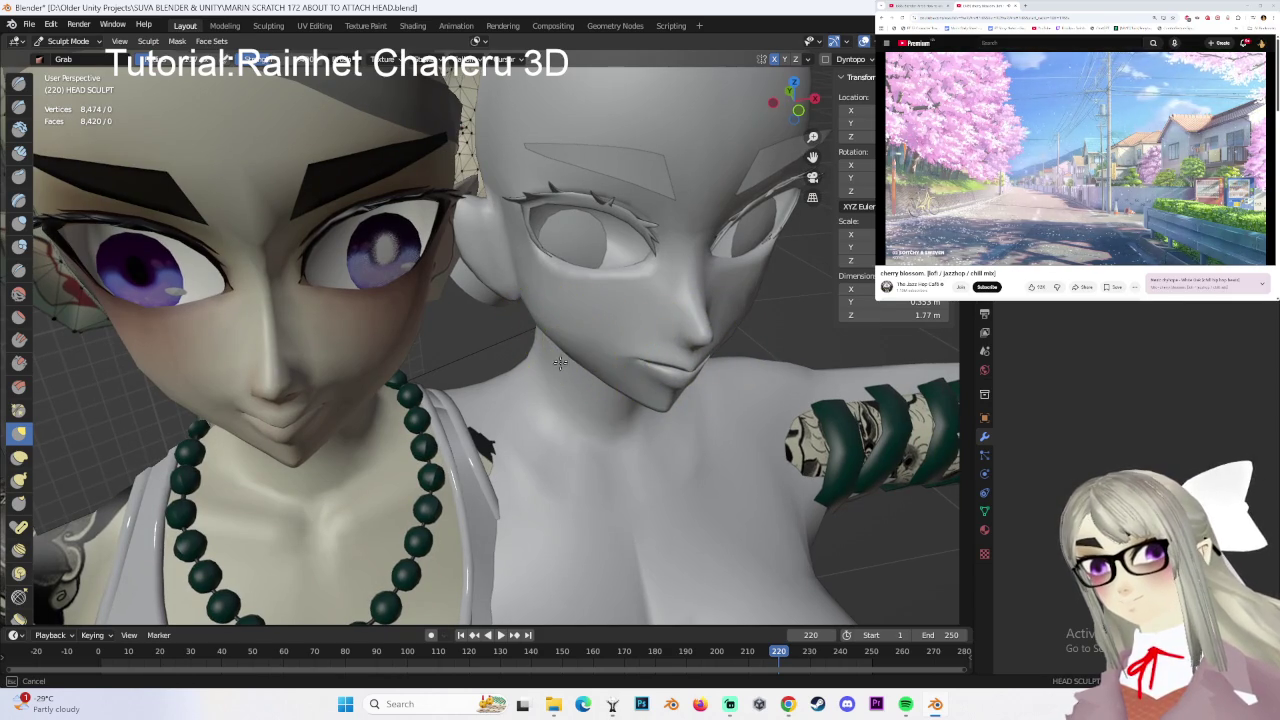
- Pull the grey head's jawline sharper with Grab strokes, checking it from below and the front
left_click_drag(563, 350, 563, 366)
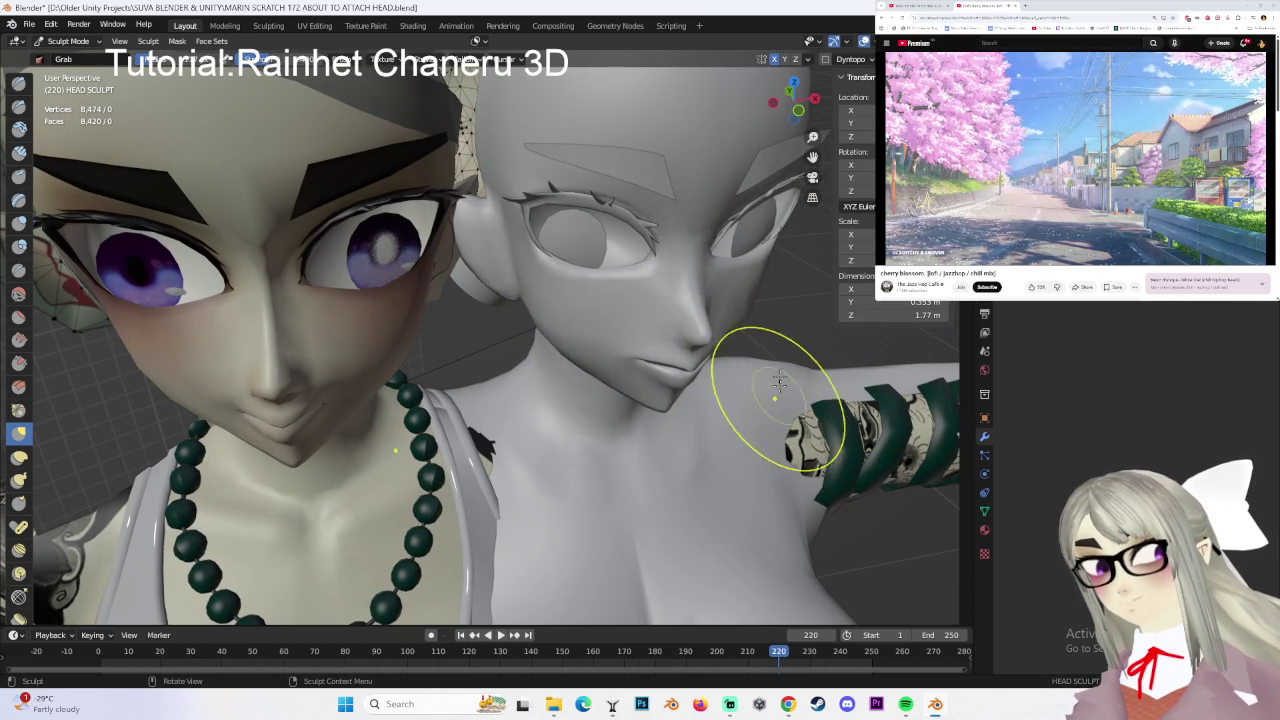
middle_click_drag(786, 386, 727, 363, "shift")
scroll(727, 363, "up", 3)
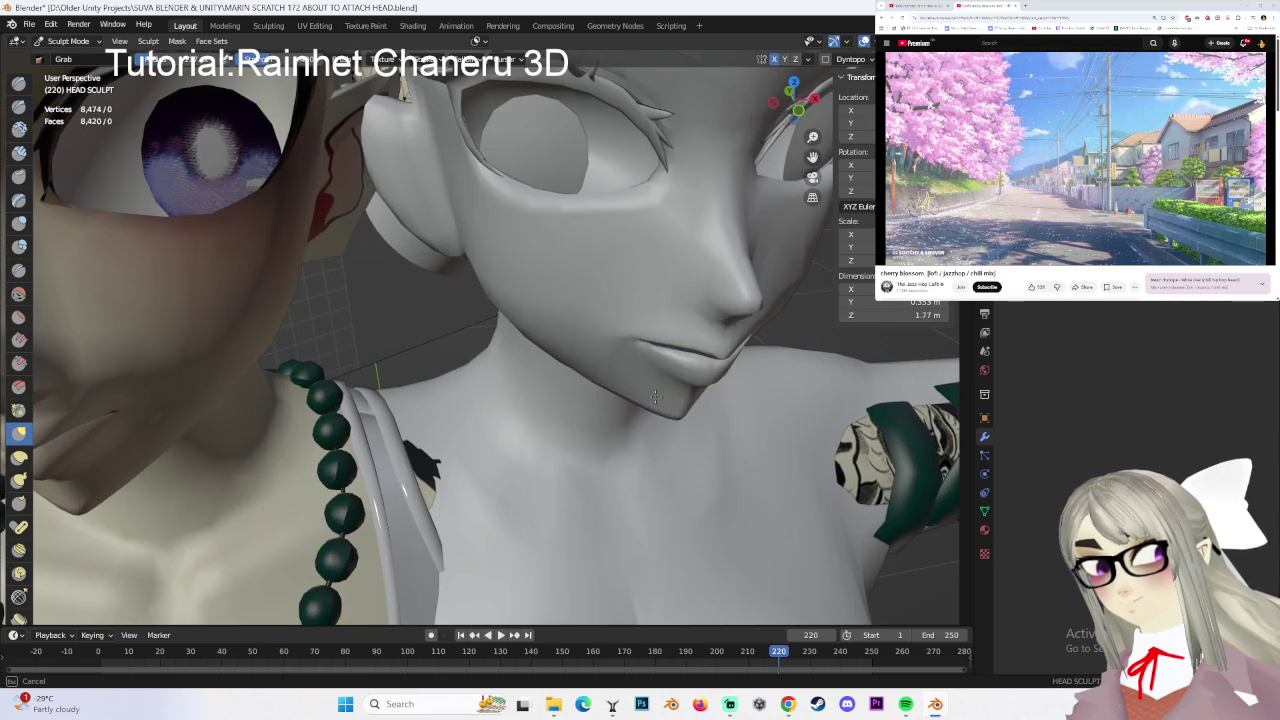
middle_click_drag(757, 400, 561, 419)
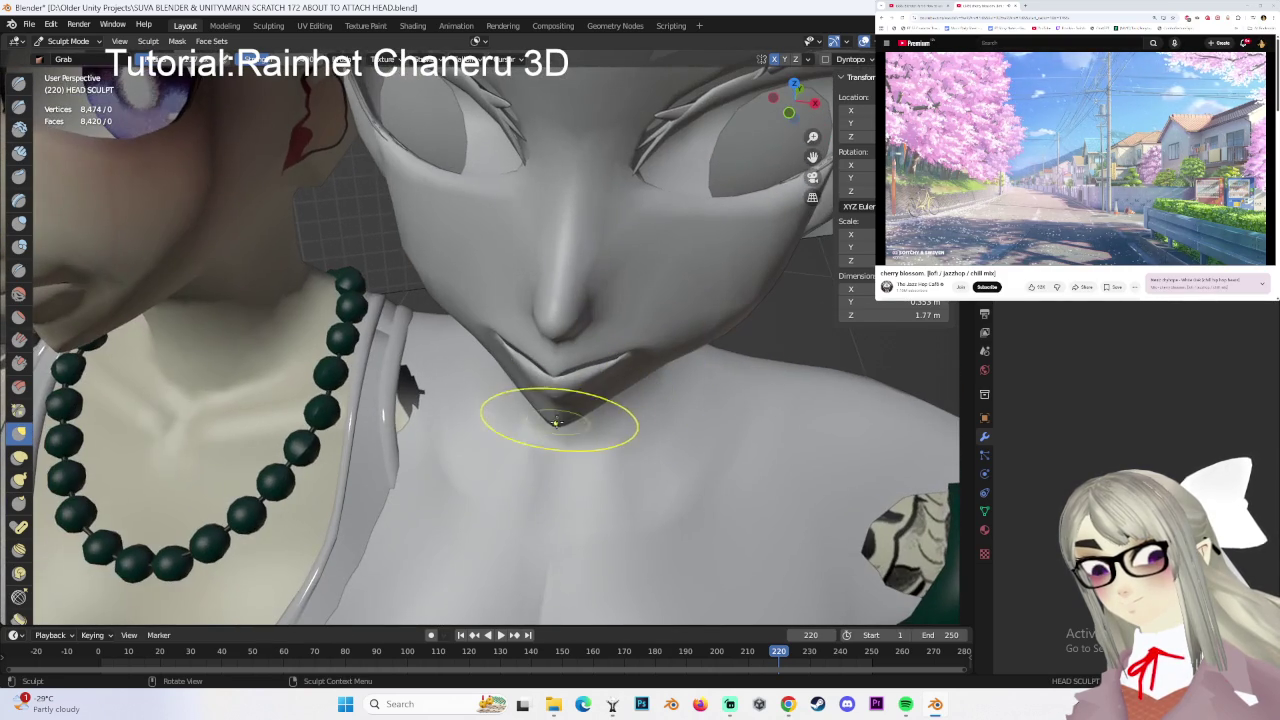
scroll(598, 402, "down", 3)
mouse_move(700, 371)
middle_mouse_down()
mouse_move(740, 390)
mouse_move(729, 357)
middle_mouse_up()
mouse_move(614, 357)
middle_mouse_down()
mouse_move(527, 362)
mouse_move(668, 337)
middle_mouse_up()
mouse_move(756, 354)
middle_mouse_down()
mouse_move(740, 390)
mouse_move(714, 314)
middle_mouse_up()
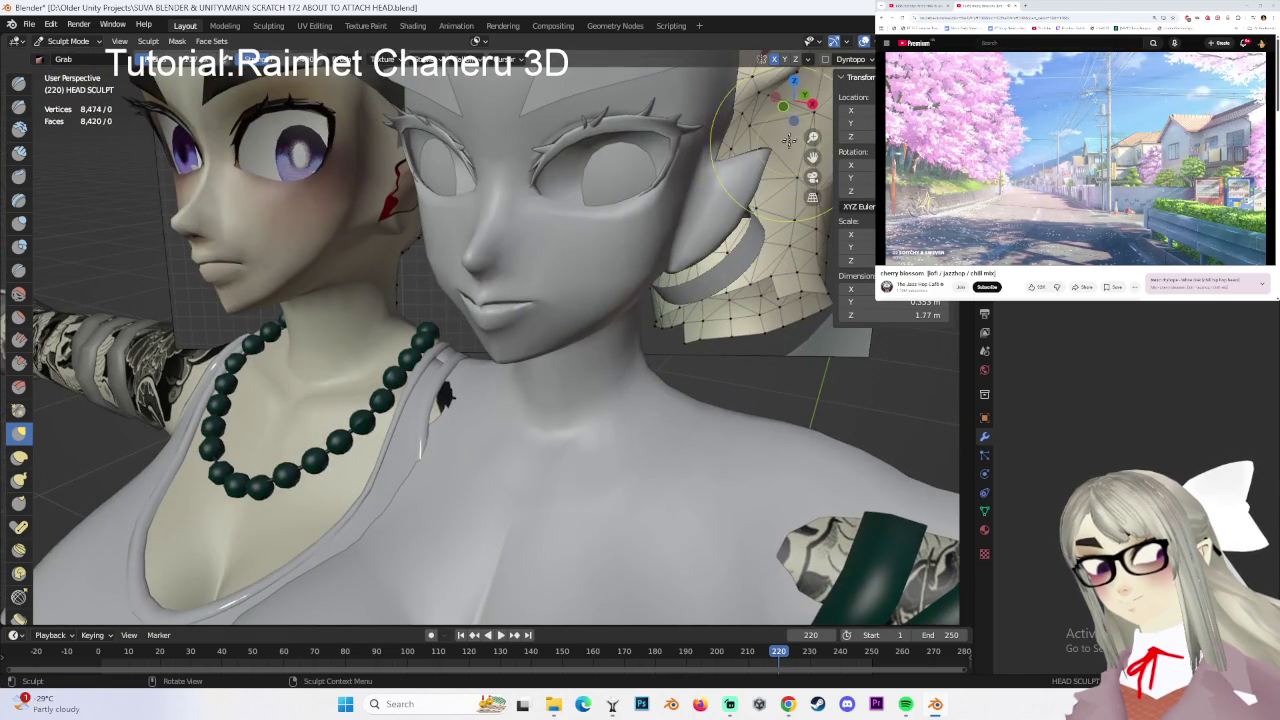
left_click(783, 106)
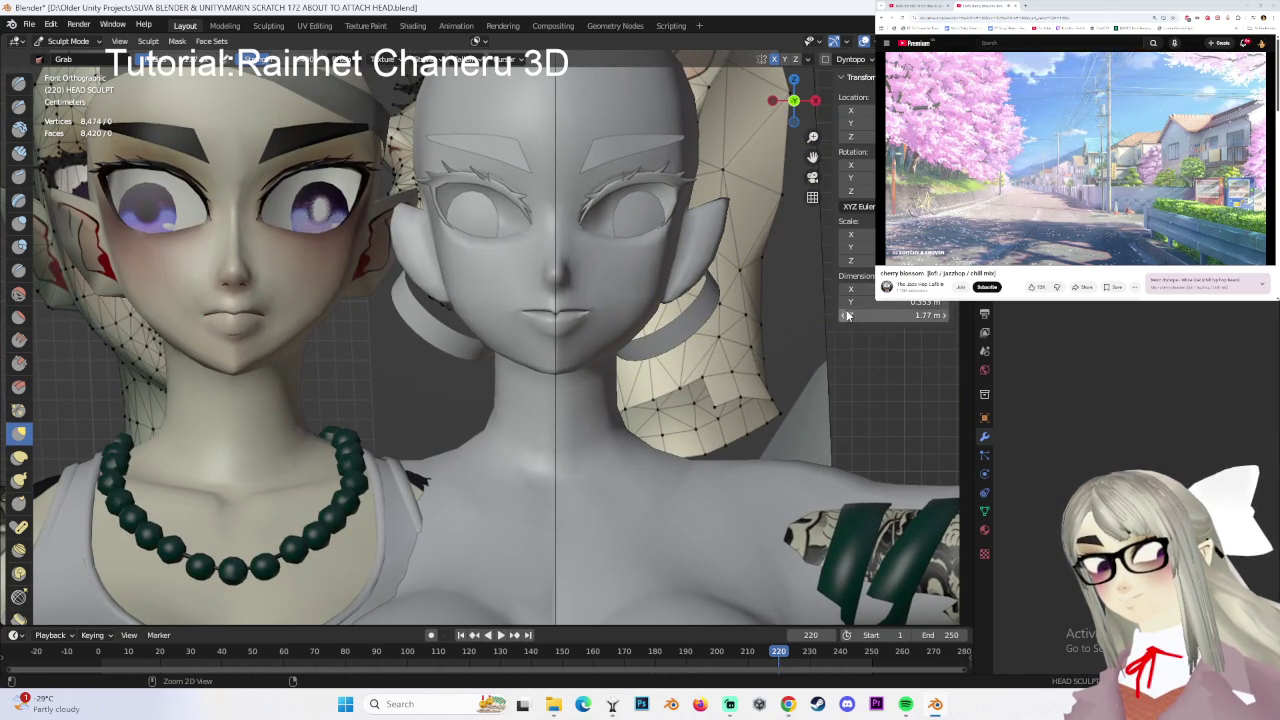
- Switch to front view of the face, cancelling the box selections started along the way
middle_click_drag(565, 316, 485, 357)
key("KP_1")
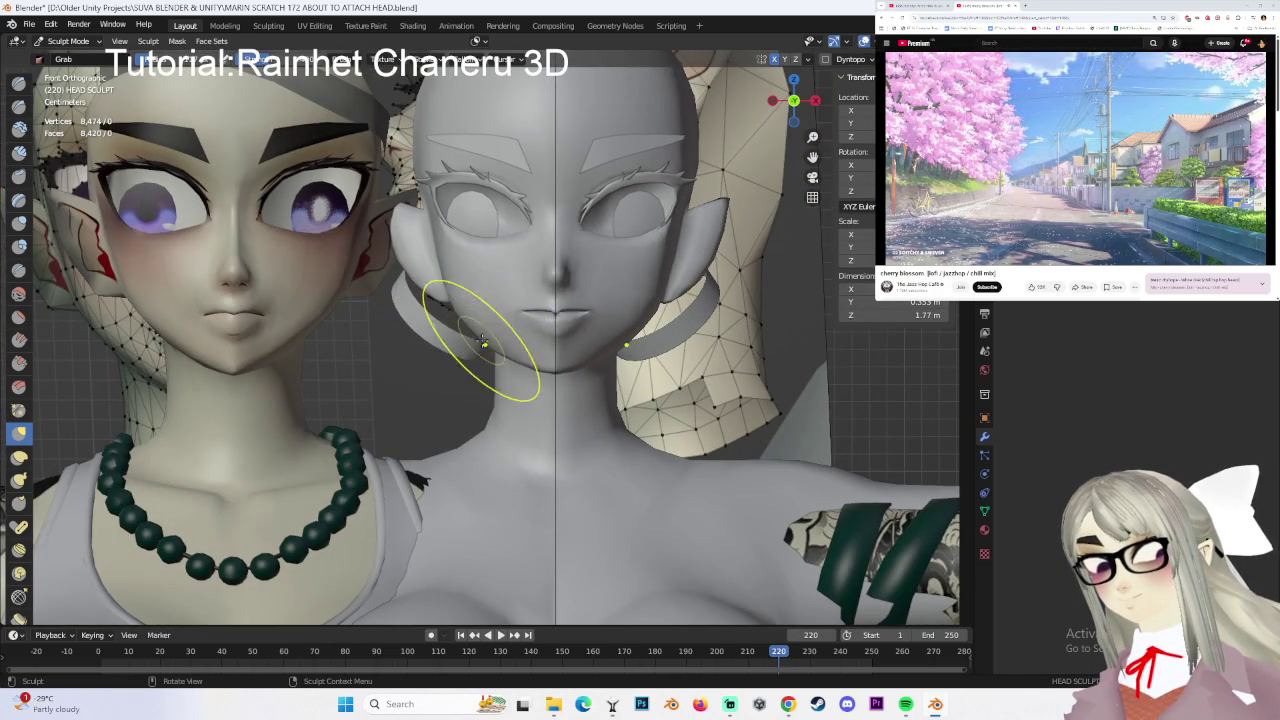
key("b")
key("Escape")
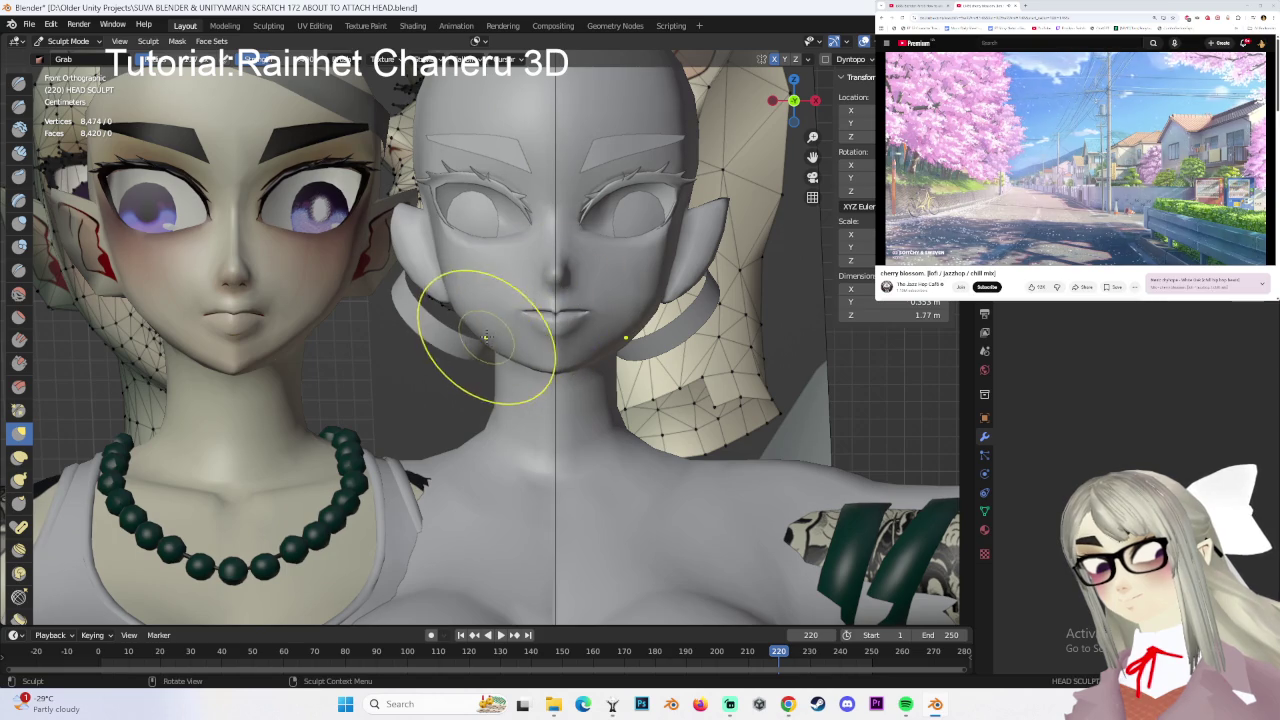
key("b")
key("Escape")
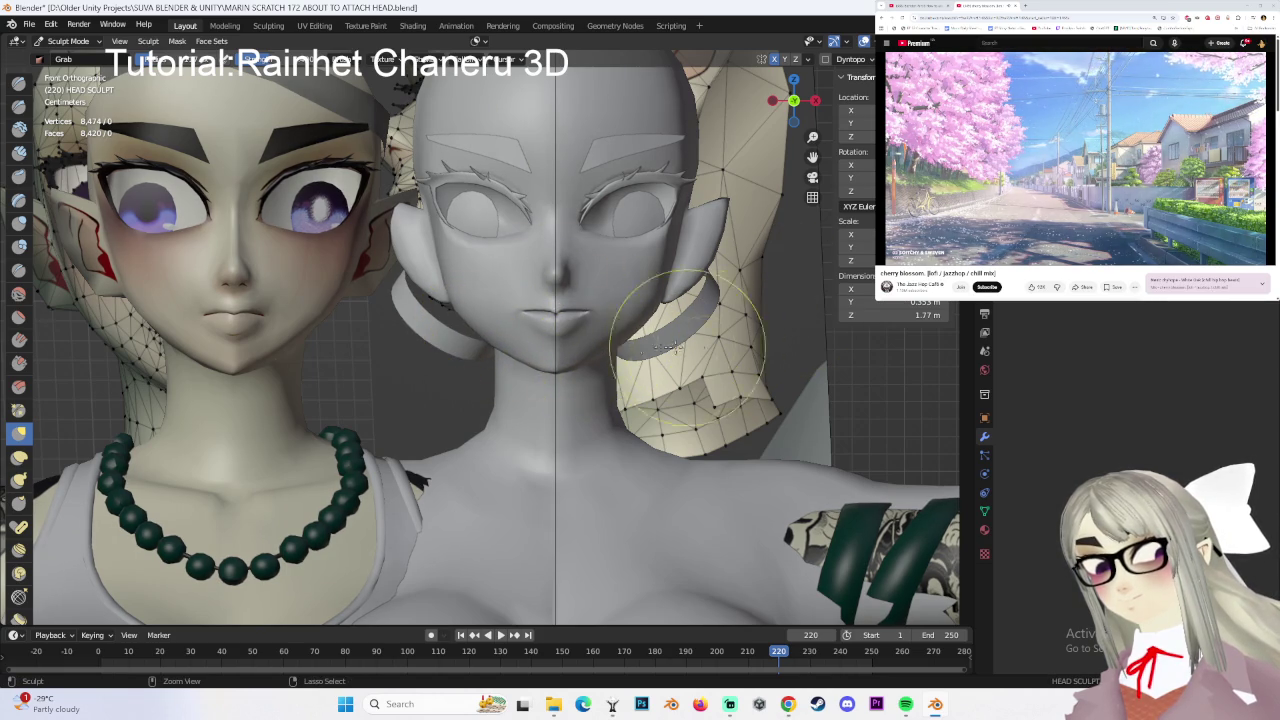
key("Escape")
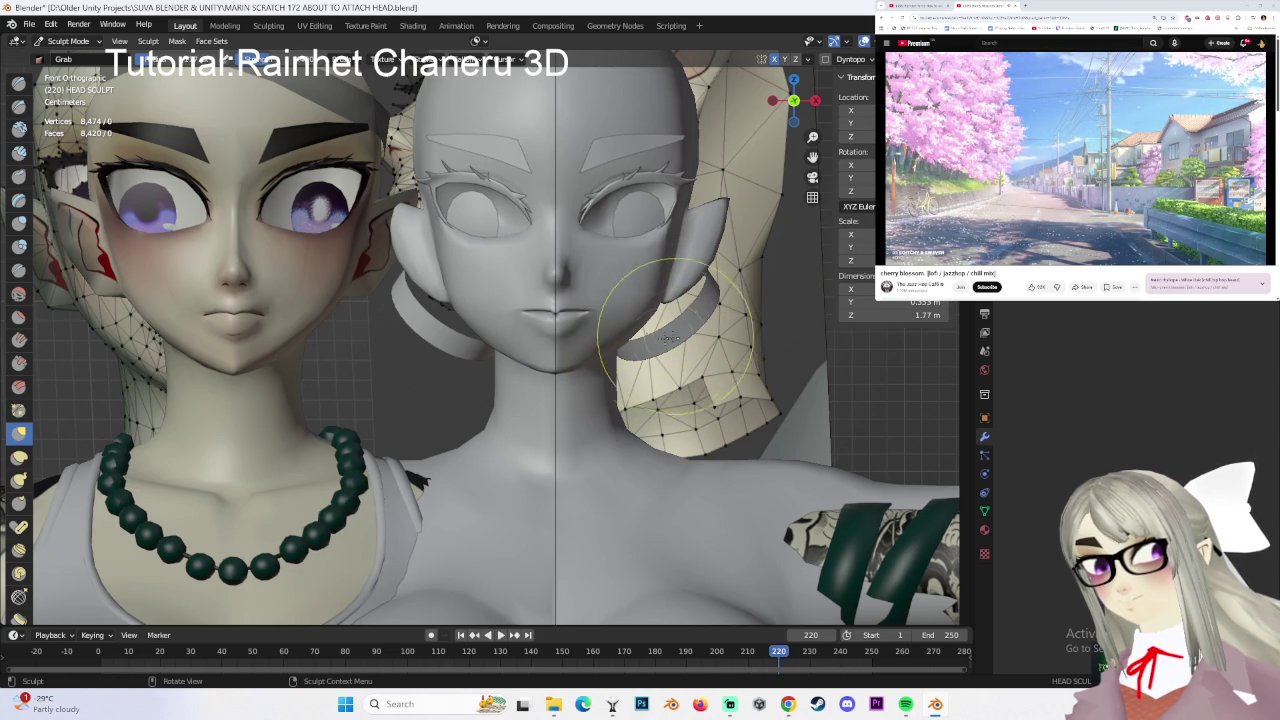
- Zoom in on the lips and reshape the mouth corner with a Grab stroke
scroll(476, 317, "up", 1)
scroll(522, 315, "up", 2)
scroll(514, 300, "up", 2)
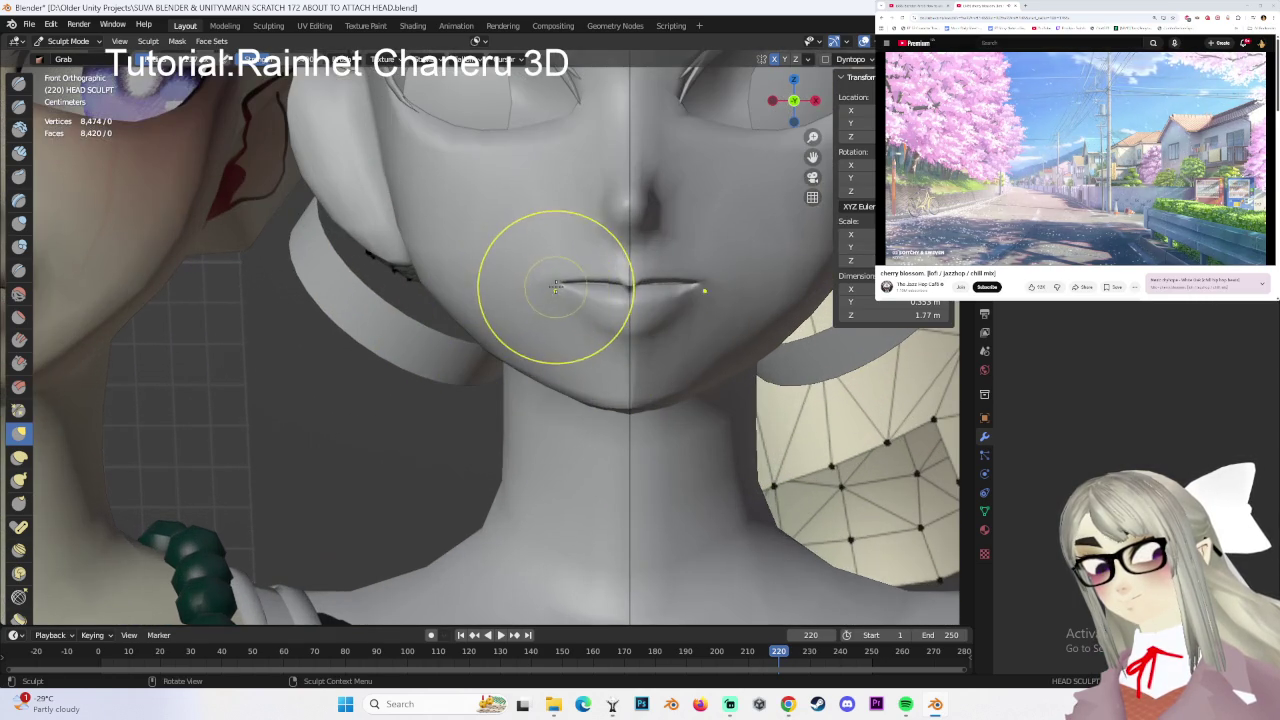
middle_click_drag(552, 308, 680, 295, "ctrl")
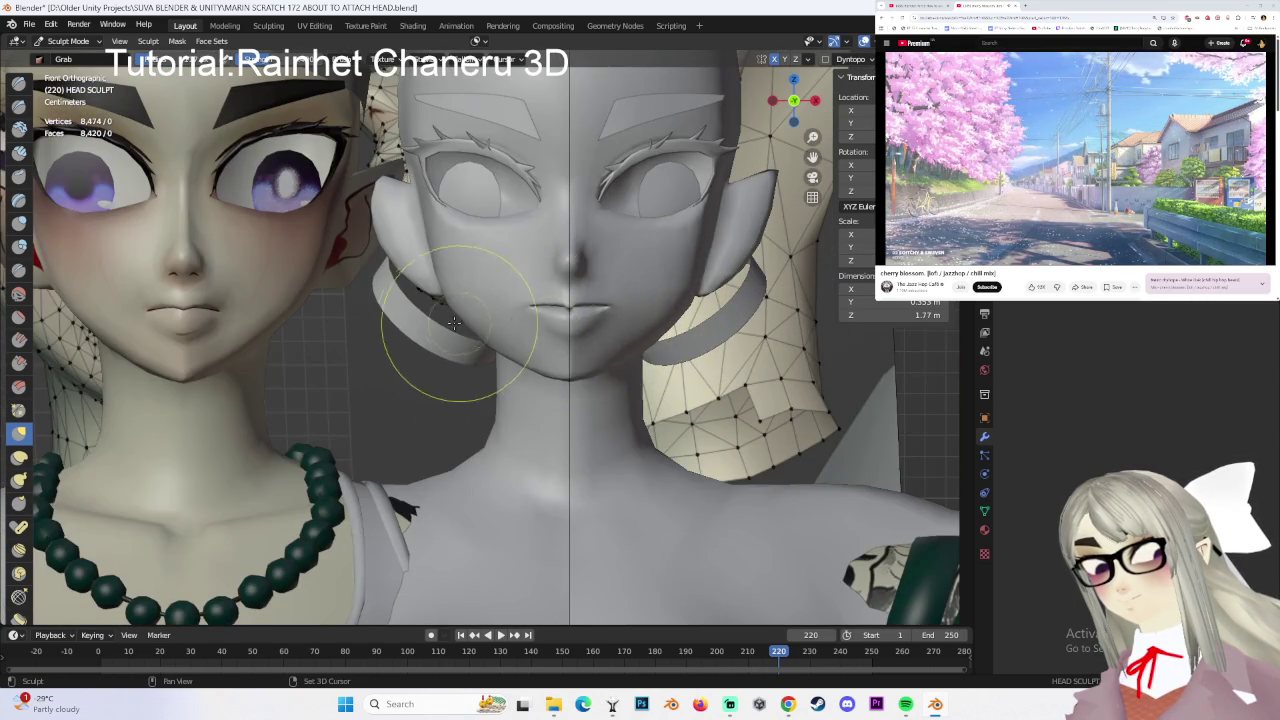
scroll(520, 315, "up", 2)
scroll(590, 290, "up", 3)
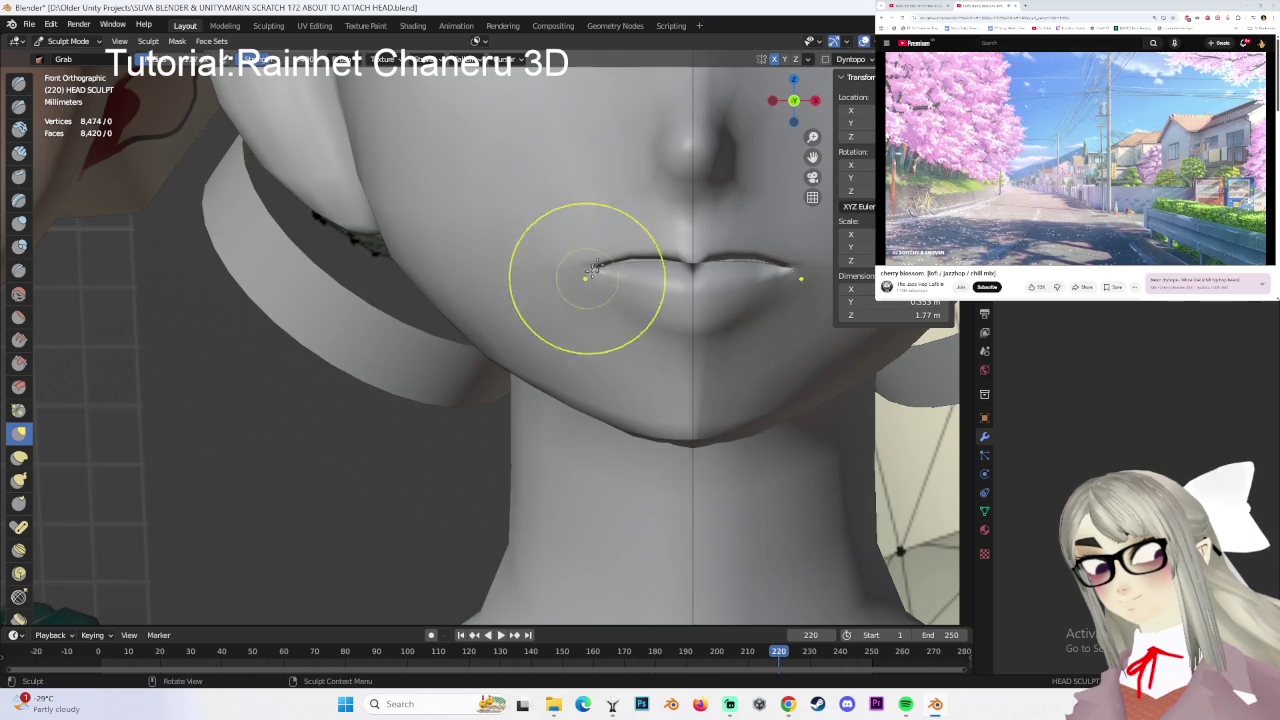
middle_click_drag(586, 279, 652, 251, "ctrl")
- Zoom and pan across both heads, ending in a three-quarter view to check the lips
scroll(686, 251, "down", 3)
scroll(690, 290, "up", 3)
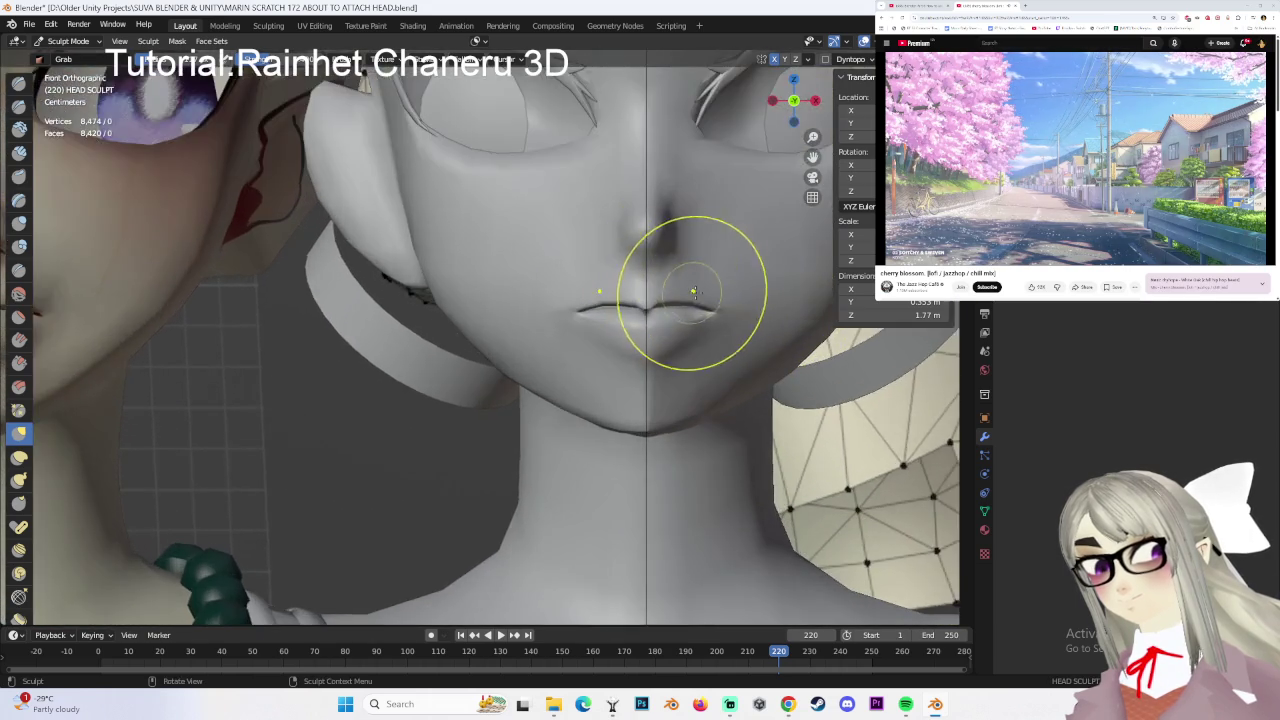
scroll(690, 290, "up", 2)
scroll(549, 329, "up", 2)
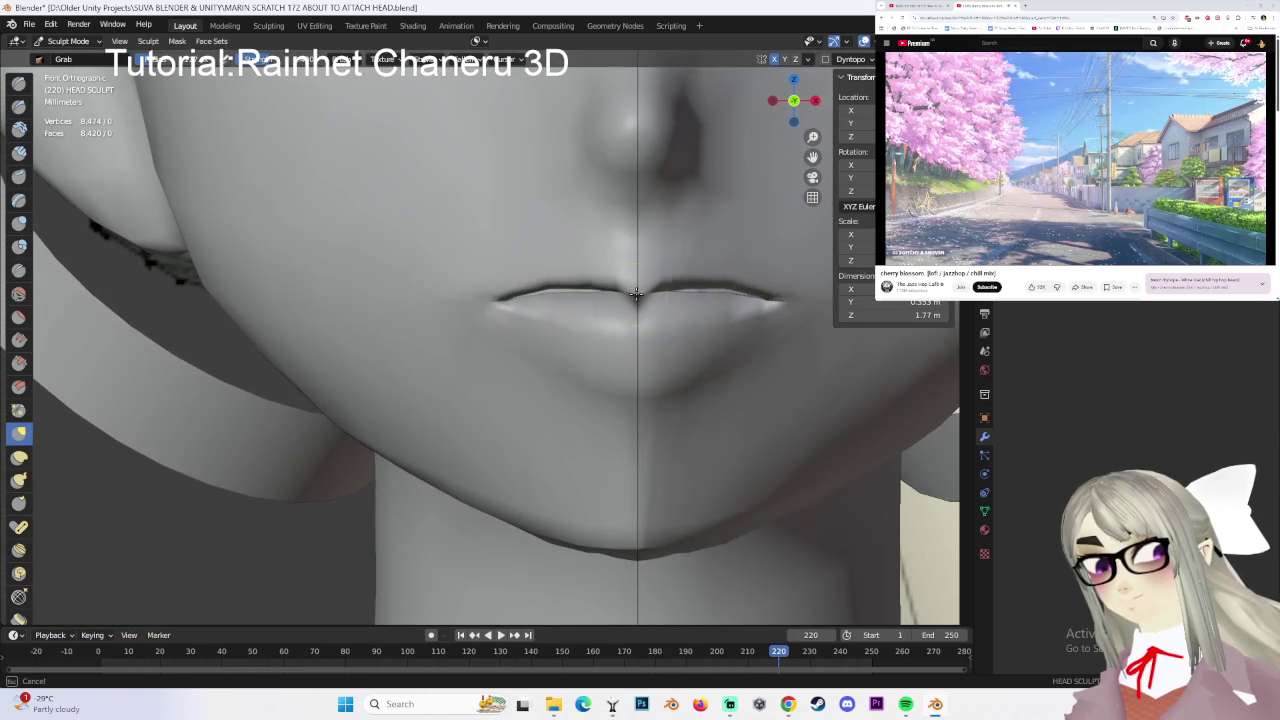
scroll(637, 296, "down", 4)
scroll(657, 271, "down", 1)
middle_click_drag(570, 343, 604, 282, "shift")
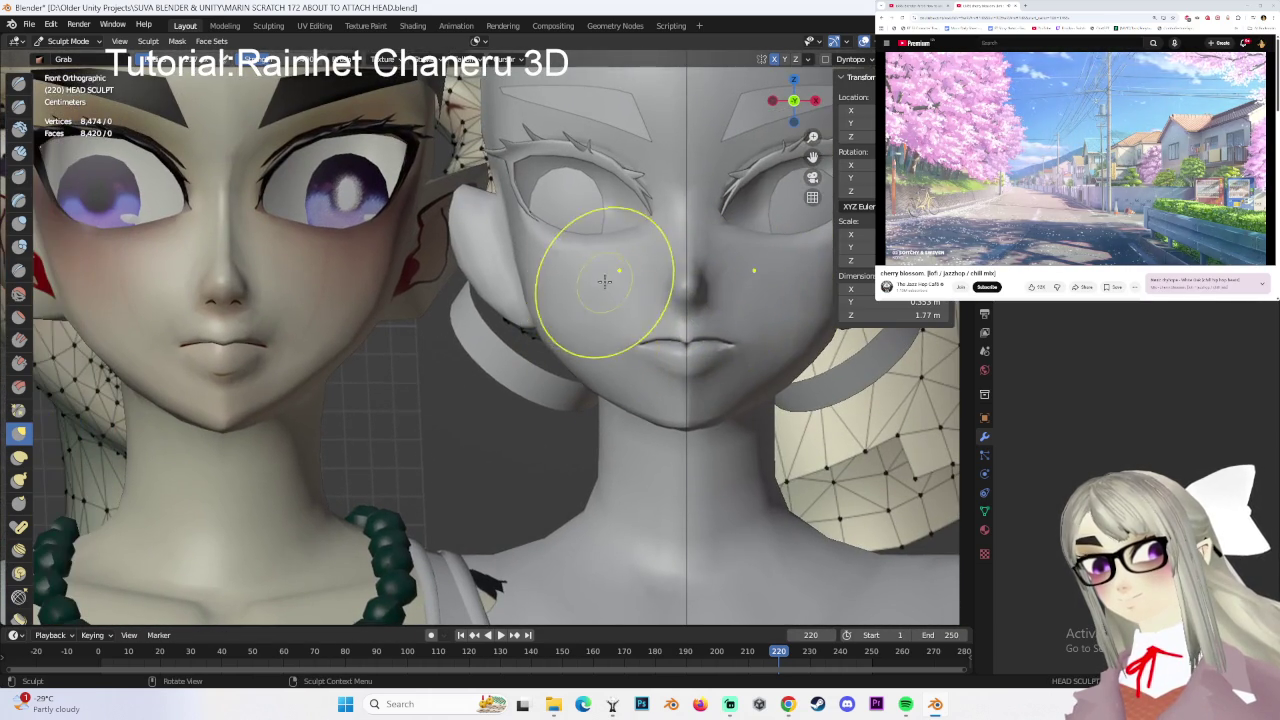
mouse_move(677, 335)
middle_mouse_down()
mouse_move(573, 397)
mouse_move(425, 340)
middle_mouse_up()
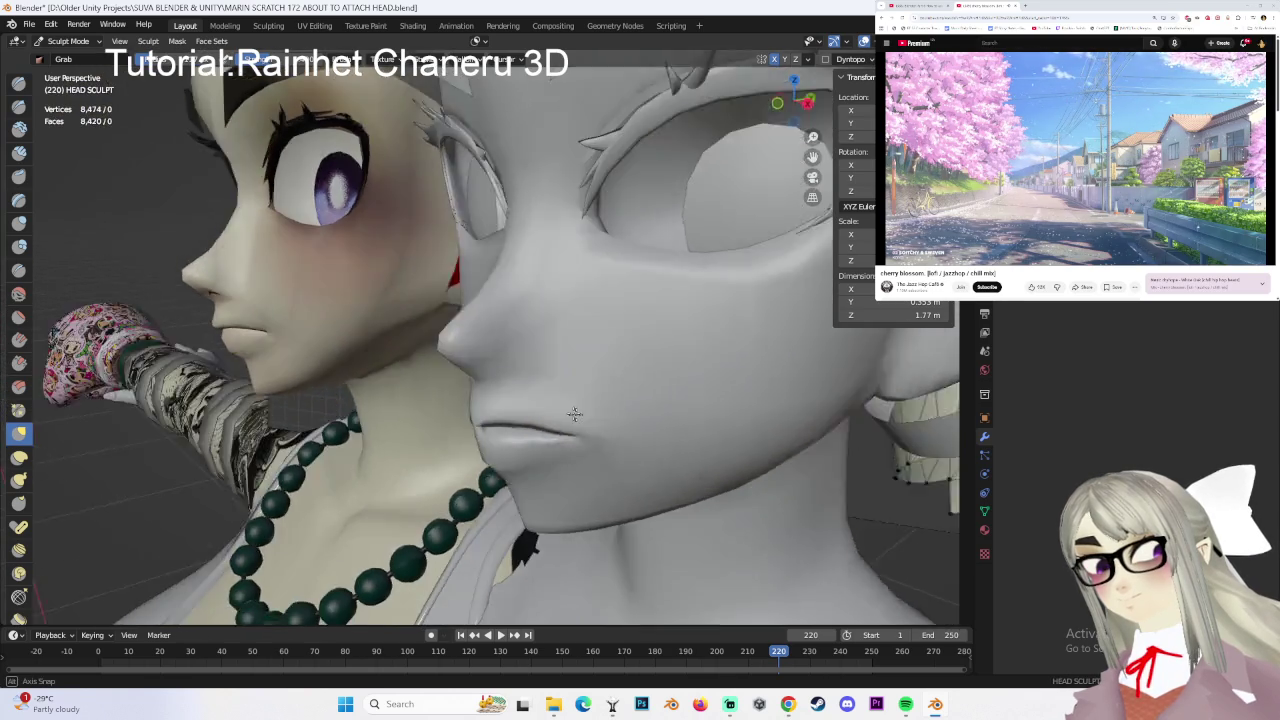
- From below the chin, push the grey head's lower lip with a Grab stroke, then view the side profile
scroll(486, 384, "up", 2)
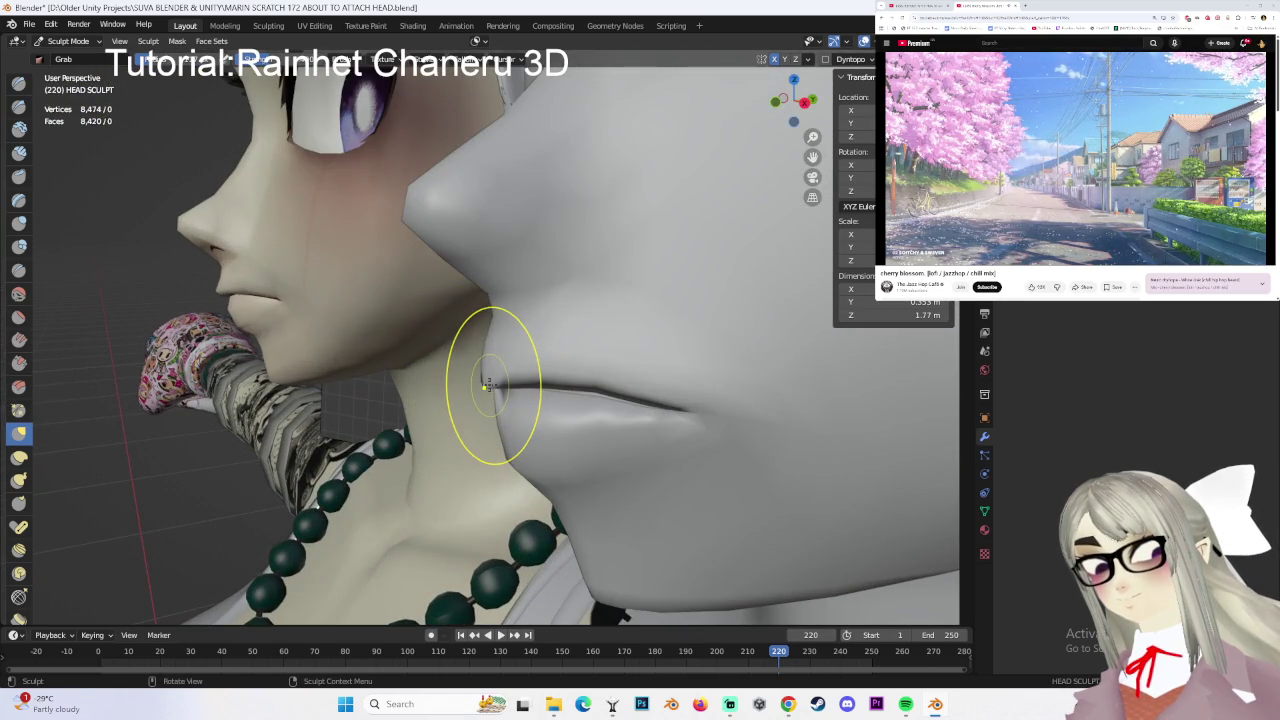
middle_click_drag(484, 366, 406, 441)
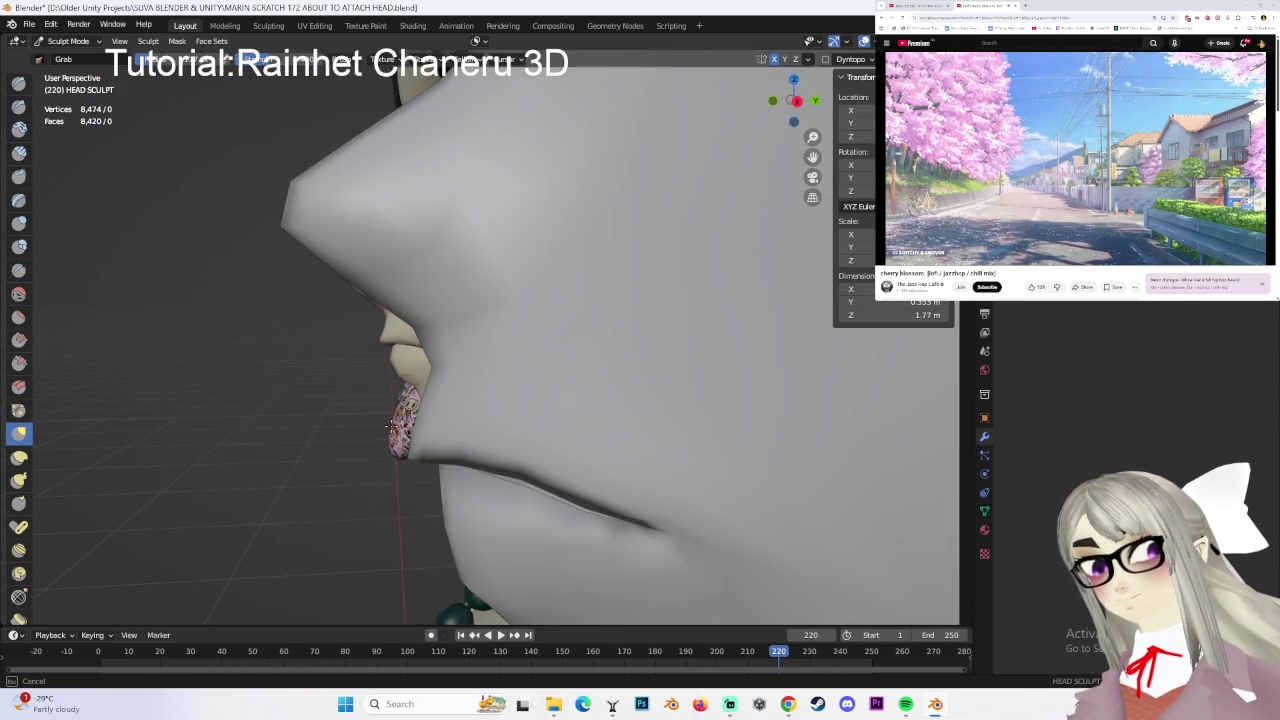
left_click_drag(410, 455, 386, 425)
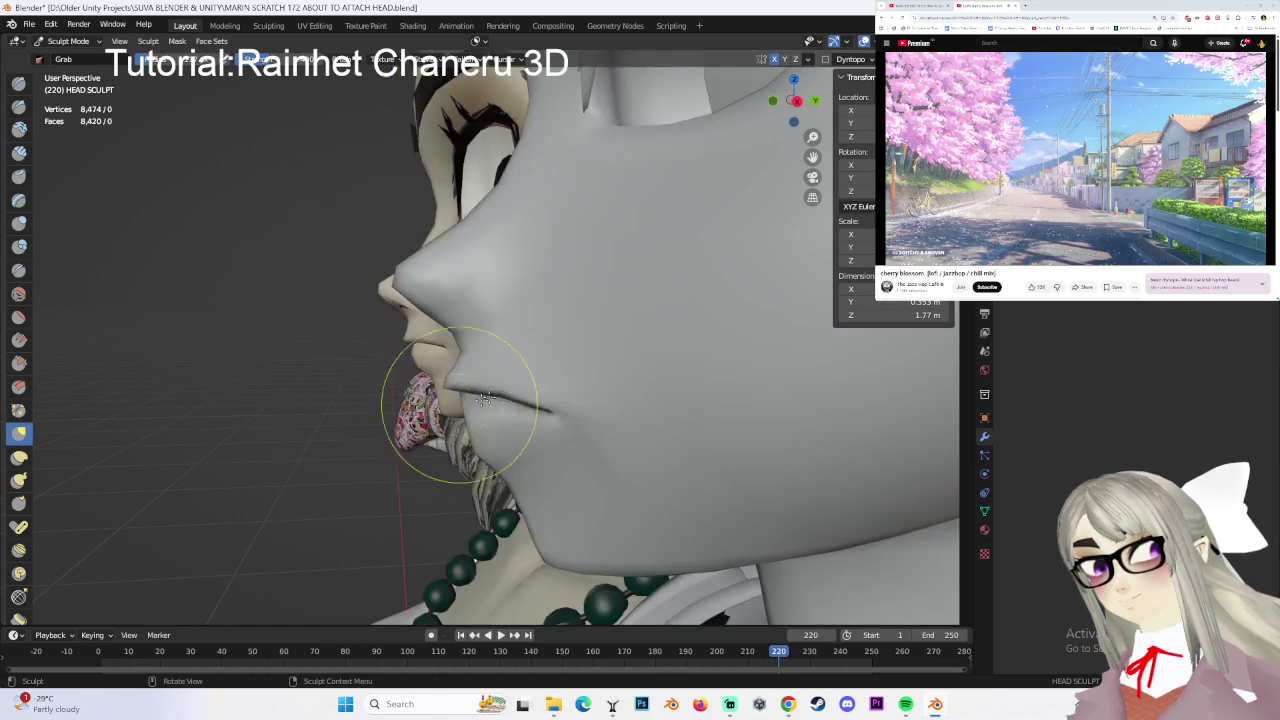
middle_click_drag(377, 416, 748, 443)
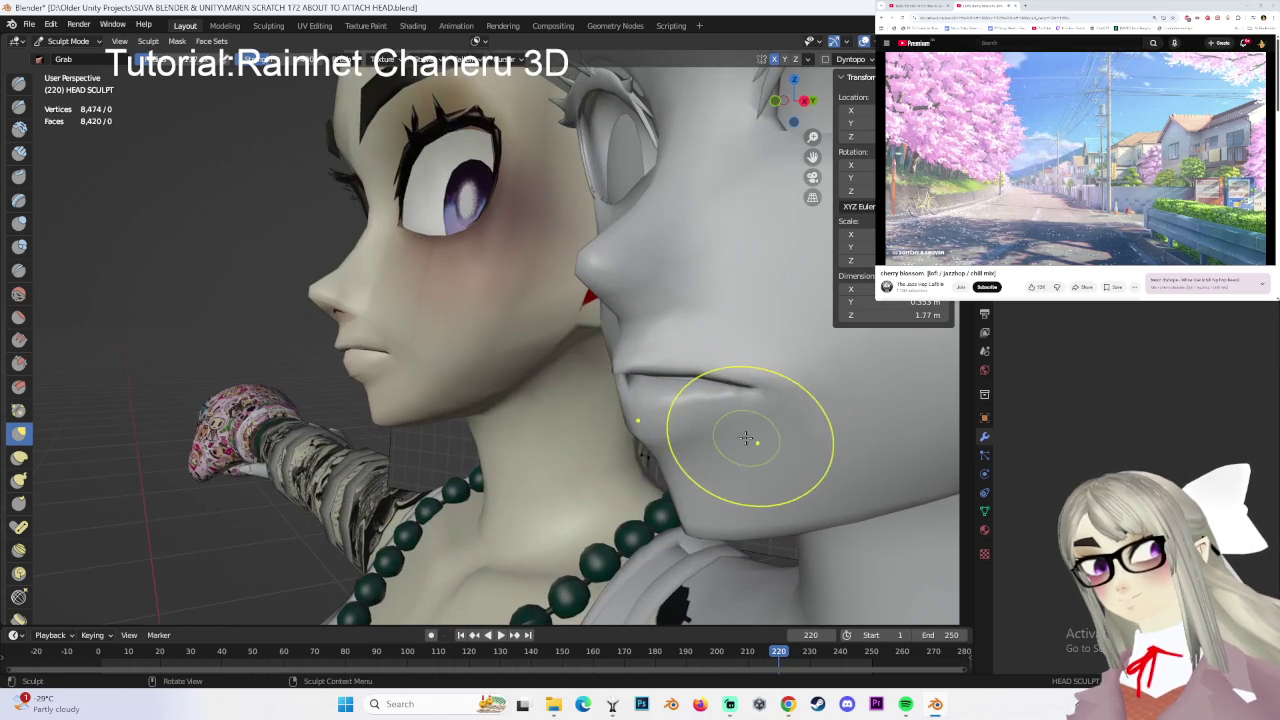
- Switch the head from Sculpt Mode through Object Mode into Edit Mode
left_click(82, 46)
left_click(75, 60)
left_click(70, 38)
left_click(65, 58)
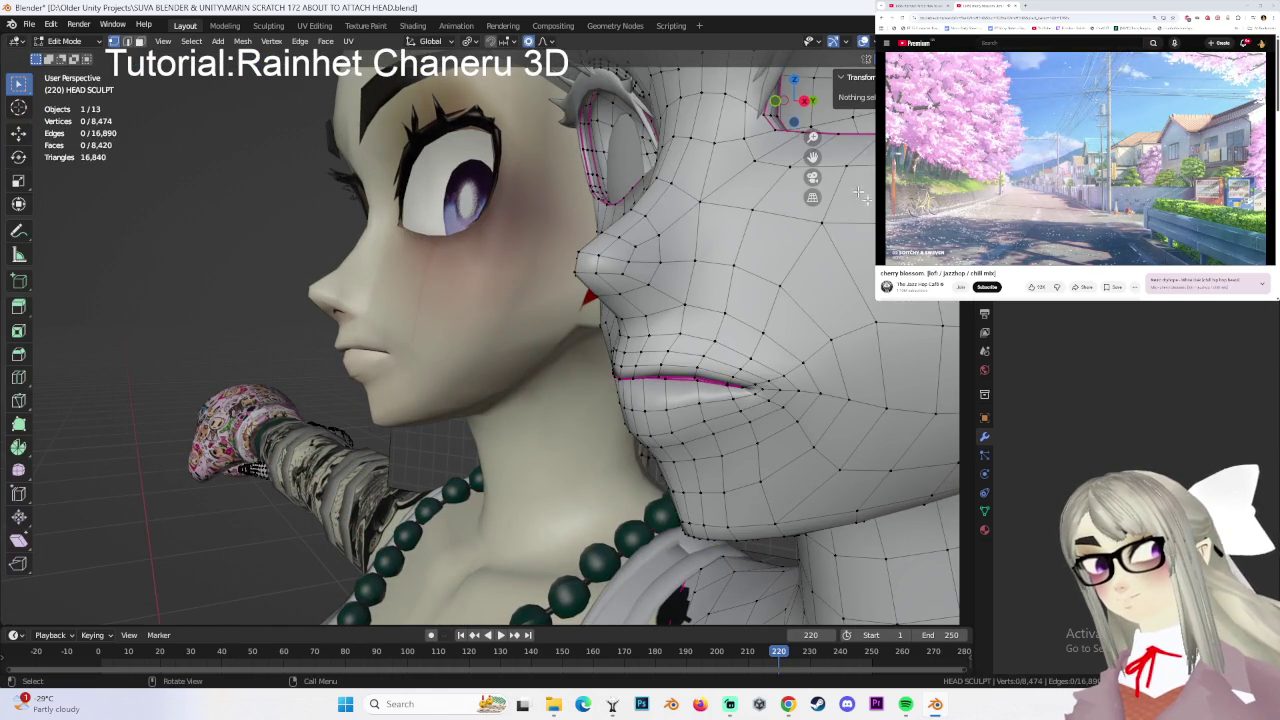
- In right side view, move the mouth-corner vertex with proportional editing and a reduced falloff
left_click(805, 104)
scroll(630, 375, "up", 8)
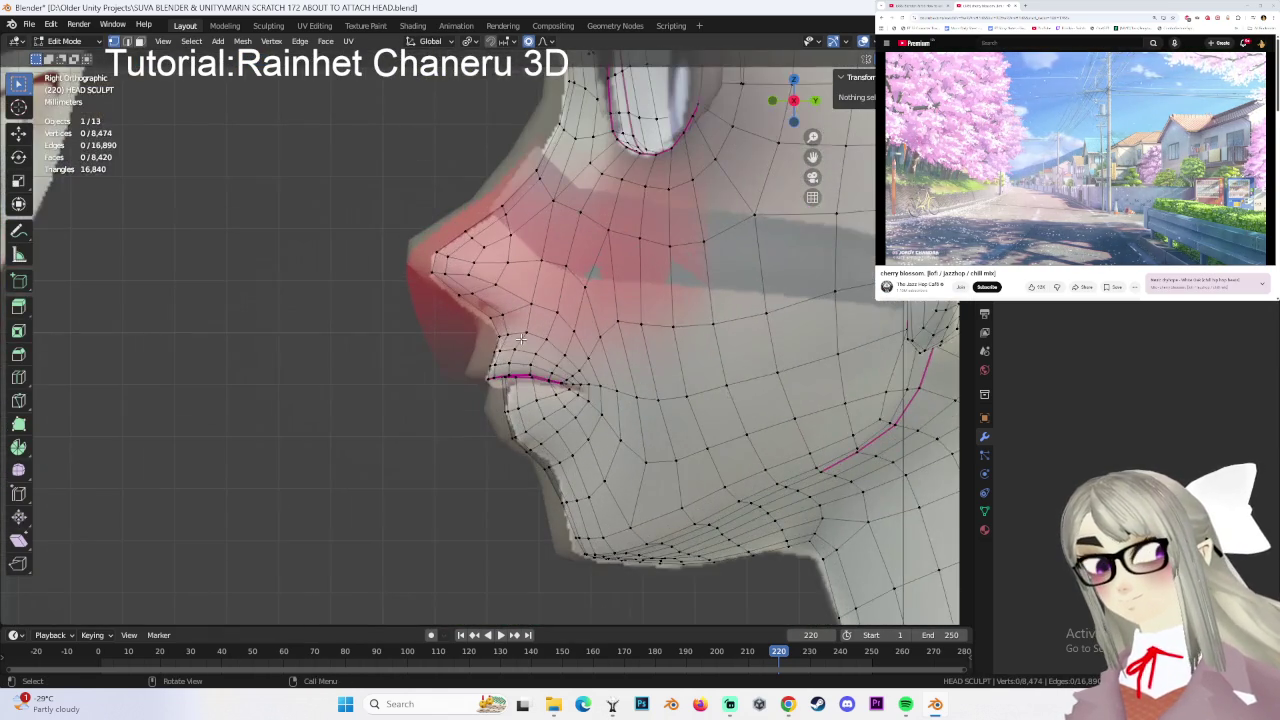
middle_click_drag(630, 375, 609, 362, "shift")
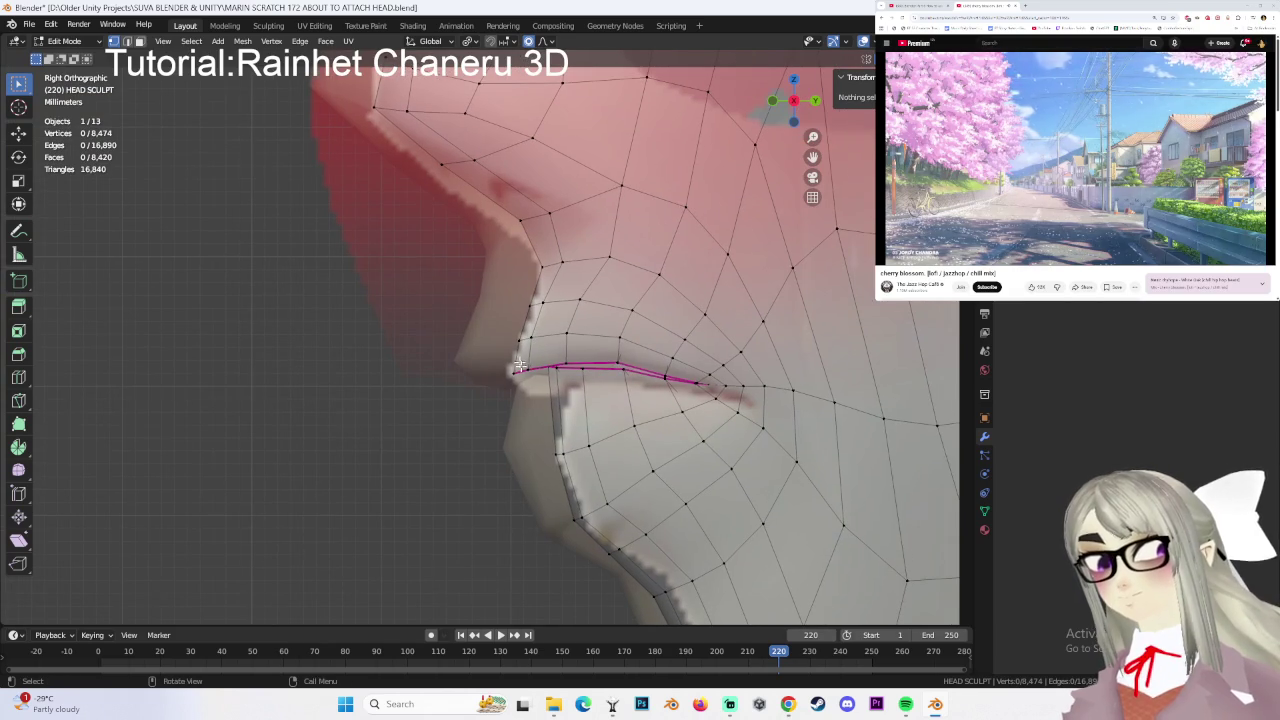
left_click(539, 366)
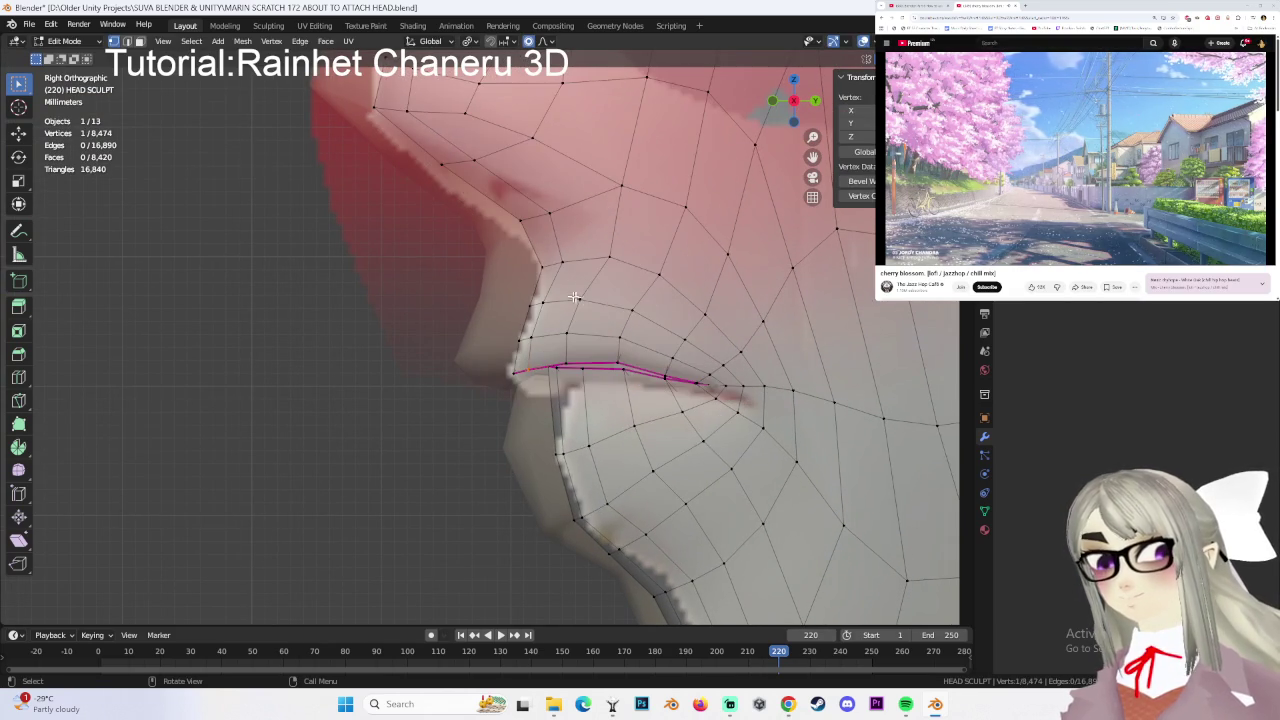
key("g")
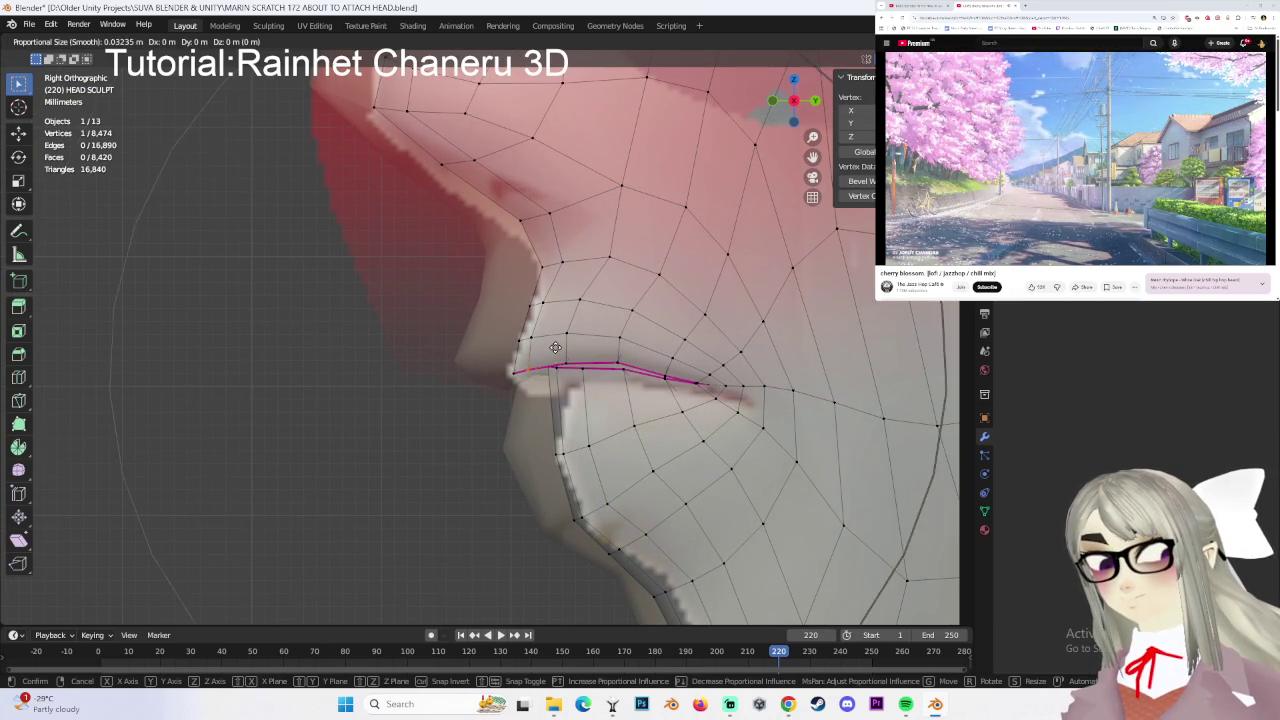
scroll(555, 347, "up", 5)
scroll(553, 347, "up", 7)
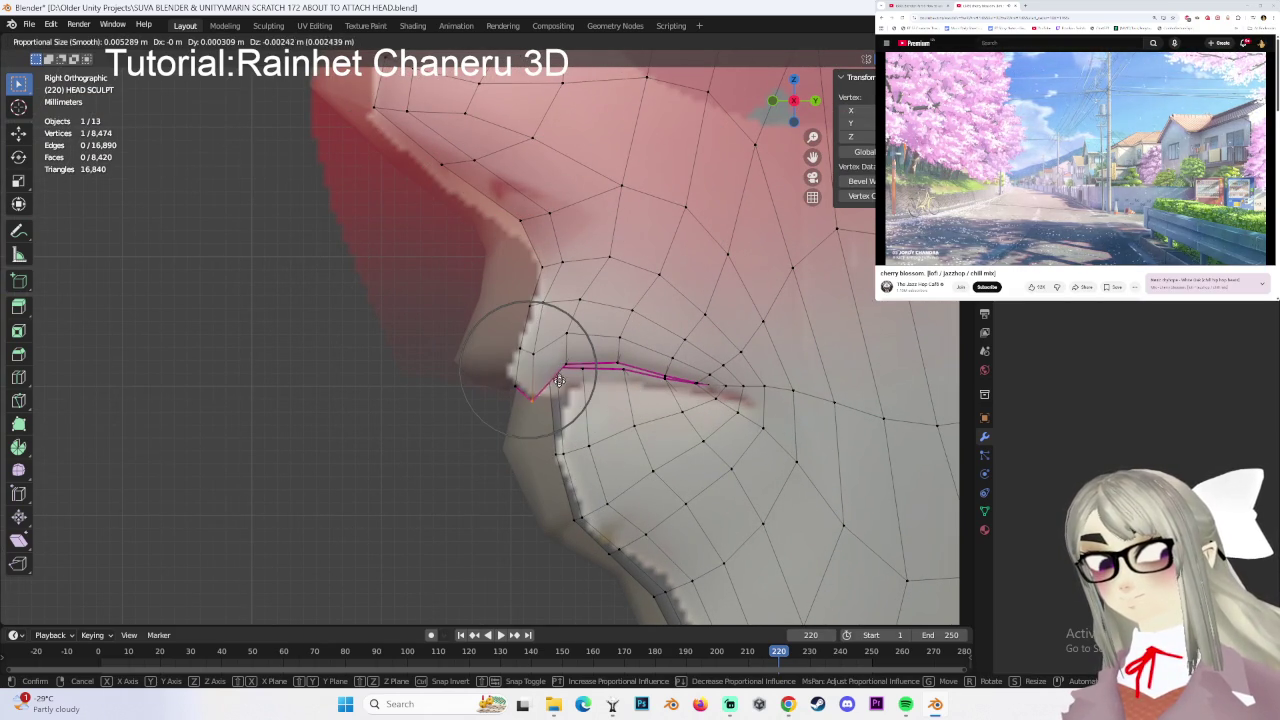
left_click(560, 378)
middle_click_drag(560, 378, 758, 363)
- Pick a lip vertex and move it up-left in several steps from the right side view
left_click(558, 357)
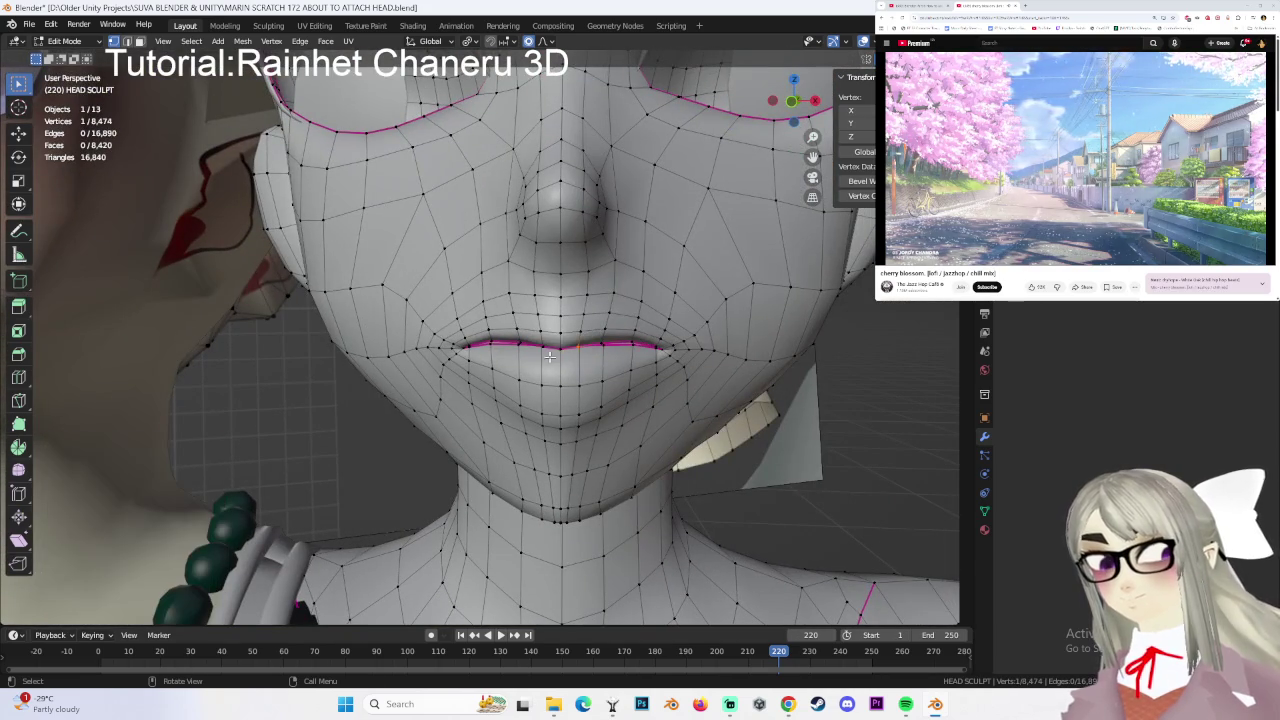
left_click(816, 102)
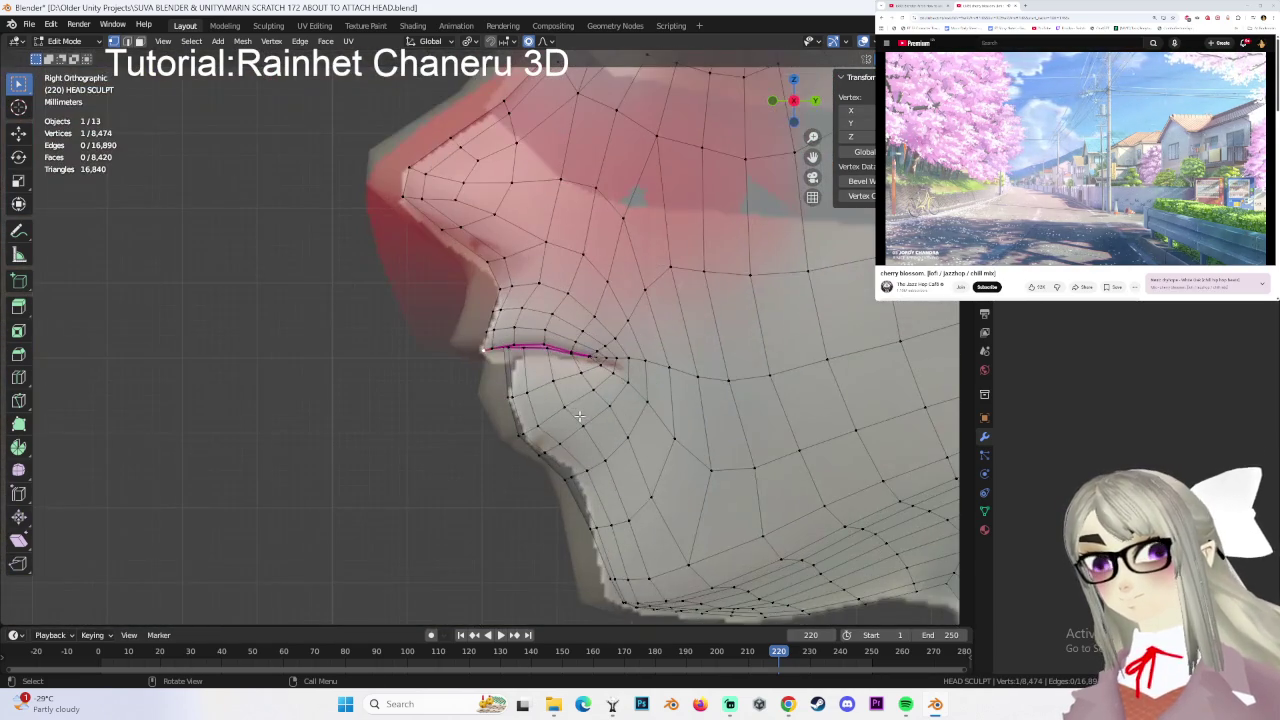
key("g")
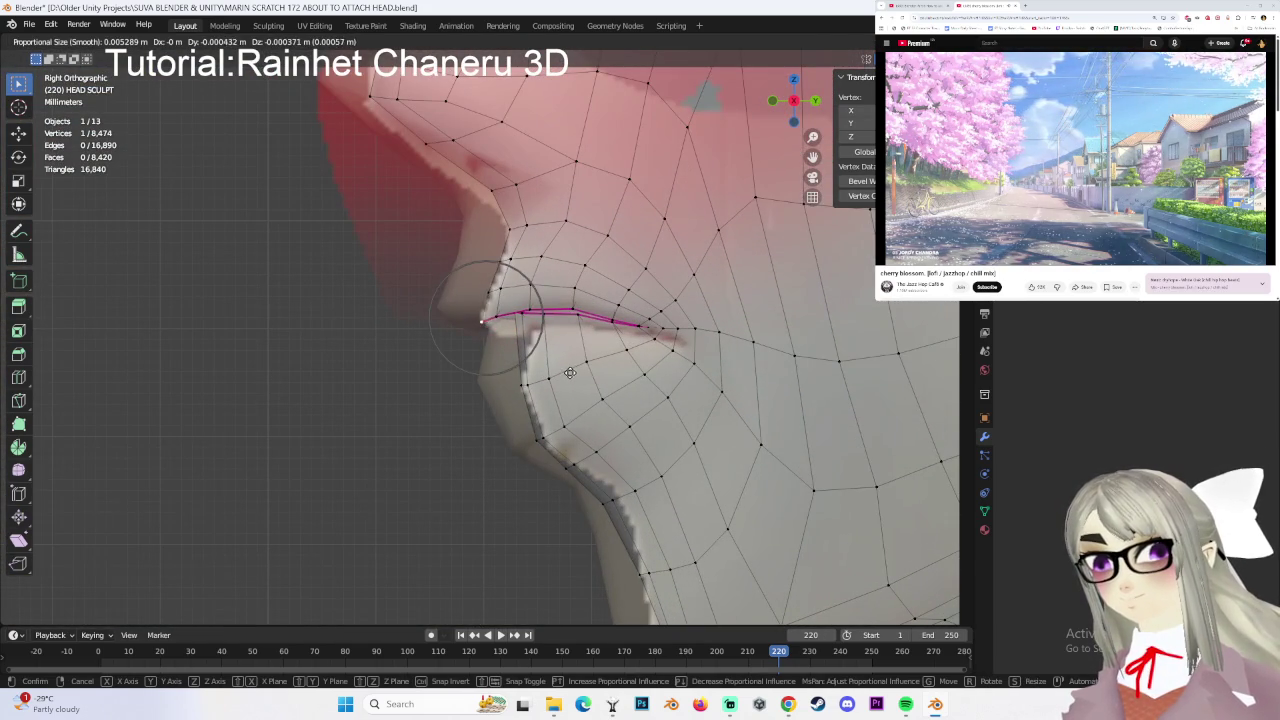
left_click(570, 373)
key("g")
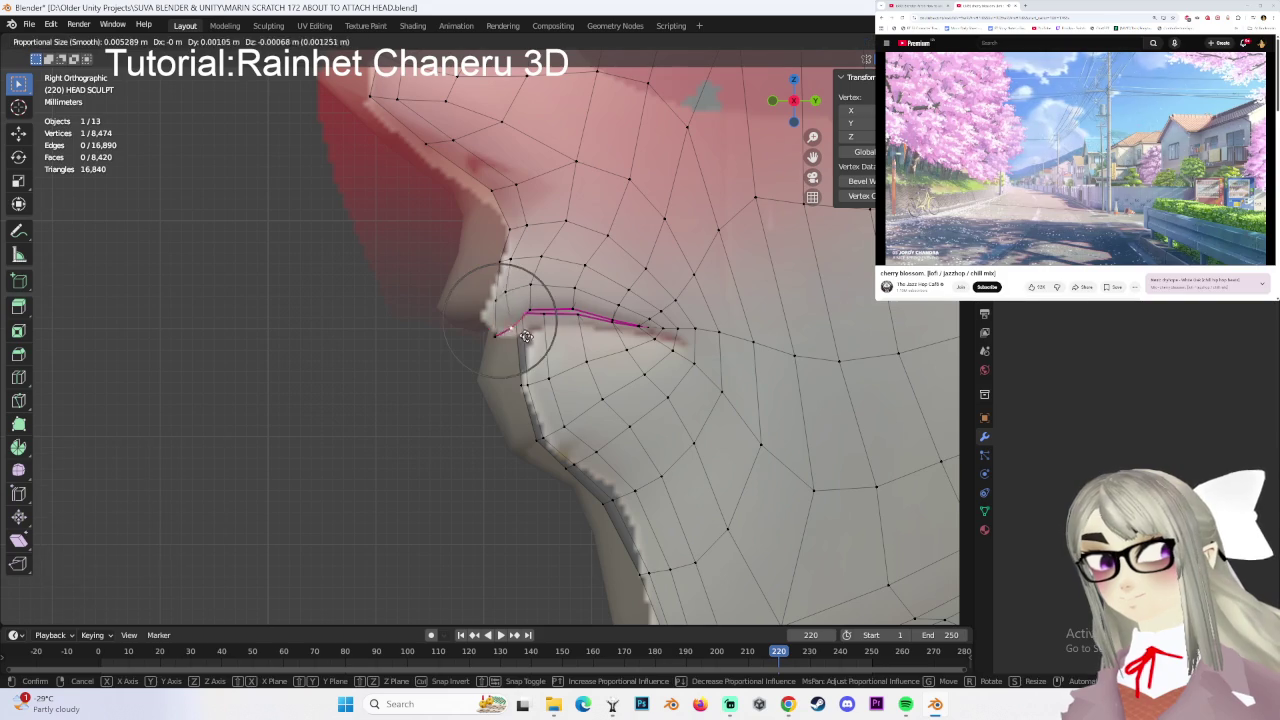
left_click(527, 342)
key("g")
left_click(500, 300)
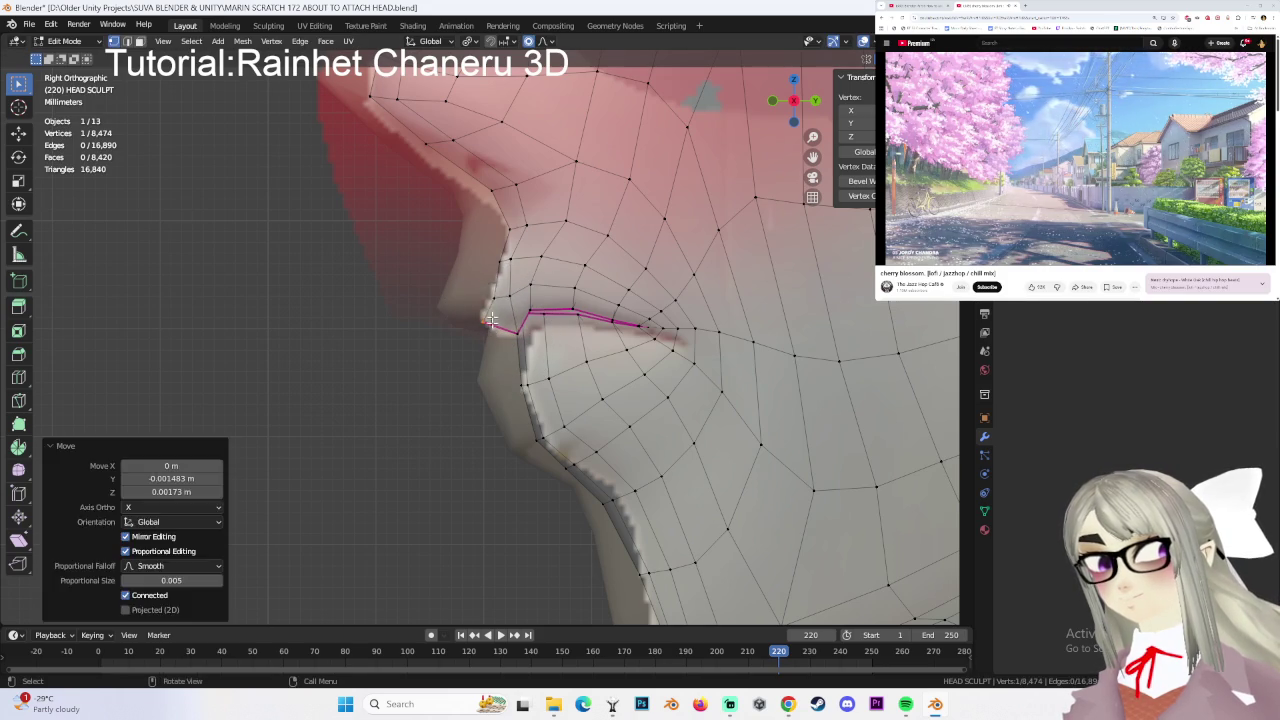
- Slide and nudge the lip vertices further with proportional falloff
key("g")
key("g")
left_click(508, 298)
key("g")
key("g")
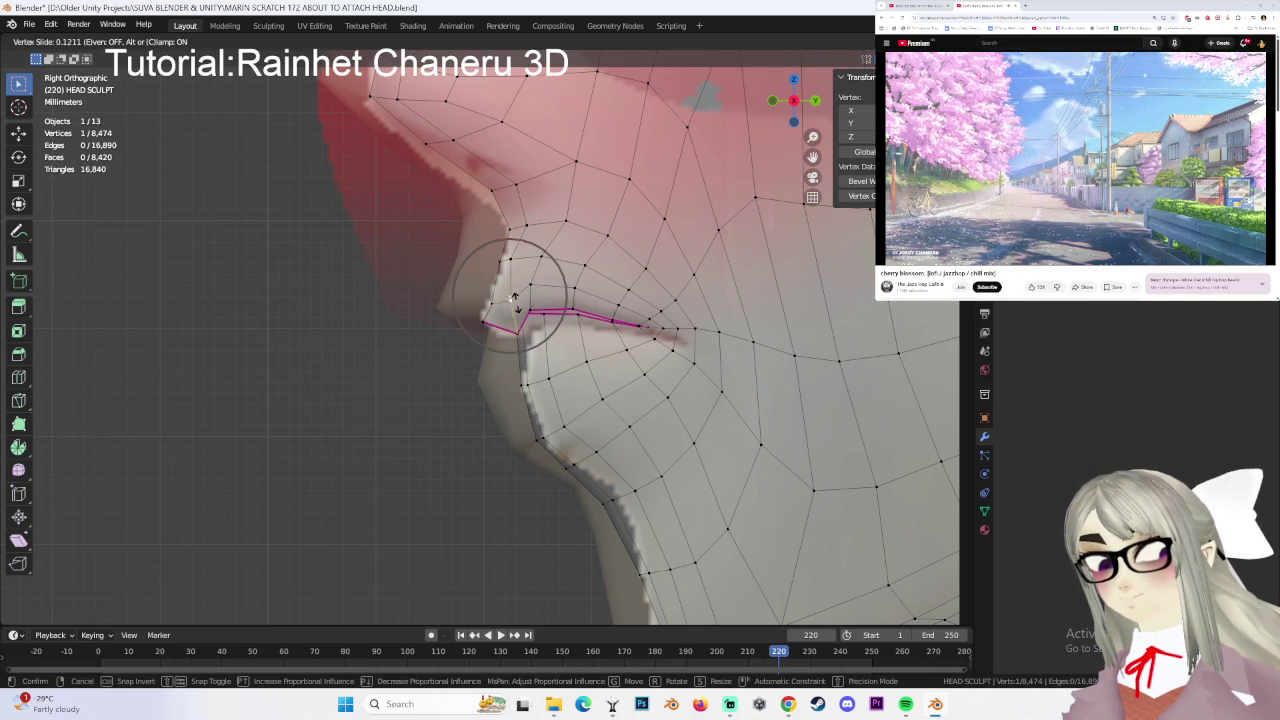
left_click(513, 300)
key("g")
left_click(530, 305)
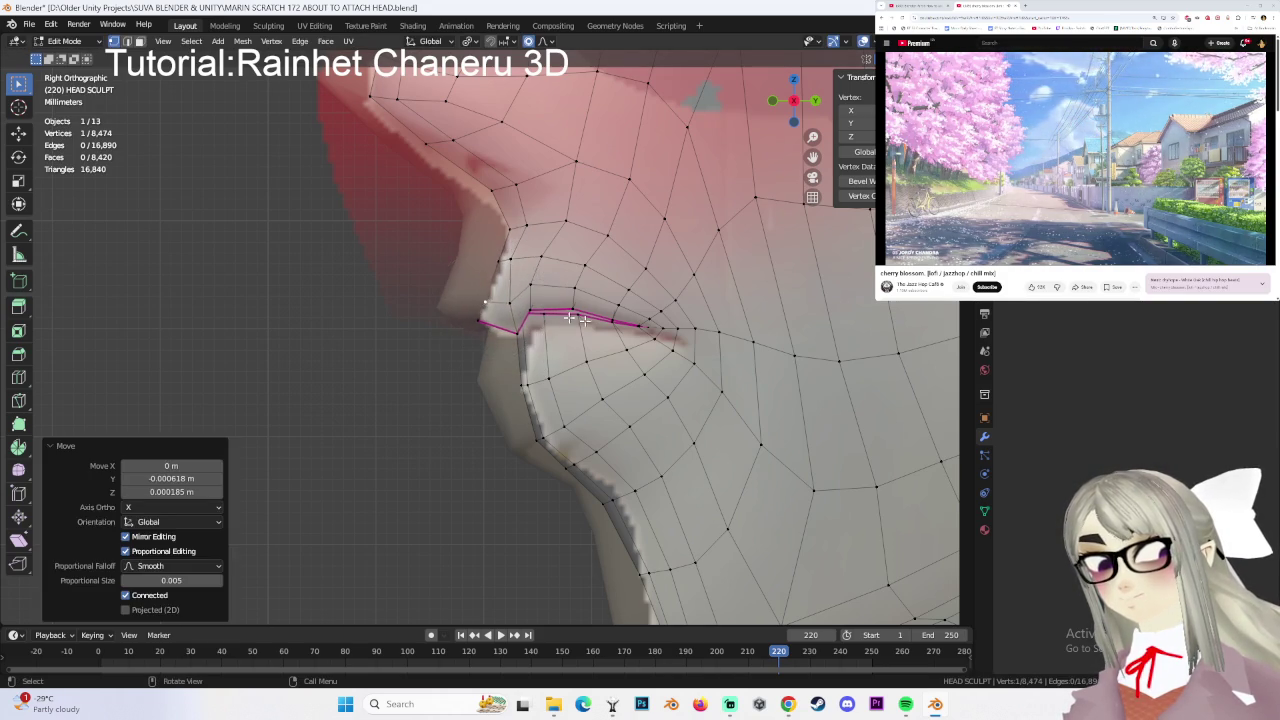
- Refine the lip vertices in perspective, ending with a 0.002598 m Y move at proportional size 0.005
mouse_move(541, 316)
middle_mouse_down()
mouse_move(690, 335)
mouse_move(713, 358)
mouse_move(620, 300)
mouse_move(600, 332)
middle_mouse_up()
key("g")
left_click(713, 358)
key("g")
left_click(620, 300)
key("g")
left_click(632, 331)
key("g")
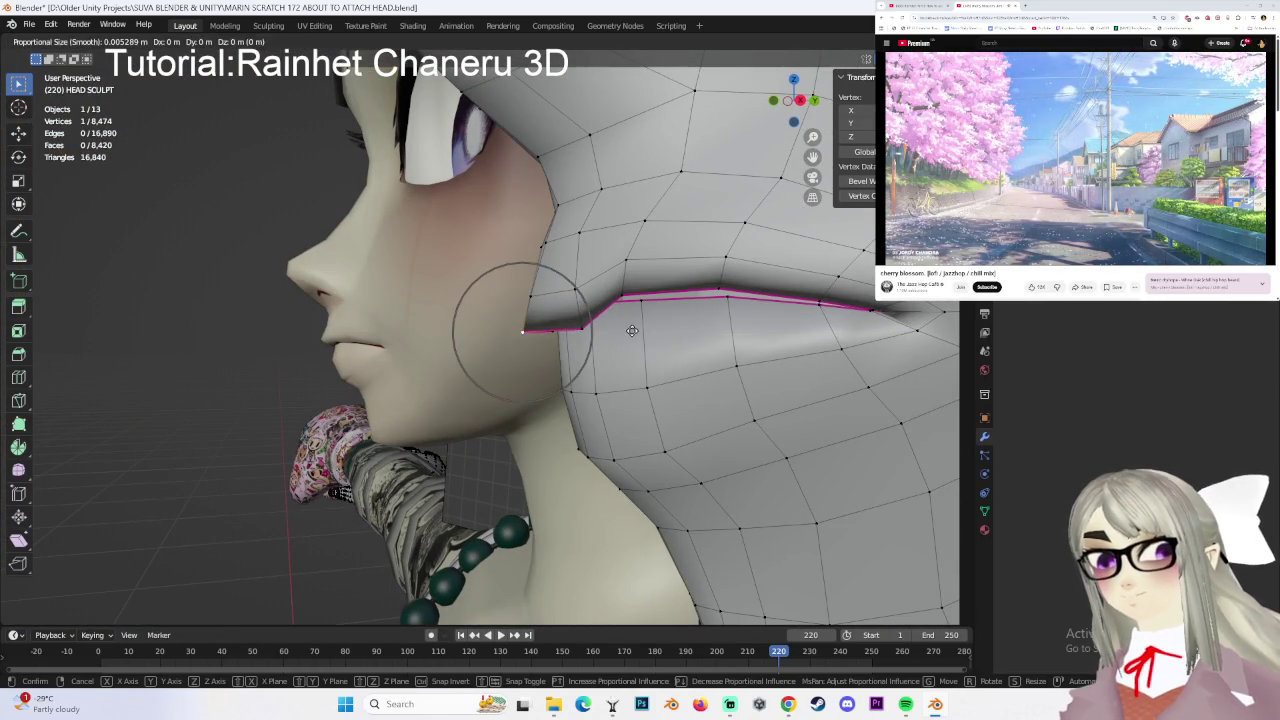
key("y")
left_click(634, 334)
mouse_move(634, 334)
middle_mouse_down()
mouse_move(589, 372)
mouse_move(575, 327)
middle_mouse_up()
scroll(589, 372, "down", 3)
- Move the middle lip vertices down with proportional falloff to form a notch in the lip centre
scroll(616, 341, "down", 1)
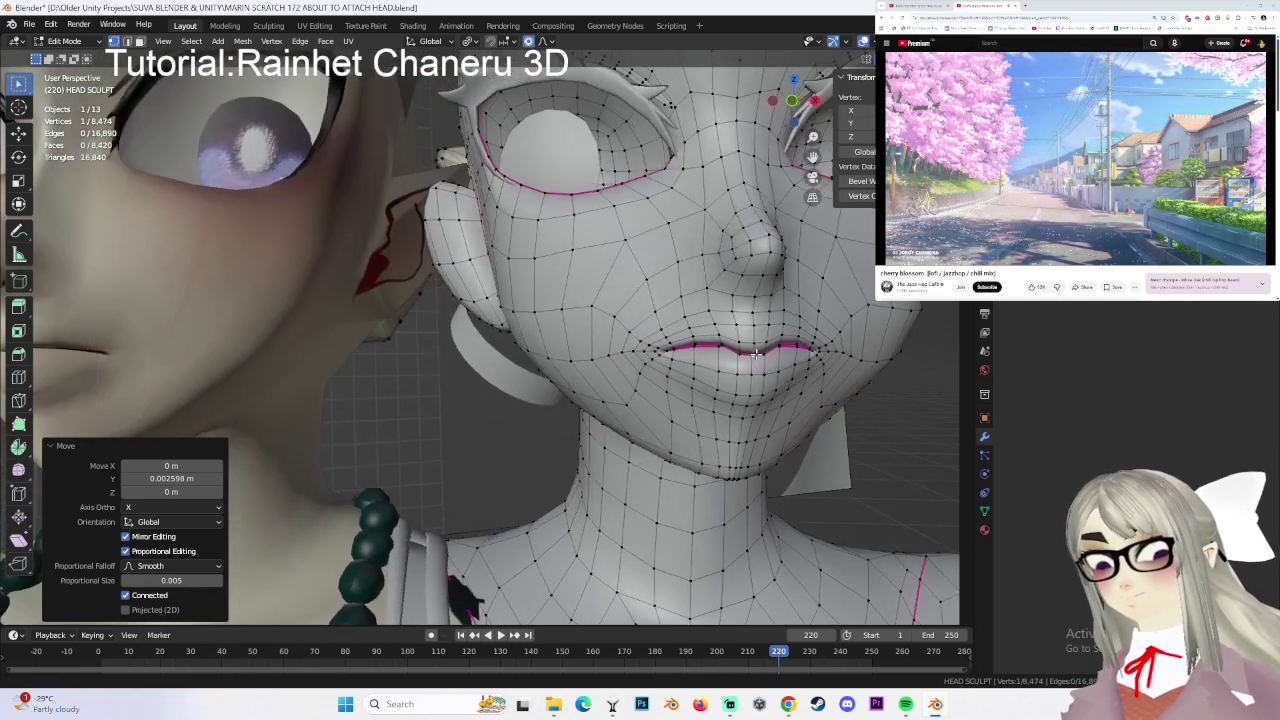
scroll(575, 327, "up", 2)
scroll(560, 326, "up", 1)
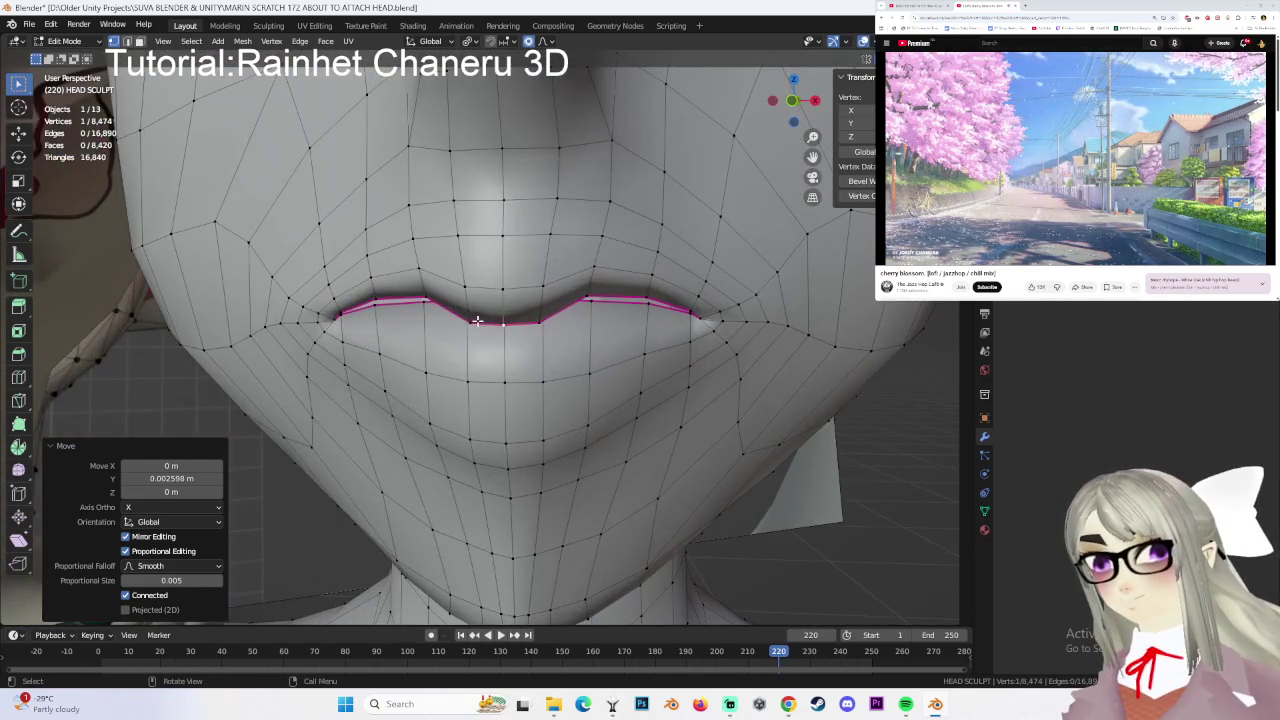
key("g")
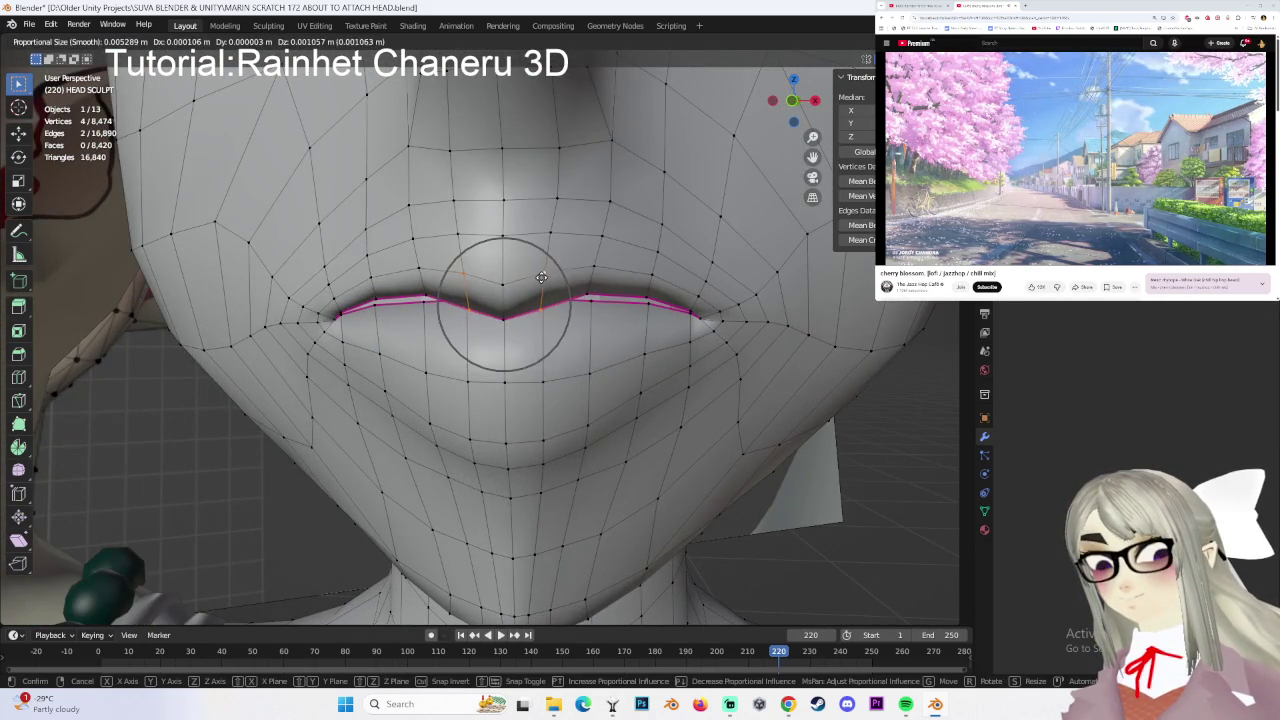
left_click(545, 292)
scroll(600, 310, "down", 2)
scroll(621, 320, "down", 1)
- Select two neighbouring lip vertices and nudge them to match, the latest move 0.000532 m along Z
mouse_move(568, 320)
middle_mouse_down()
mouse_move(553, 340)
mouse_move(563, 314)
mouse_move(484, 319)
middle_mouse_up()
left_click(538, 297)
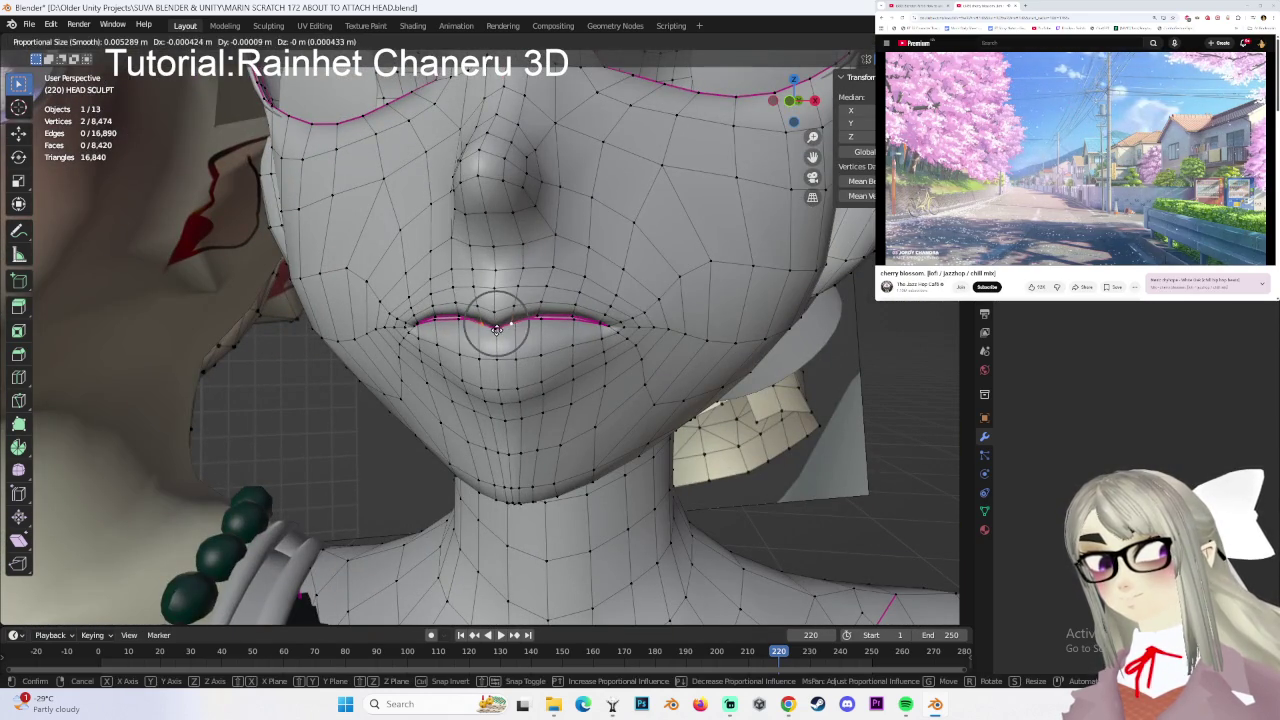
left_click(495, 331, "ctrl")
key("g")
left_click(505, 327)
key("g")
left_click(505, 327)
mouse_move(505, 327)
middle_mouse_down()
mouse_move(538, 325)
mouse_move(711, 114)
middle_mouse_up()
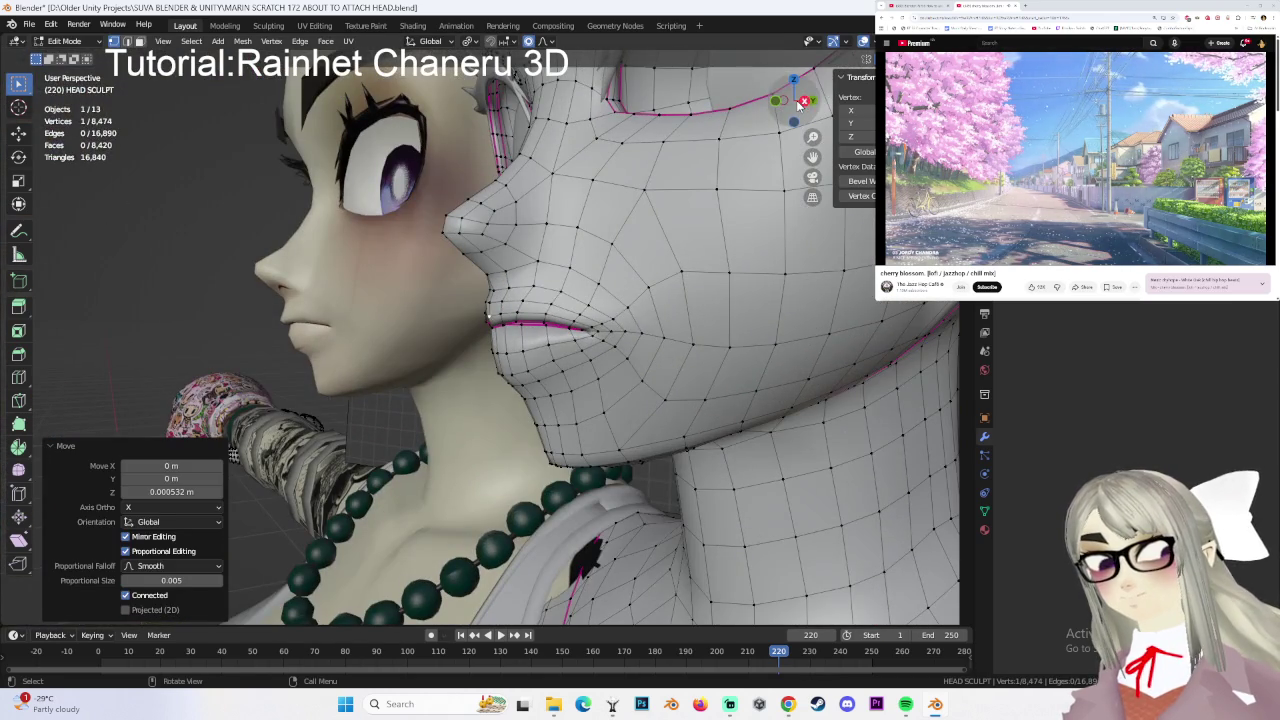
left_click(803, 101)
scroll(620, 345, "up", 3)
- Narrow a lip-corner selection to a single nose vertex and move it in side profile
key("c")
left_click_drag(600, 330, 626, 318)
key("Escape")
scroll(459, 179, "down", 2)
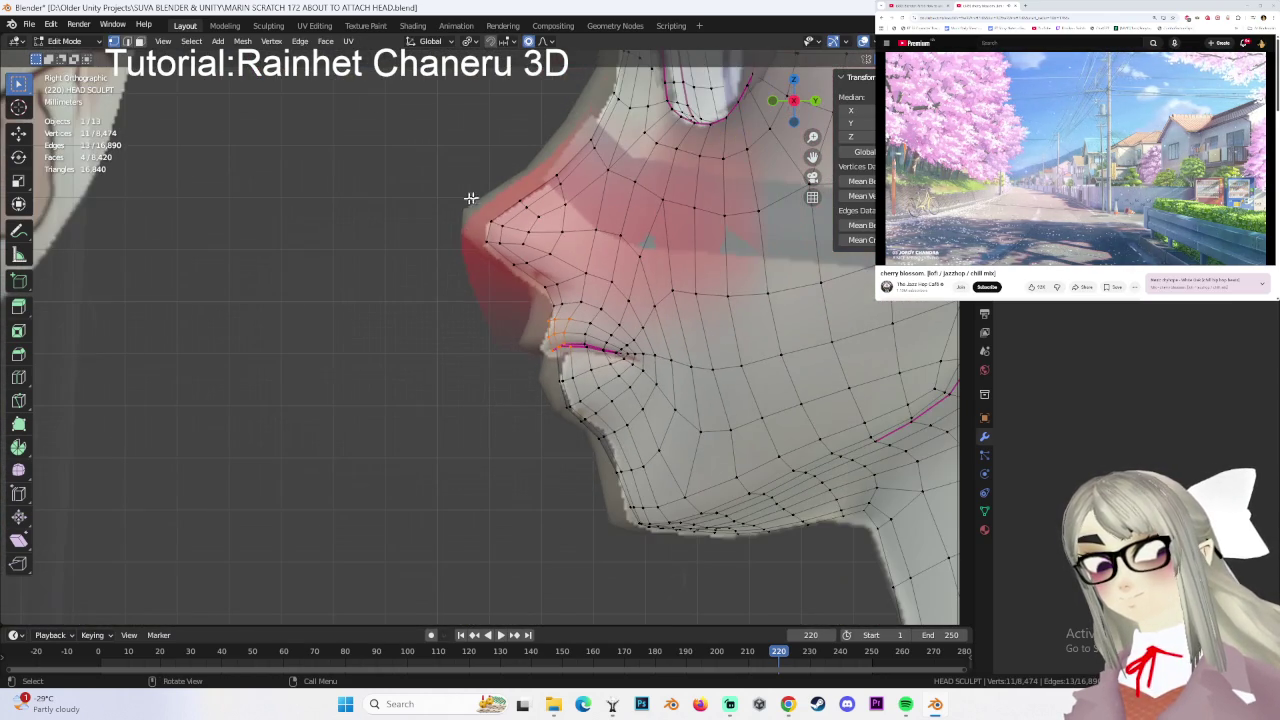
left_click(494, 248)
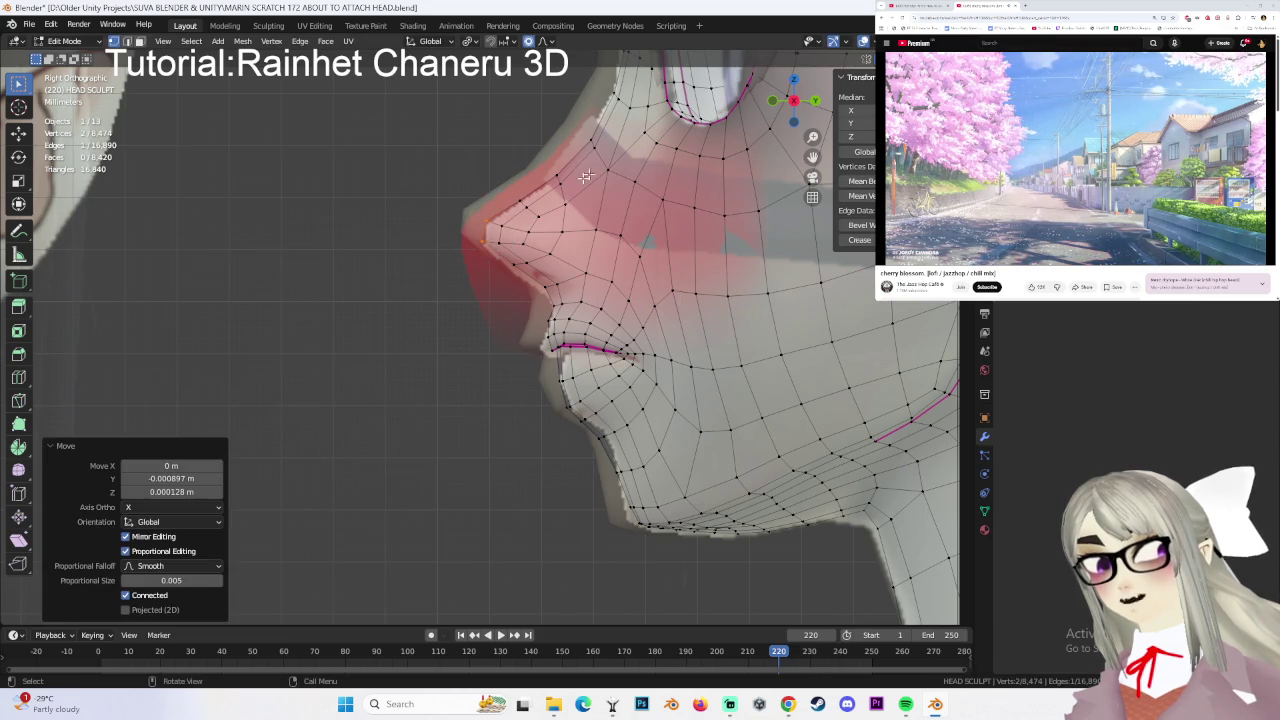
middle_click_drag(519, 265, 474, 290, "shift")
key("g")
left_click(472, 296)
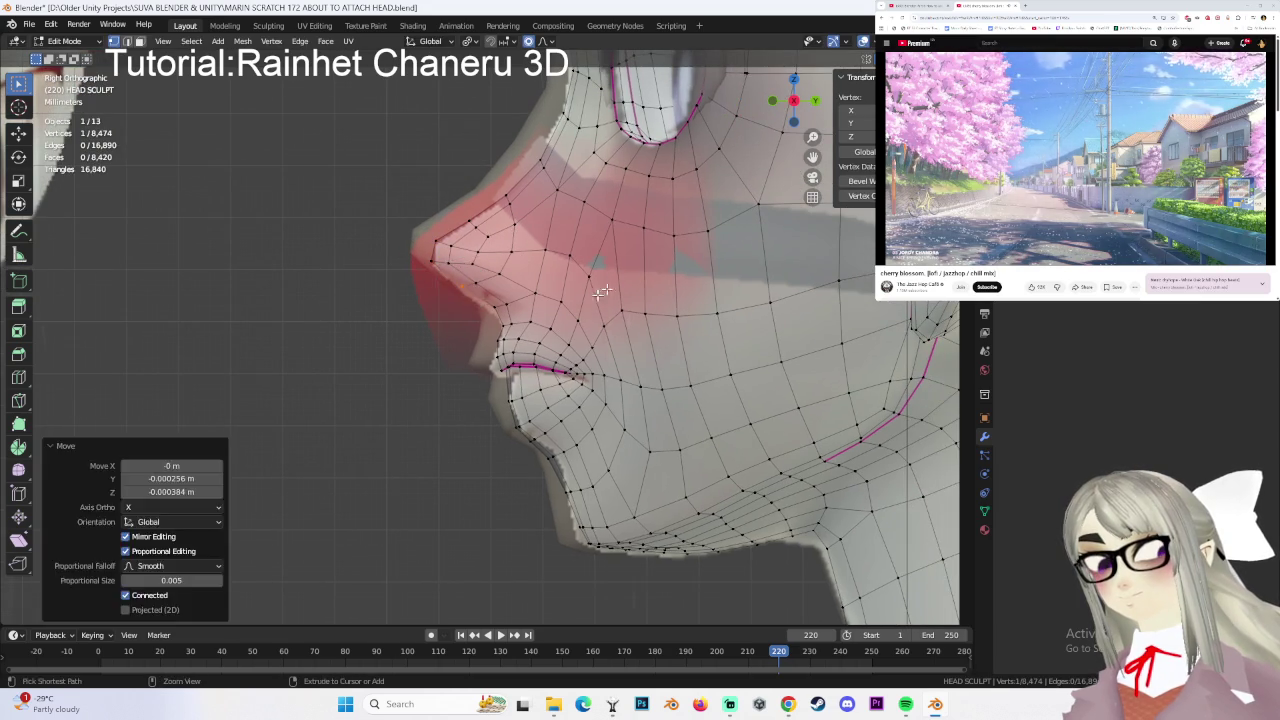
- Box-select a cluster of nose vertices and reshape them with proportional falloff
scroll(580, 284, "down", 3)
scroll(581, 284, "down", 3)
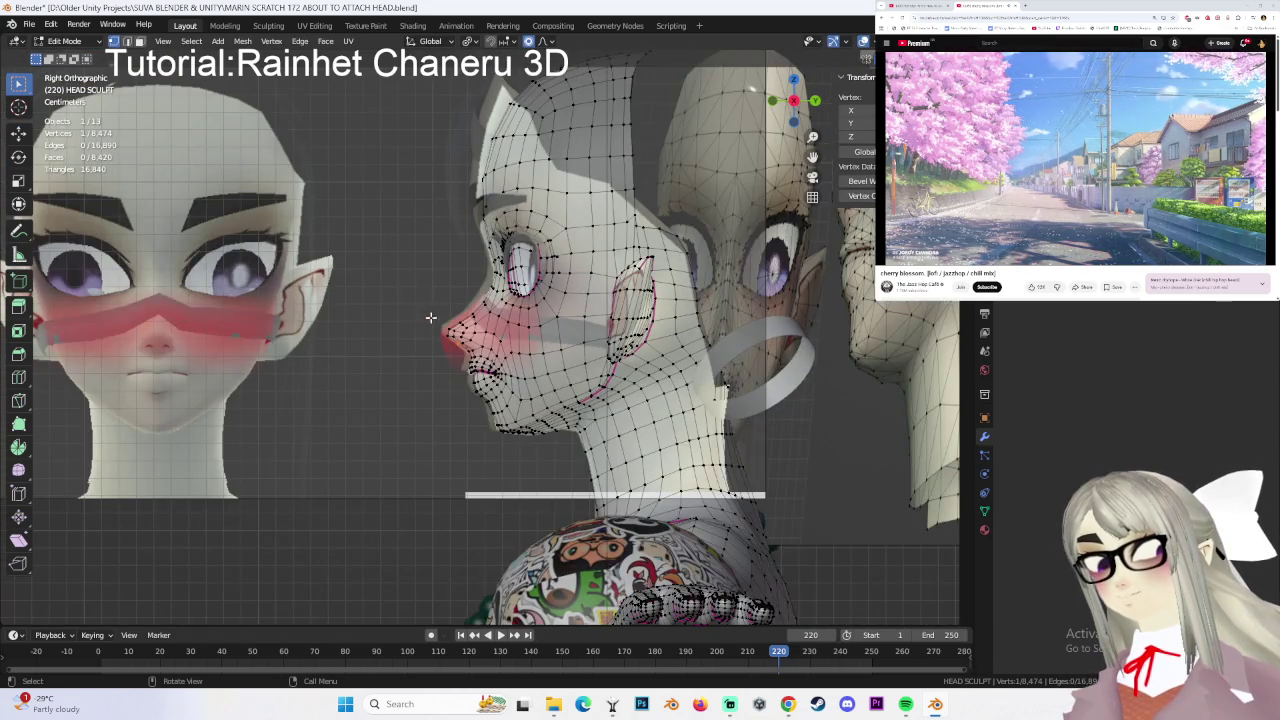
scroll(429, 317, "up", 4)
left_click_drag(312, 251, 429, 366)
key("g")
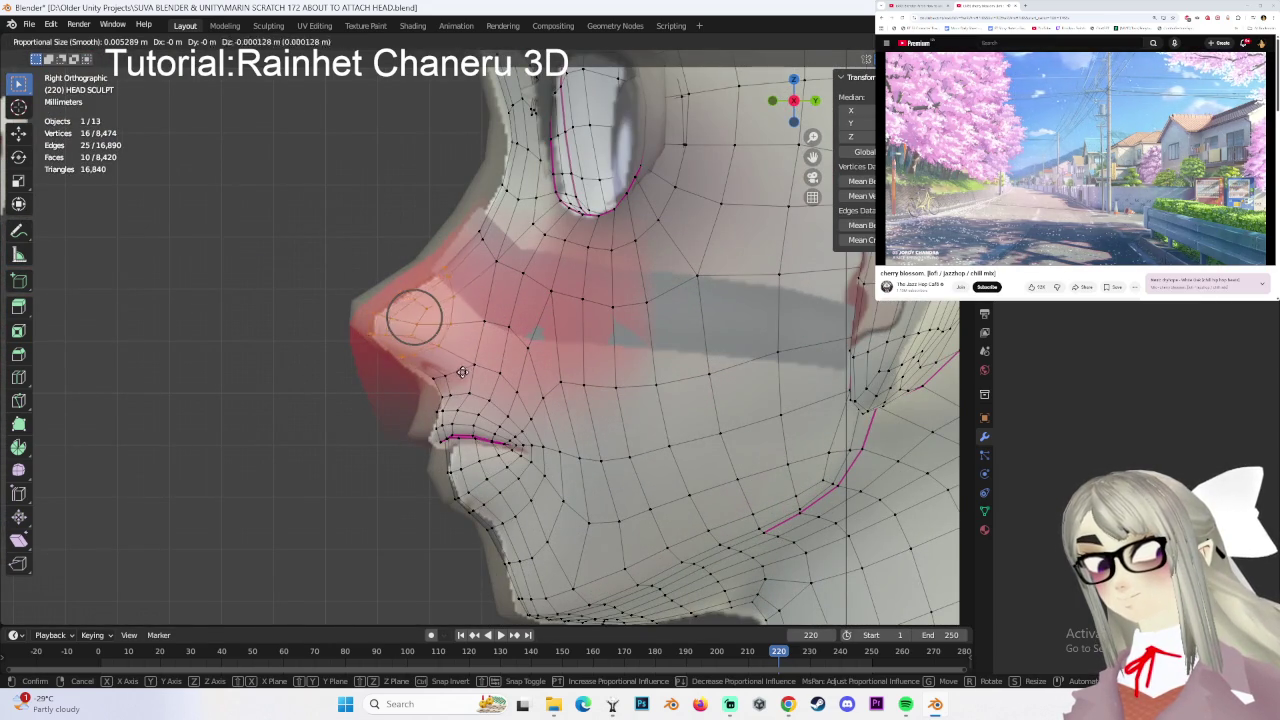
left_click(461, 374)
- Select the lip and mouth vertices and move them to reshape the lips
left_click(444, 384)
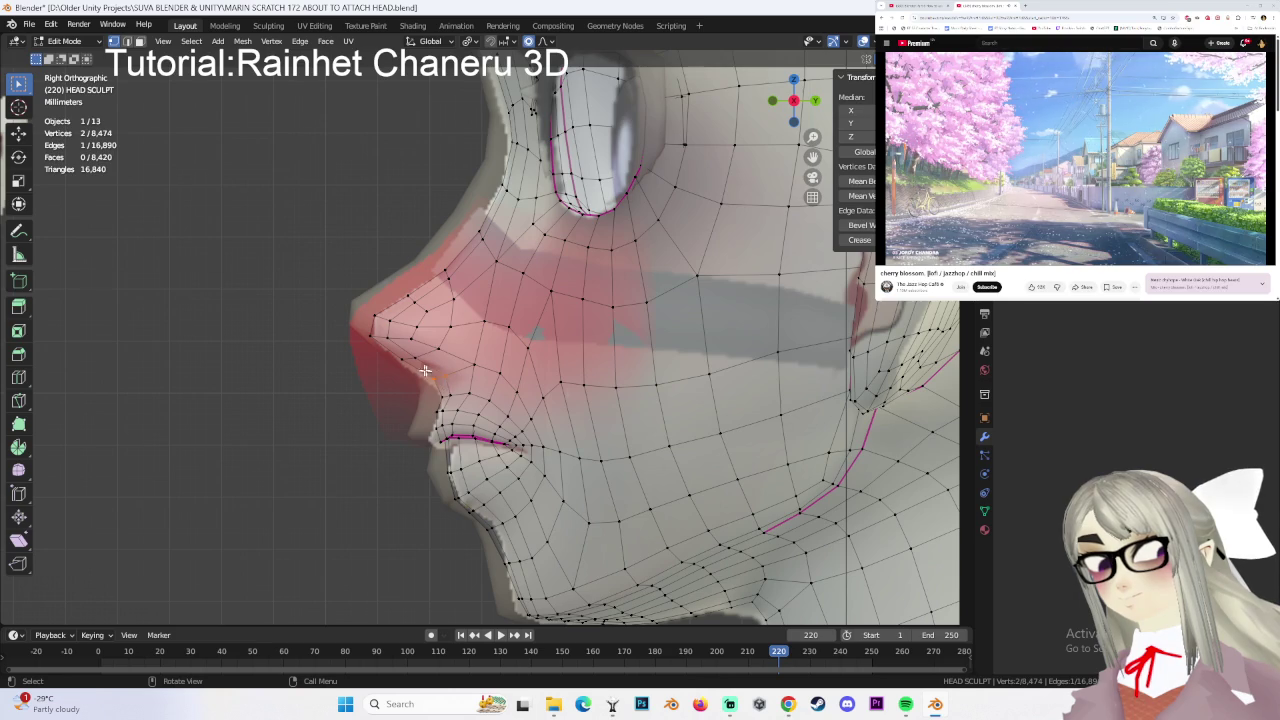
left_click_drag(535, 533, 535, 532)
key("g")
scroll(540, 460, "down", 3)
scroll(546, 453, "down", 4)
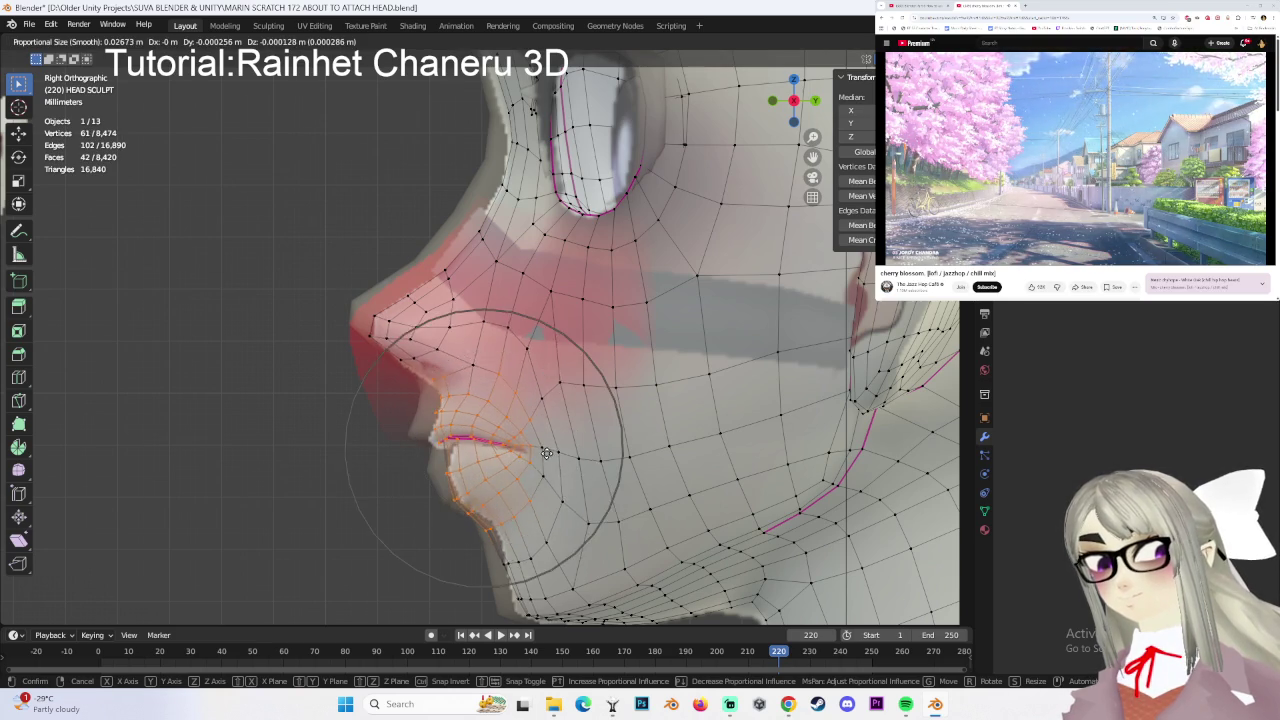
left_click(533, 441)
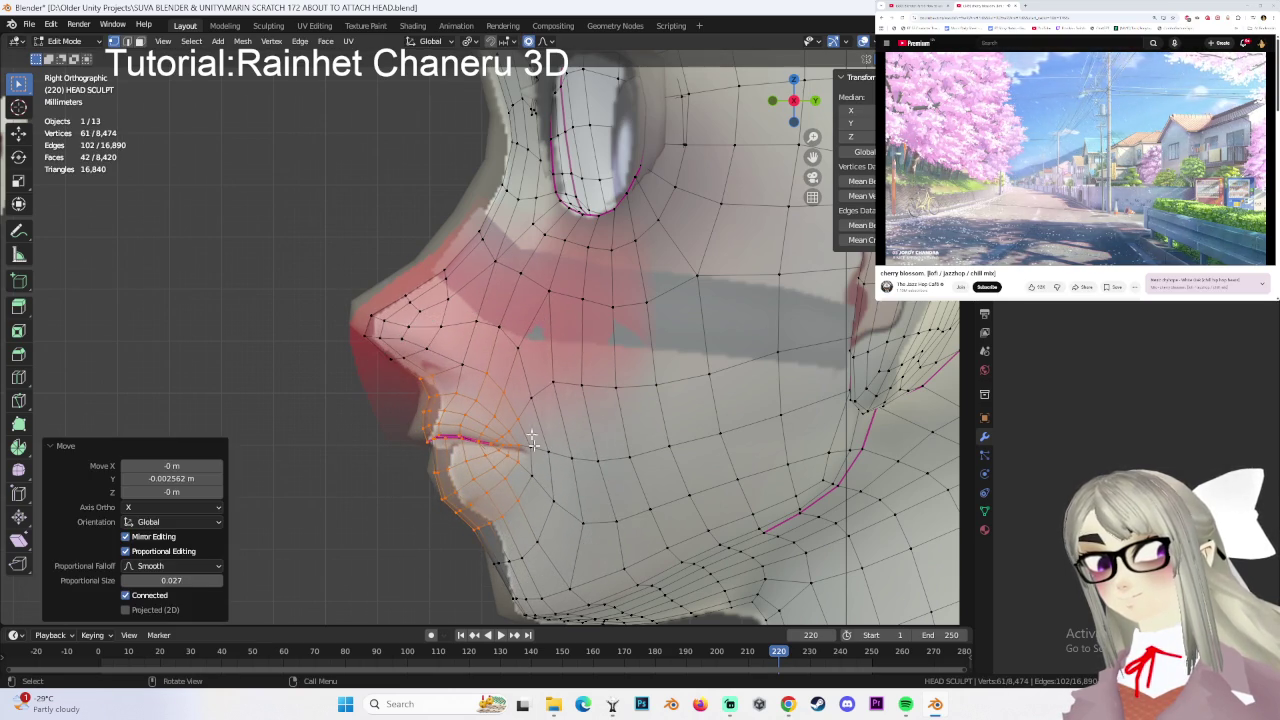
- Move the nose tip and two vertices along the nose, cancelling one stray move
left_click(355, 310)
key("g")
left_click(384, 344)
key("g")
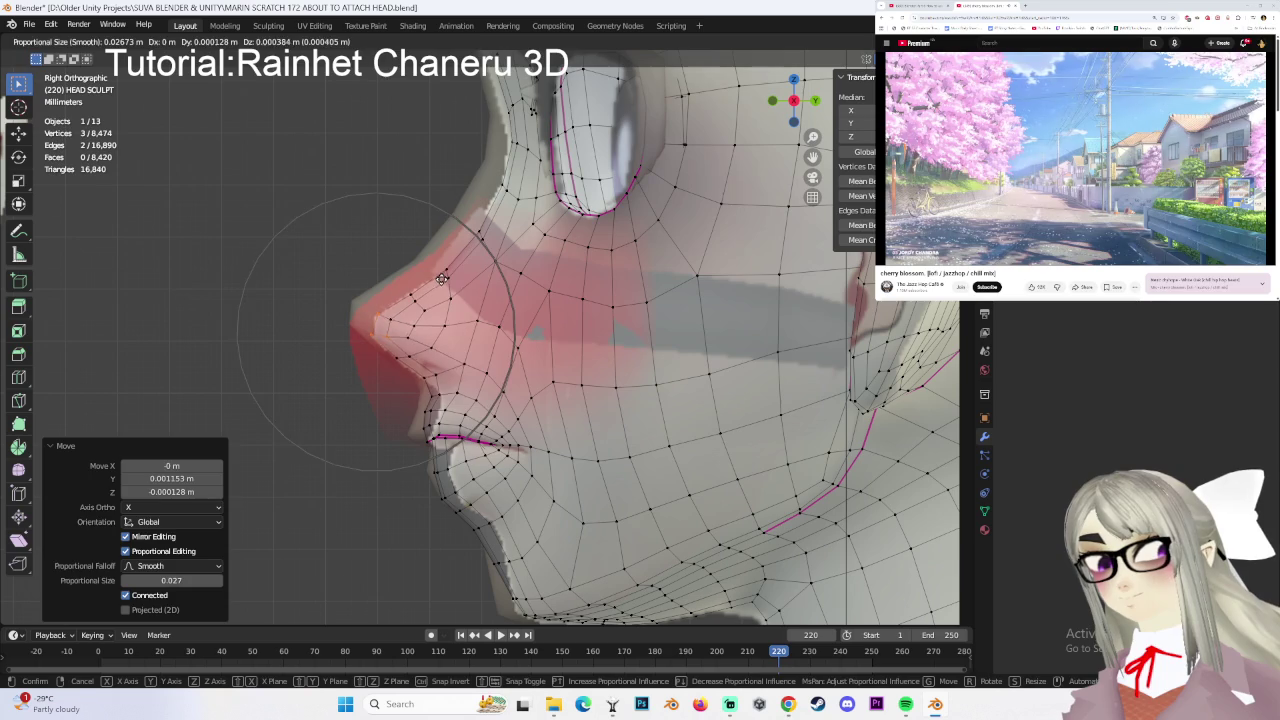
right_click(445, 278)
left_click(455, 290)
key("g")
left_click(459, 288)
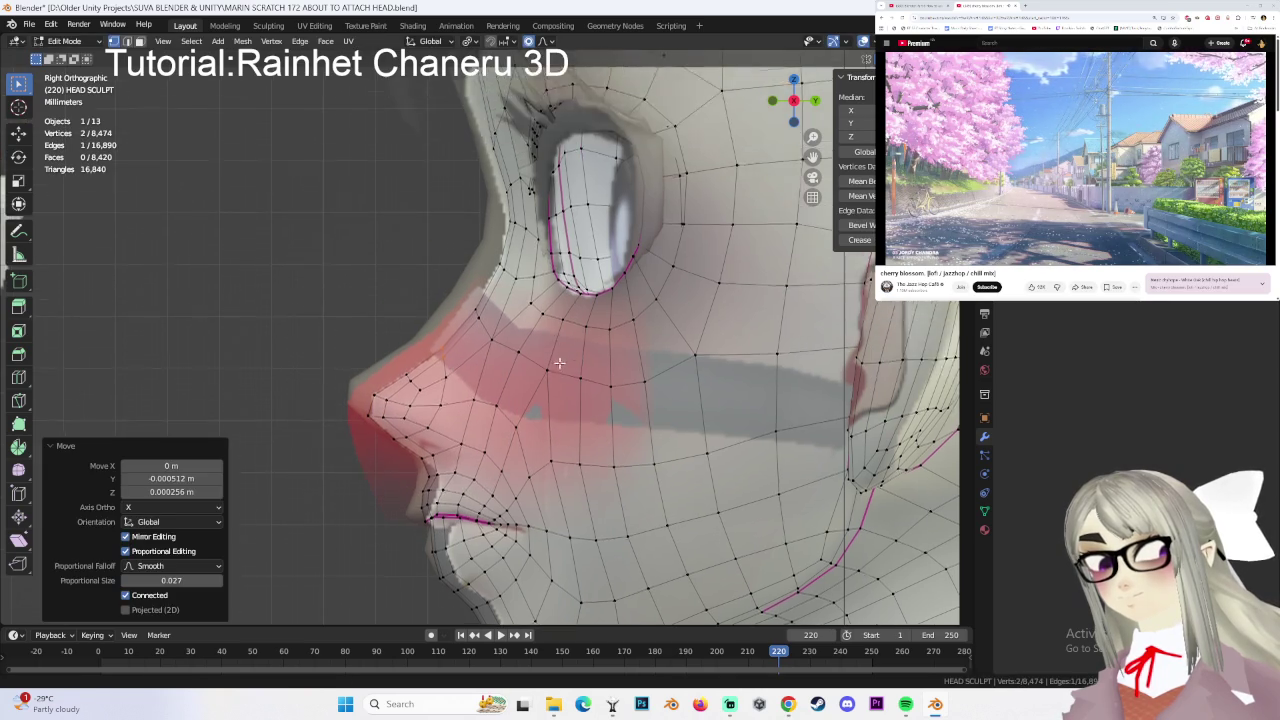
- Box-select the chin-front vertices and move them to reshape the chin
scroll(459, 290, "down", 3)
scroll(459, 295, "down", 3, "shift")
left_click_drag(459, 300, 504, 352)
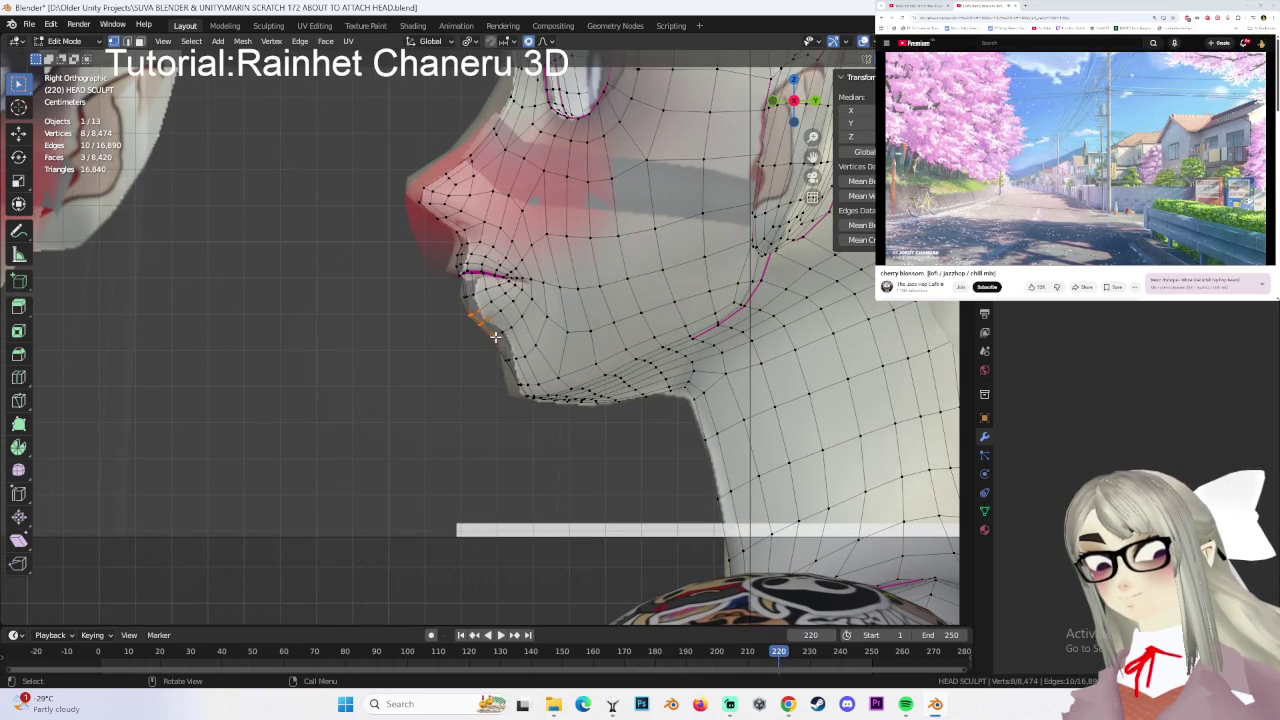
scroll(527, 314, "up", 2)
key("g")
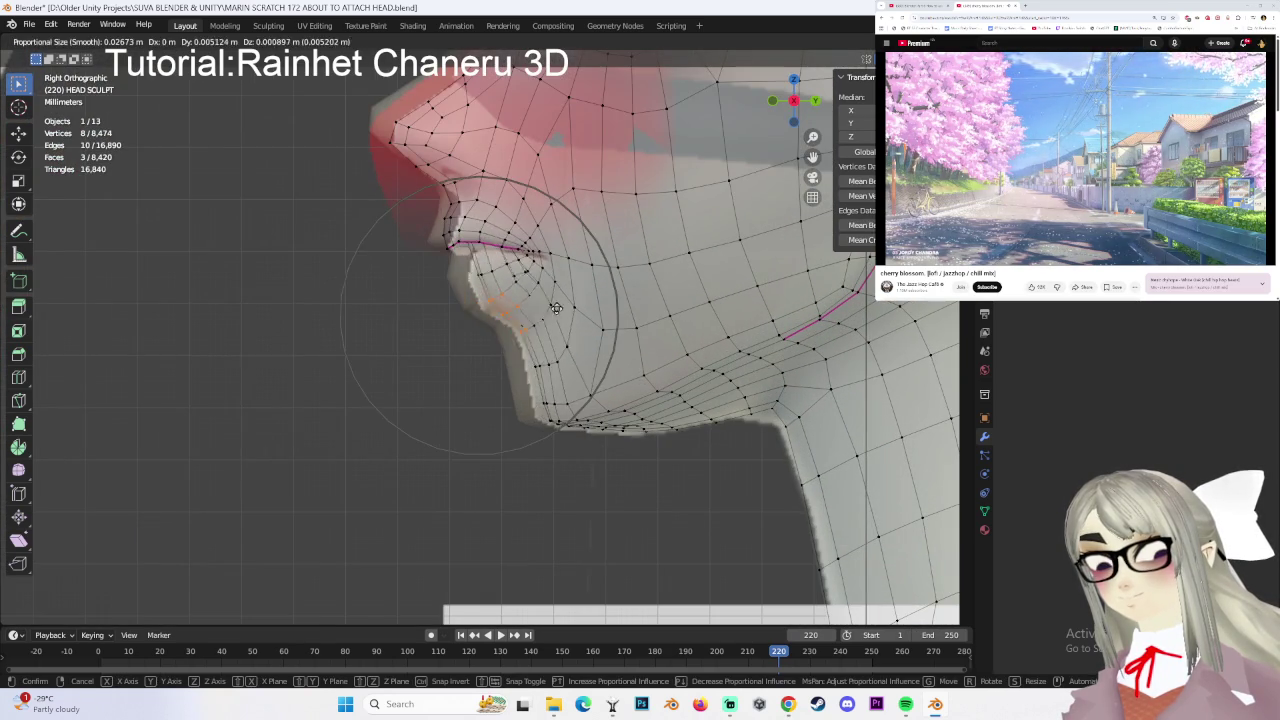
left_click(474, 233)
- Move the vertices just below the nose twice with soft falloff
left_click_drag(440, 220, 469, 250)
key("g")
left_click(596, 290)
key("g")
left_click(520, 250)
- Move seven mouth-corner vertices, then redo one vertex move to 0.002767 m Y, -0.000184 m Z
left_click_drag(445, 235, 520, 255)
key("g")
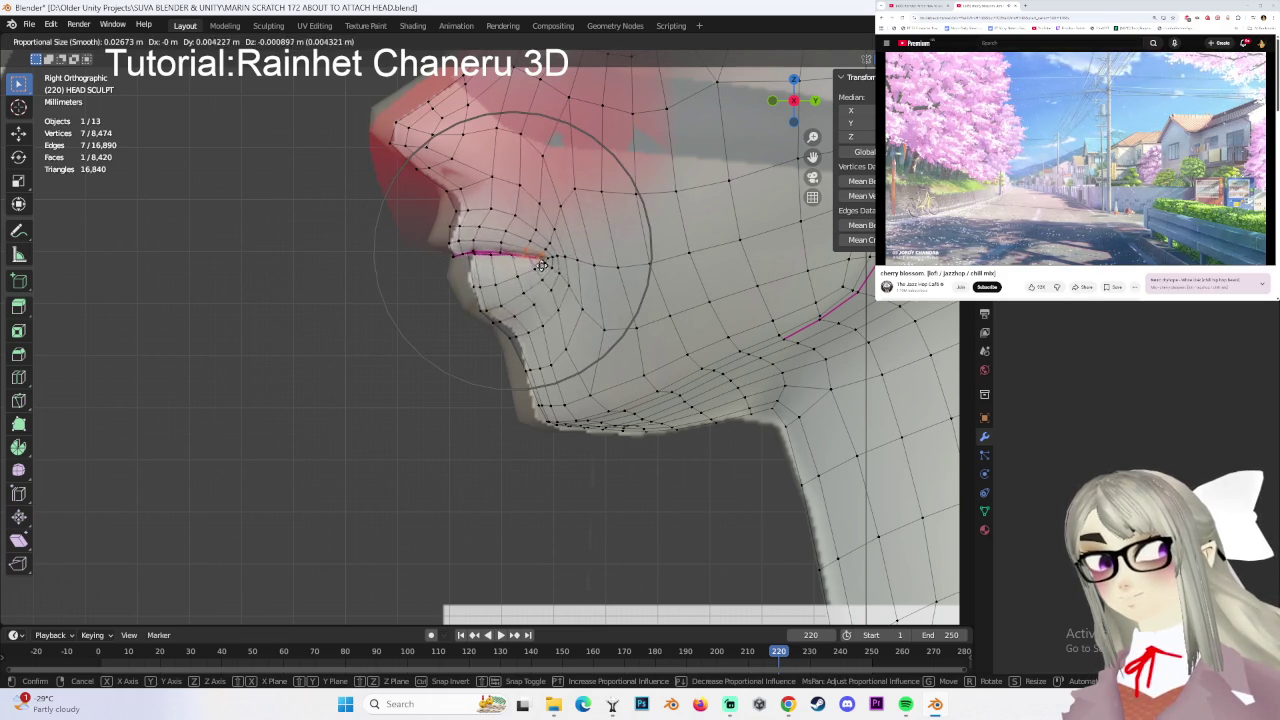
left_click(542, 262)
scroll(542, 262, "down", 2)
left_click(573, 287)
key("g")
left_click(641, 285)
key("ctrl+z")
key("g")
left_click(637, 268)
scroll(637, 268, "down", 2)
middle_click_drag(637, 355, 548, 295)
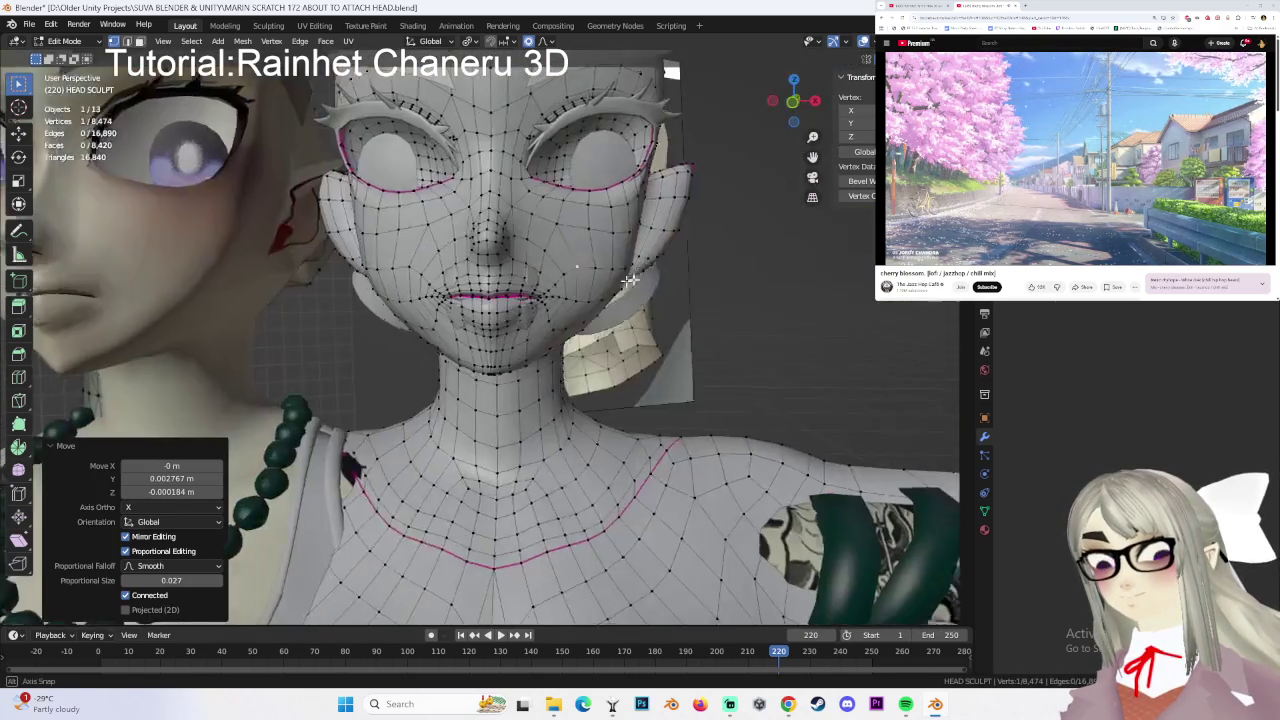
- Snap to a side profile view and move the jawline edge loop
mouse_move(548, 295)
middle_mouse_down()
mouse_move(624, 298)
mouse_move(625, 311)
middle_mouse_up()
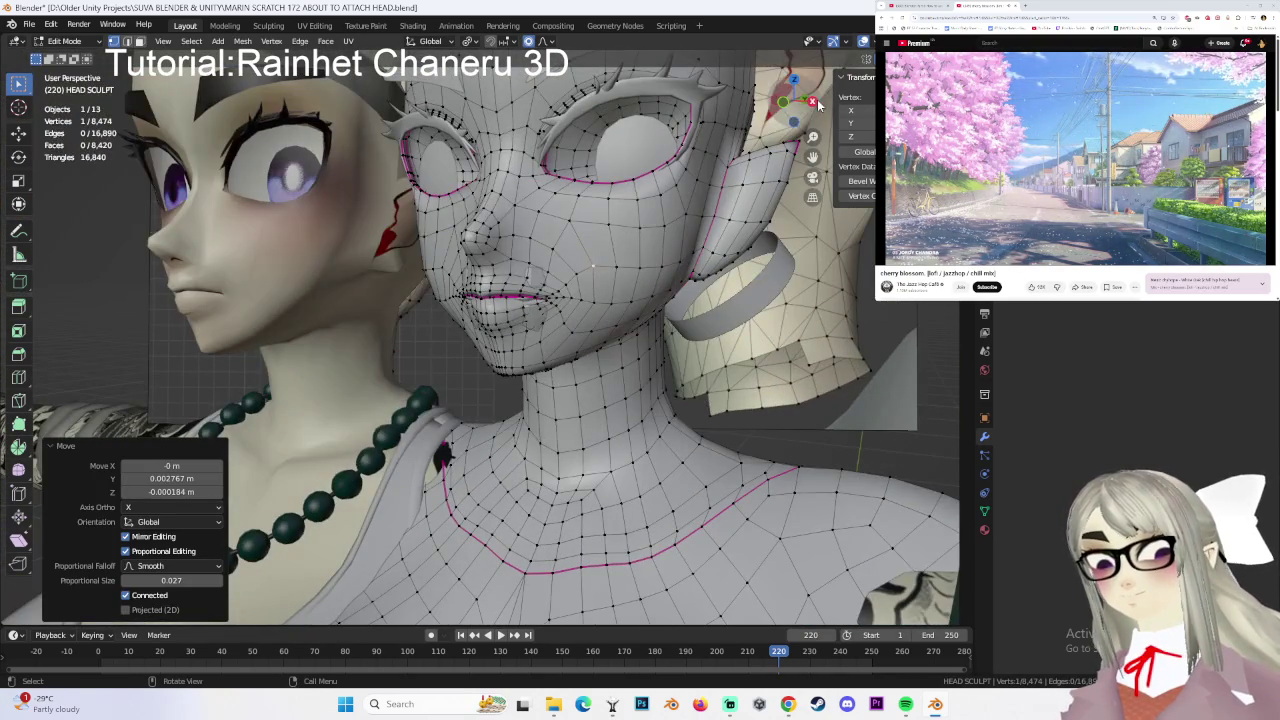
left_click(815, 100)
left_click(555, 348, "alt")
scroll(548, 363, "up", 3)
key("g")
left_click(431, 333)
- Reshape the lower jaw and chin front with soft-falloff vertex moves
left_click(425, 345, "alt")
key("g")
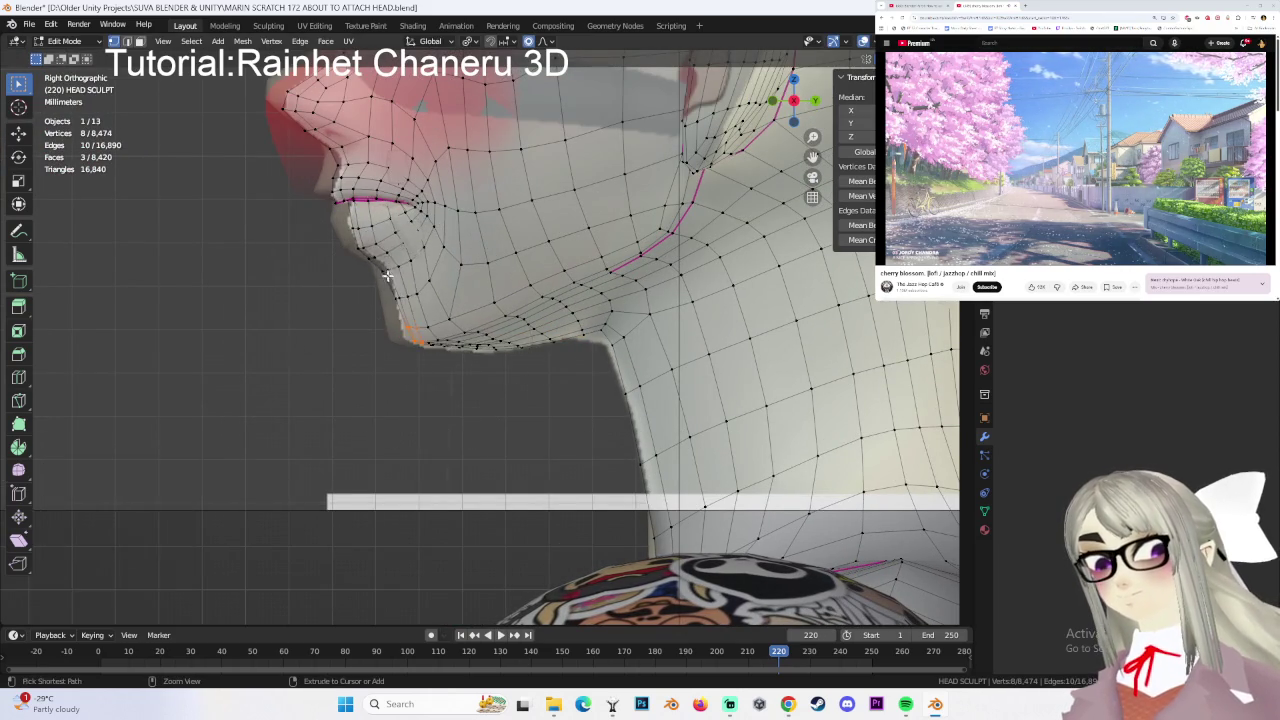
left_click(392, 282)
scroll(354, 259, "up", 2)
key("g")
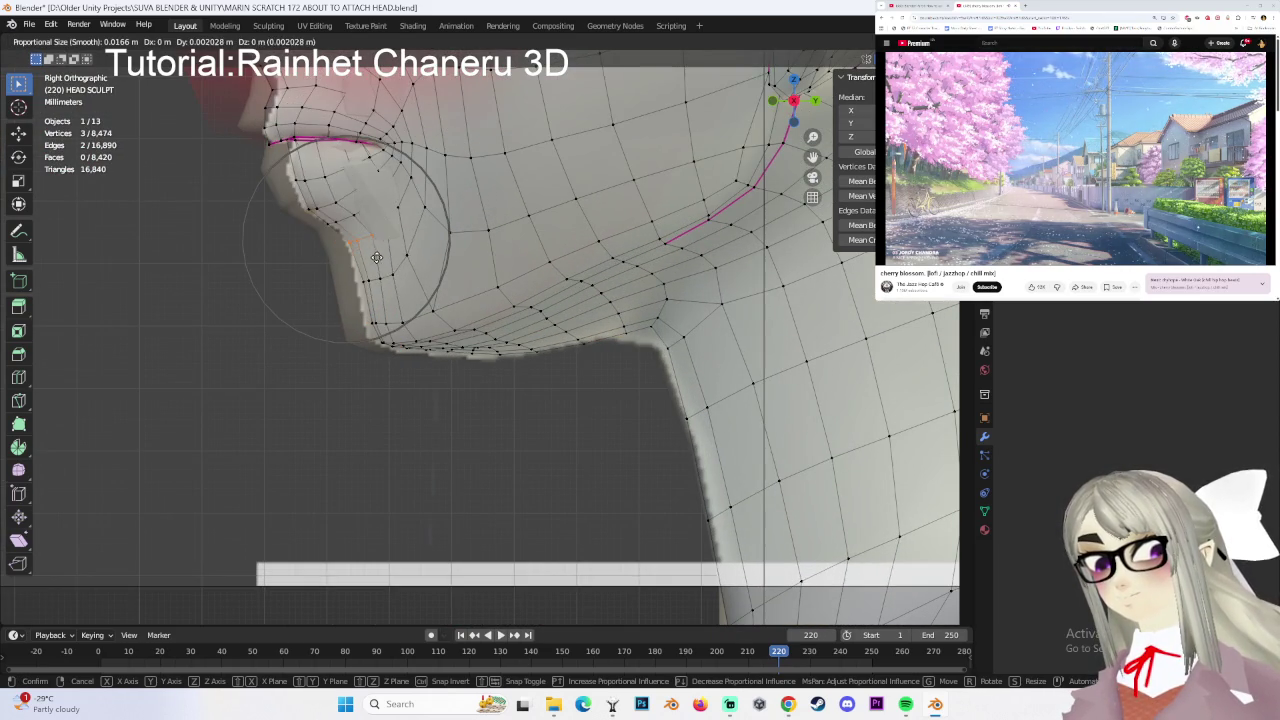
left_click(370, 250)
left_click(285, 170)
key("g")
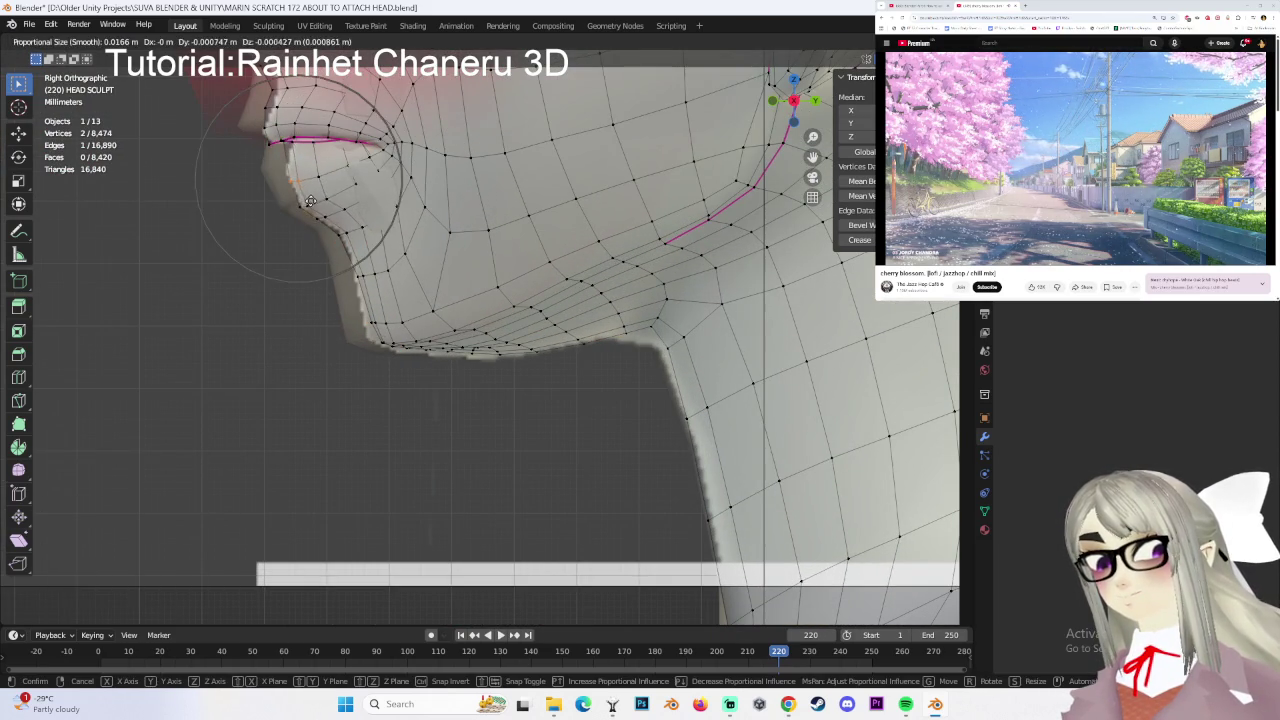
left_click(380, 206)
- Select the vertices at the bottom of the chin and move them
scroll(380, 206, "down", 1)
scroll(441, 241, "up", 1)
left_click(368, 320)
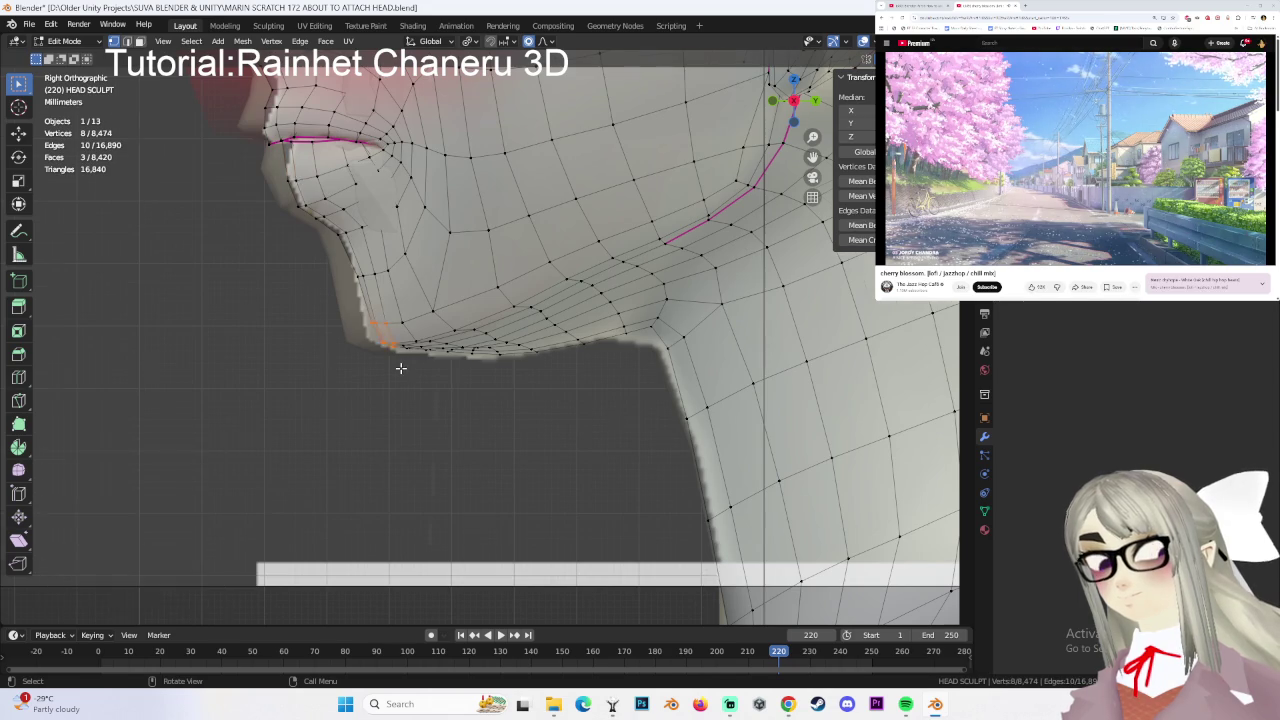
scroll(400, 368, "down", 1)
key("g")
left_click(394, 372)
- Move the jaw underside vertices, then nudge them slightly
left_click(503, 357)
key("g")
left_click(578, 328)
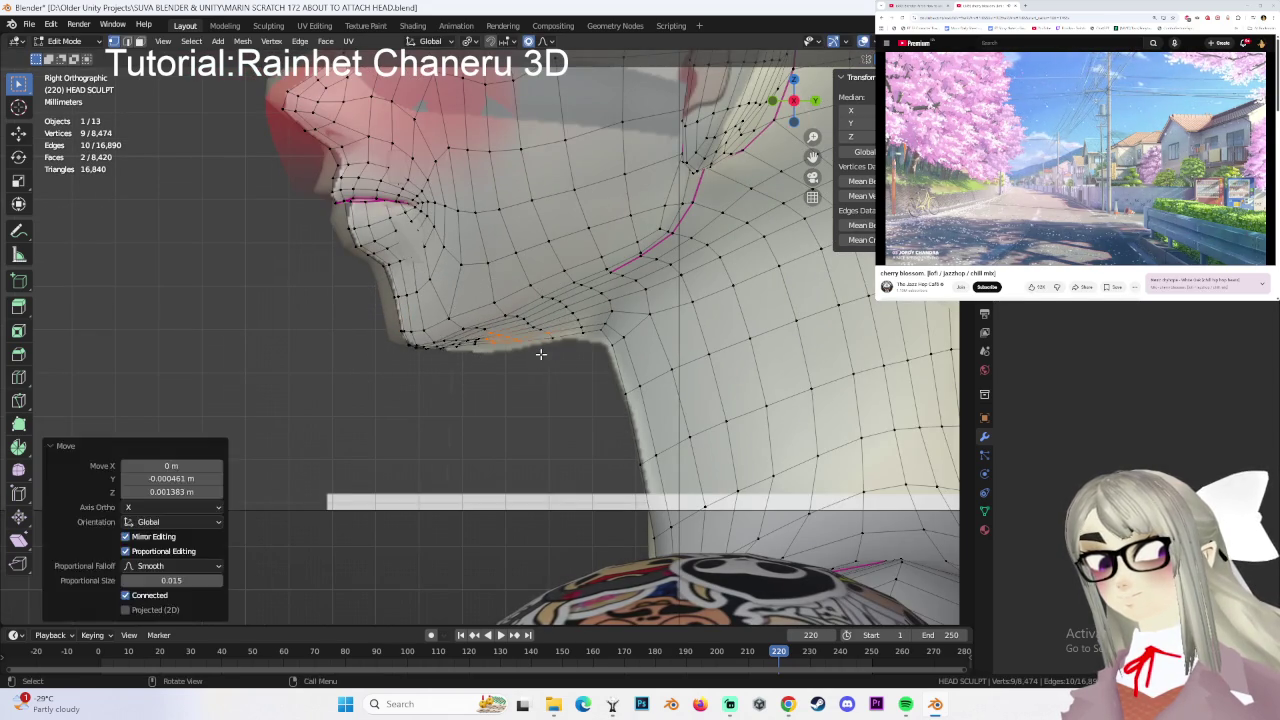
scroll(572, 330, "down", 2)
key("g")
left_click(543, 357)
- Undo the nudge and move ten vertices under the chin instead
key("ctrl+z")
left_click_drag(541, 366, 541, 365)
key("g")
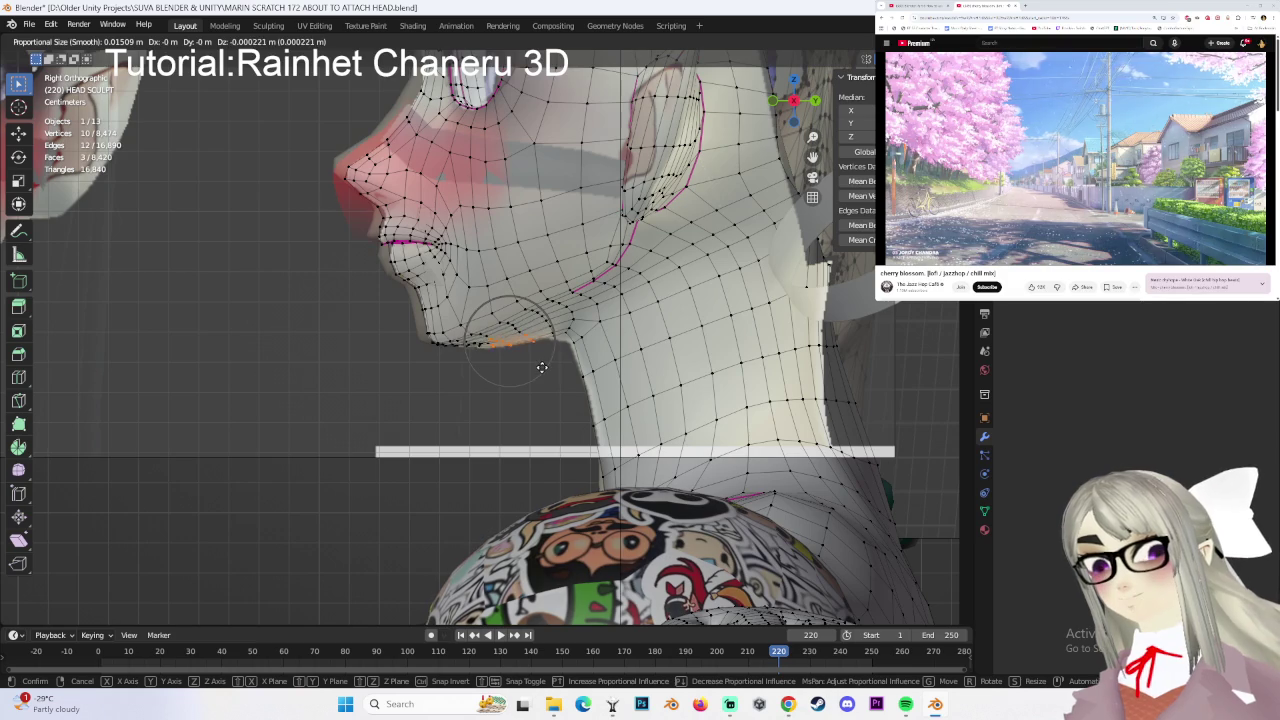
left_click(541, 366)
scroll(541, 366, "up", 2)
mouse_move(541, 366)
middle_mouse_down()
mouse_move(562, 326)
mouse_move(640, 311)
mouse_move(580, 354)
mouse_move(531, 340)
middle_mouse_up()
scroll(562, 326, "down", 5)
- Tweak a jawline vertex repeatedly, ending at -0.000574 m X, 0.00102 m Z with size 0.015
left_click(531, 339)
key("g")
left_click(617, 363)
middle_click_drag(617, 363, 603, 350)
key("g")
left_click(606, 349)
key("g")
left_click(556, 335)
key("g")
left_click(552, 333)
mouse_move(552, 333)
middle_mouse_down()
mouse_move(603, 374)
mouse_move(537, 386)
mouse_move(523, 371)
mouse_move(689, 417)
mouse_move(703, 513)
mouse_move(586, 323)
mouse_move(558, 327)
mouse_move(651, 354)
mouse_move(645, 379)
mouse_move(523, 345)
middle_mouse_up()
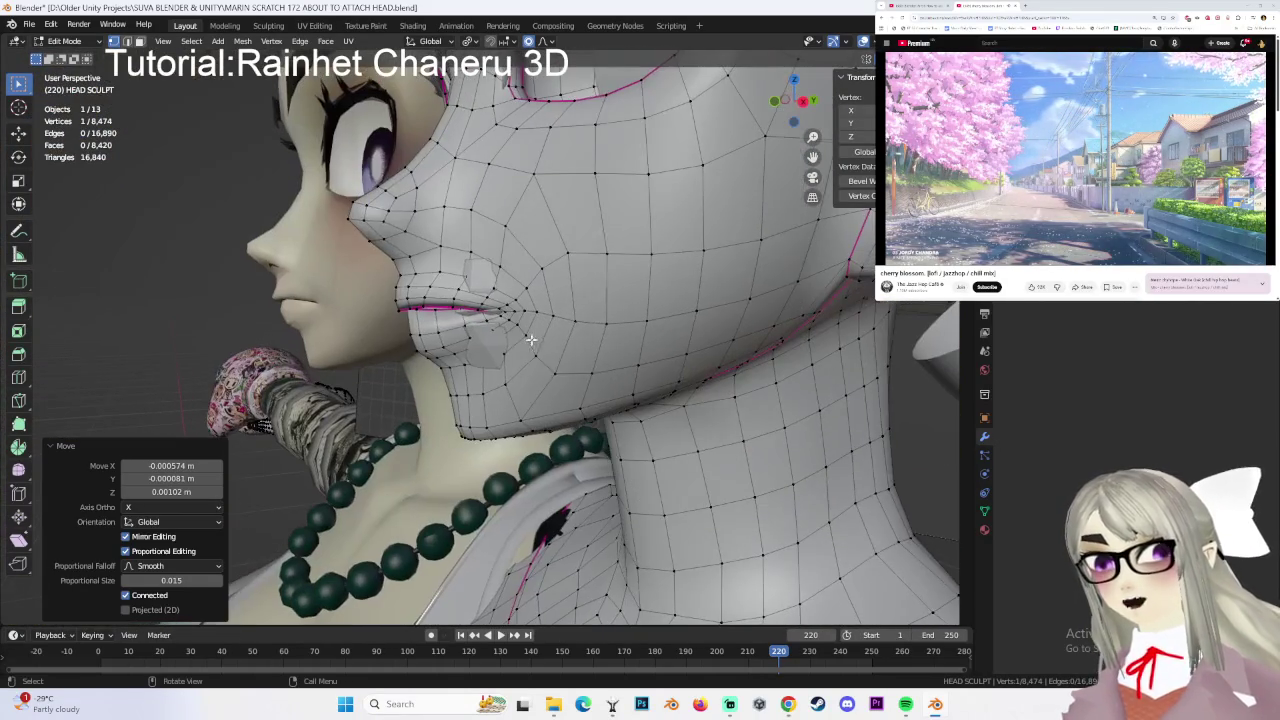
middle_click_drag(495, 290, 589, 330)
- Switch the duplicated head to Sculpt Mode and orbit to a frontal view of the face
left_click(98, 41)
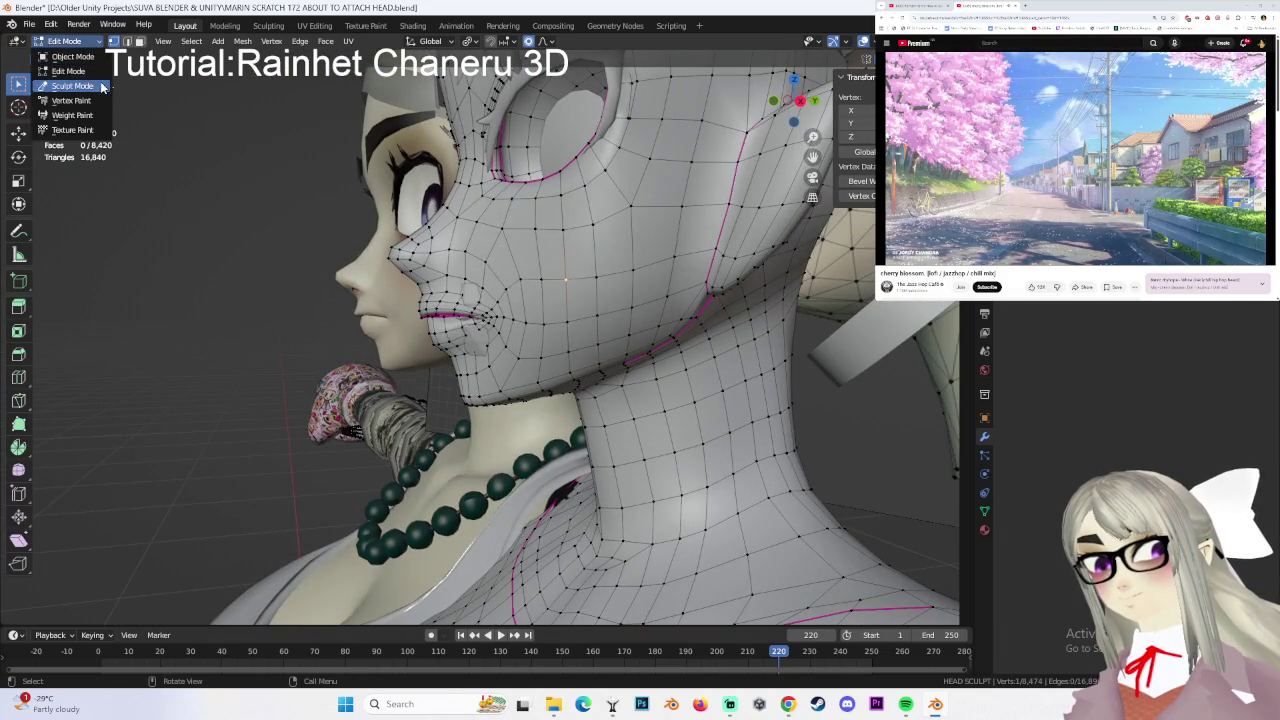
left_click(101, 87)
mouse_move(420, 300)
middle_mouse_down()
mouse_move(543, 271)
mouse_move(590, 300)
mouse_move(568, 310)
middle_mouse_up()
mouse_move(460, 288)
middle_mouse_down()
mouse_move(466, 260)
mouse_move(529, 320)
mouse_move(488, 316)
mouse_move(546, 298)
middle_mouse_up()
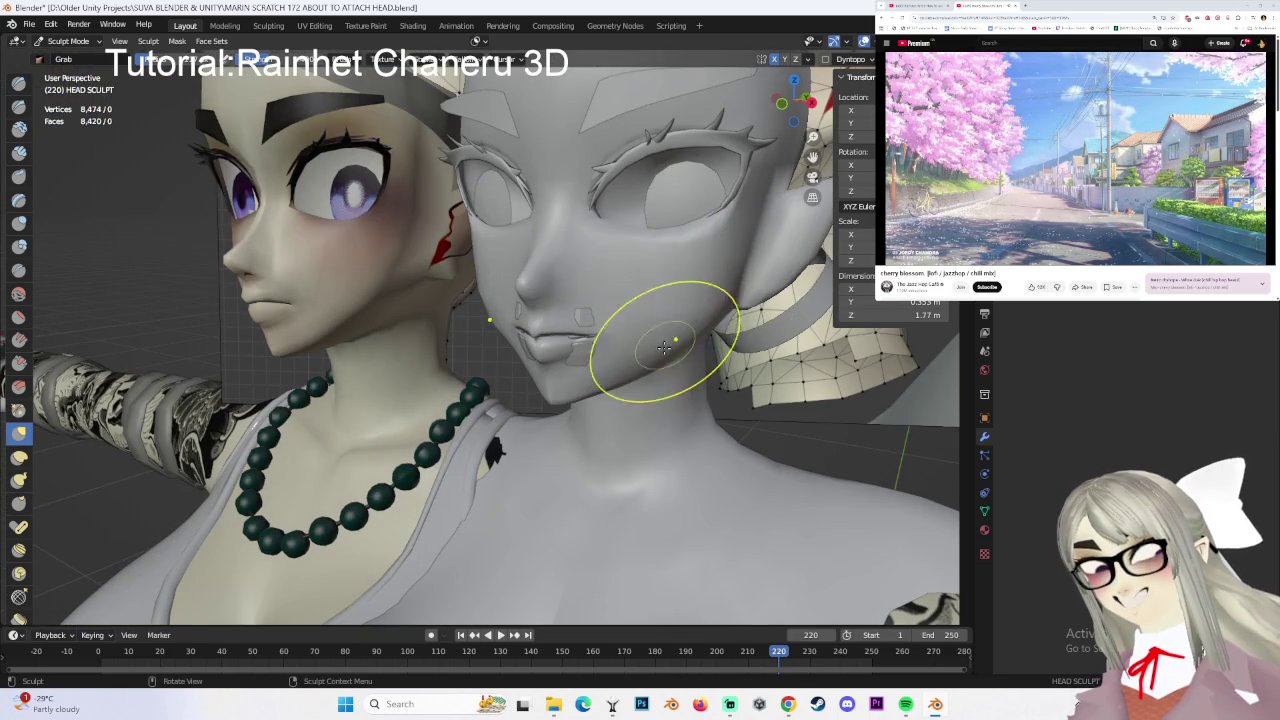
middle_click_drag(698, 328, 784, 338)
- With the Grab brush, pull the cheek up and outward toward the eye
mouse_move(722, 355)
left_mouse_down()
mouse_move(742, 292)
mouse_move(776, 352)
left_mouse_up()
mouse_move(510, 335)
middle_mouse_down()
mouse_move(524, 314)
mouse_move(520, 325)
middle_mouse_up()
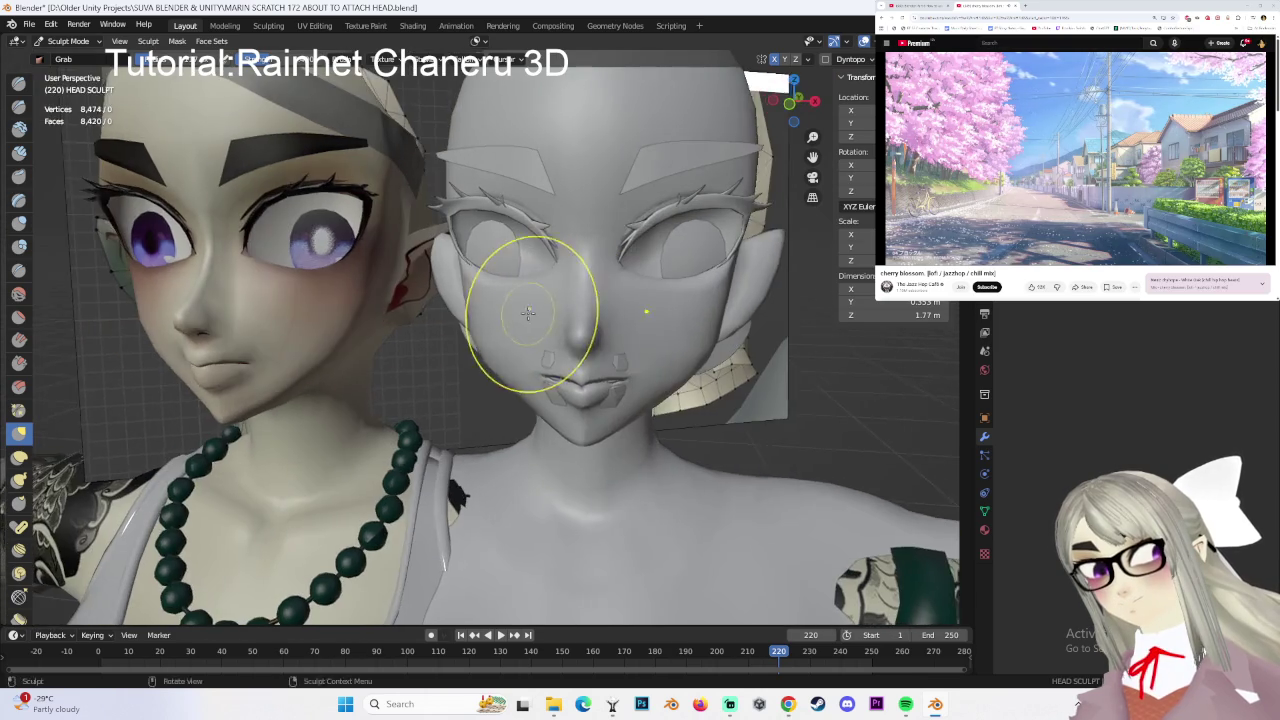
mouse_move(500, 371)
middle_mouse_down("shift")
mouse_move(519, 376)
mouse_move(571, 286)
mouse_move(503, 310)
middle_mouse_up("shift")
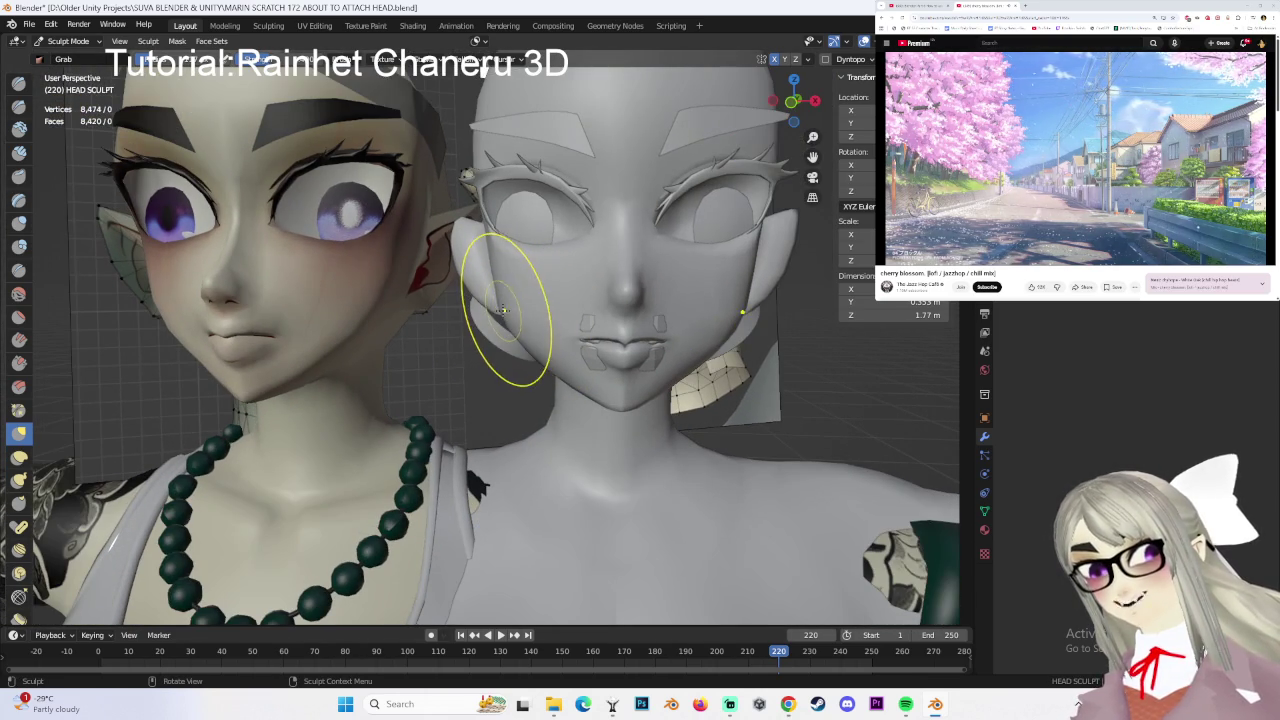
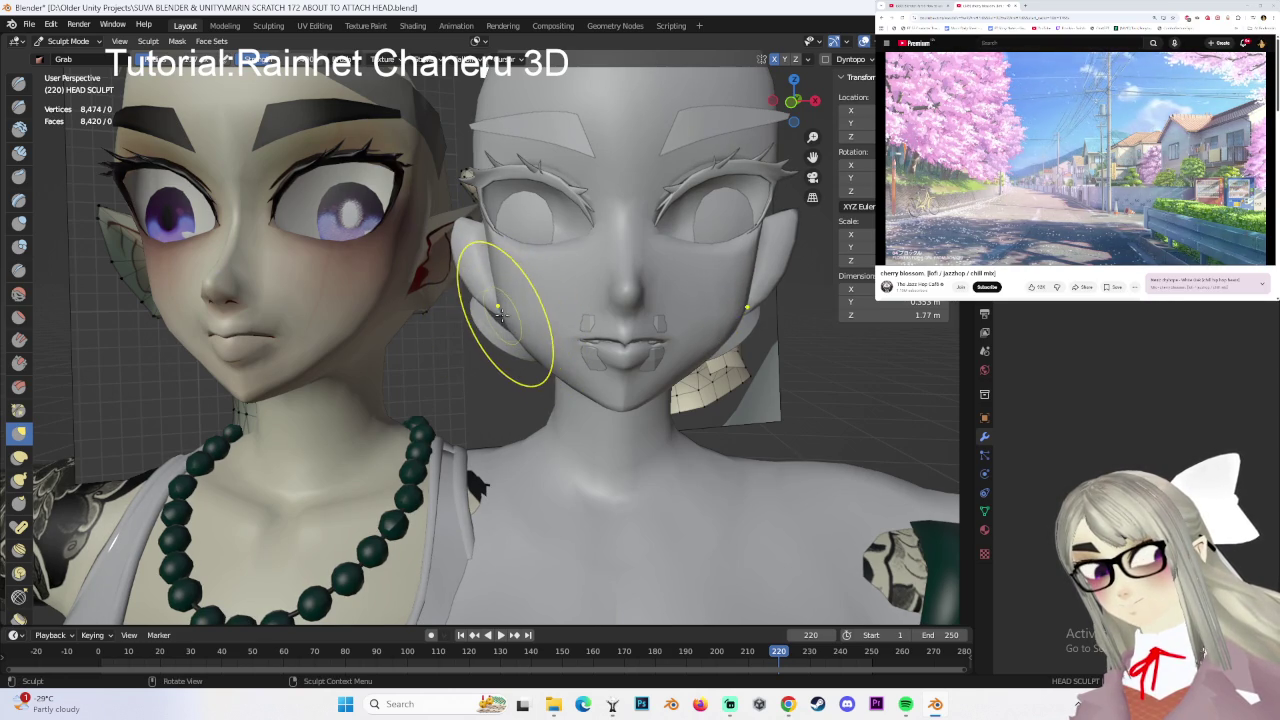
- In Object Mode, shift the teeth about 0.0028 m along global Y to sit behind the lips
mouse_move(505, 314)
middle_mouse_down()
mouse_move(691, 364)
mouse_move(548, 364)
mouse_move(627, 339)
mouse_move(686, 286)
mouse_move(698, 308)
mouse_move(643, 314)
mouse_move(617, 263)
mouse_move(632, 286)
mouse_move(600, 271)
mouse_move(762, 347)
middle_mouse_up()
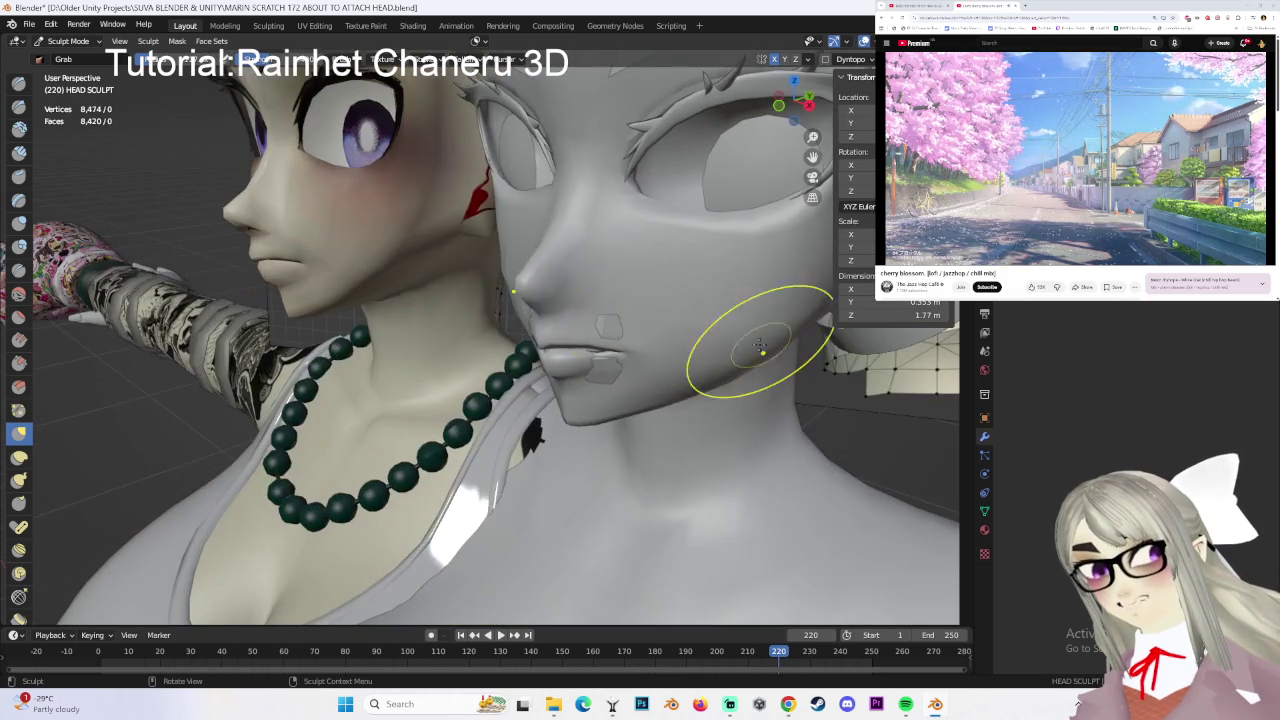
mouse_move(578, 306)
middle_mouse_down()
mouse_move(663, 286)
mouse_move(68, 20)
middle_mouse_up()
left_click(68, 41)
left_click(60, 57)
mouse_move(600, 300)
middle_mouse_down()
mouse_move(653, 334)
mouse_move(672, 312)
mouse_move(586, 308)
mouse_move(637, 229)
mouse_move(696, 244)
mouse_move(799, 427)
middle_mouse_up()
left_click(653, 334)
key("g")
key("y")
left_click(680, 317)
key("g")
key("y")
left_click(647, 223)
- Select the HEAD SCULPT mesh and switch it into Sculpt Mode
left_click(799, 427)
scroll(796, 358, "down", 3)
scroll(796, 358, "down", 2)
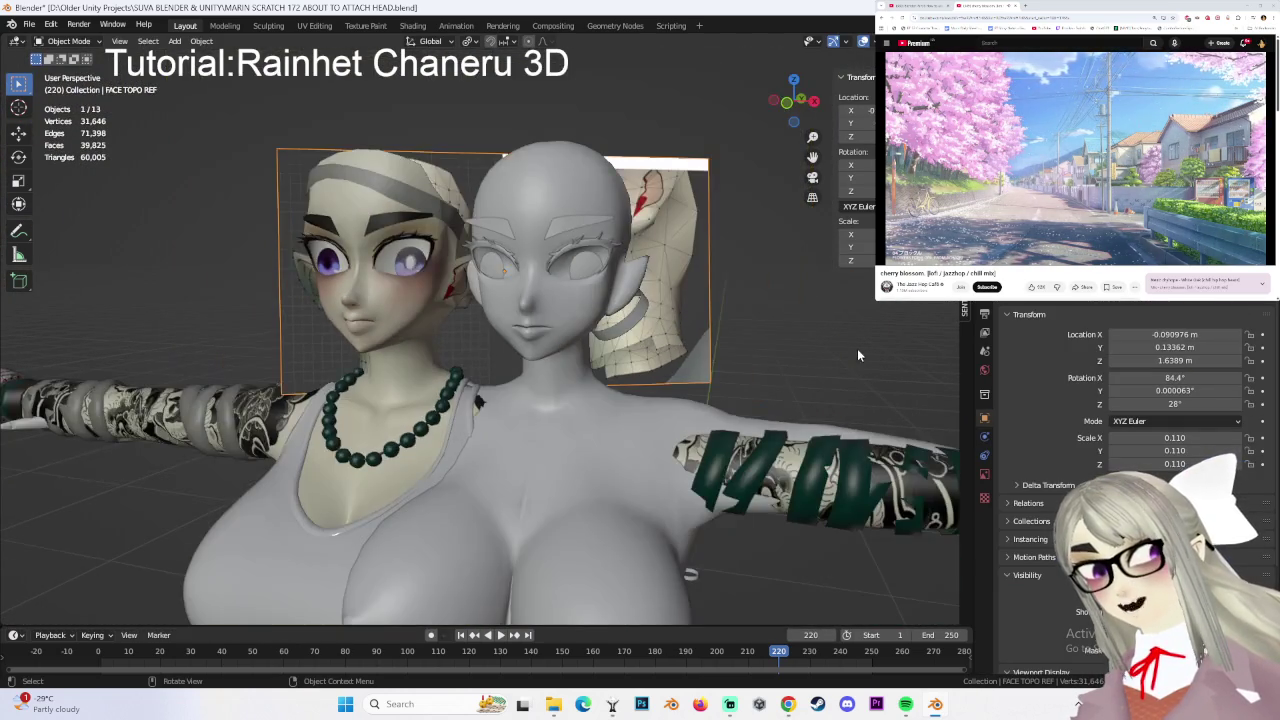
scroll(613, 341, "up", 3)
scroll(613, 341, "up", 2)
left_click(613, 341)
scroll(713, 346, "up", 2)
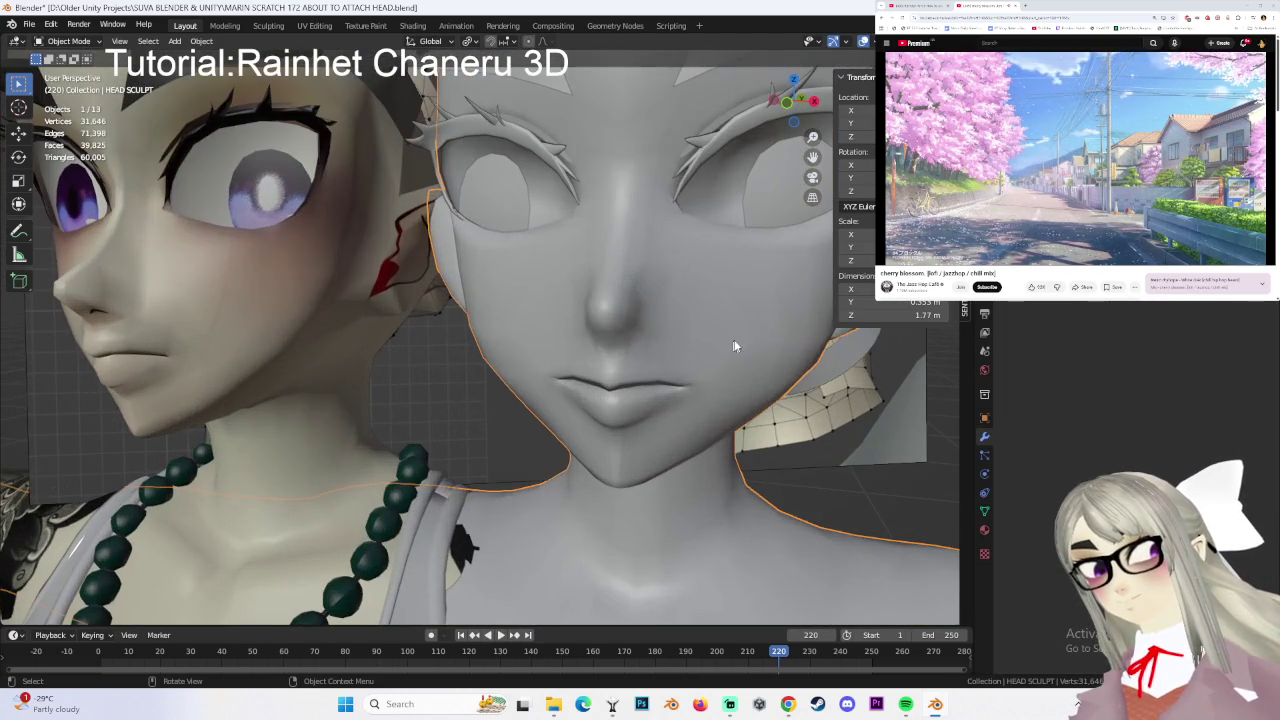
left_click(72, 41)
left_click(70, 92)
scroll(714, 400, "up", 1)
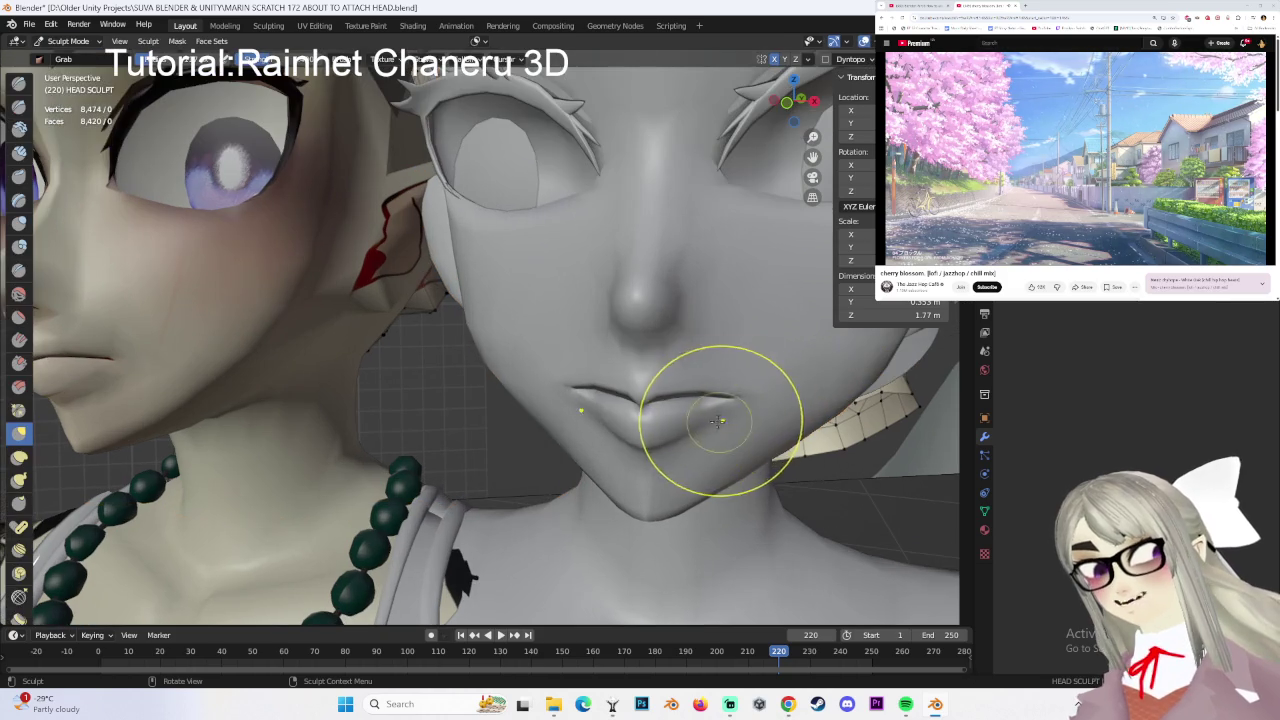
key("ctrl+z")
middle_click_drag(750, 408, 700, 380)
left_click(72, 41)
left_click(70, 92)
- Pull the lip corner into a softer line with a Grab stroke, checking in front orthographic view
middle_click_drag(787, 370, 716, 361)
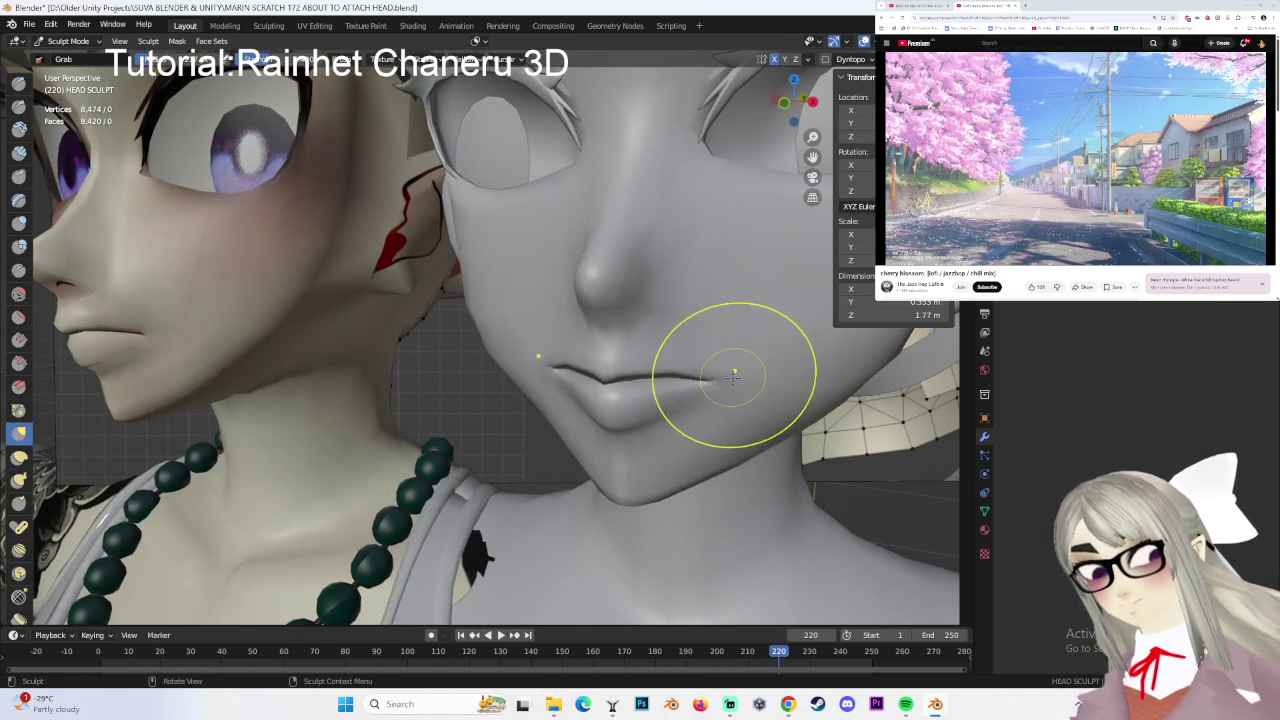
scroll(718, 368, "up", 2)
left_click_drag(571, 346, 591, 366)
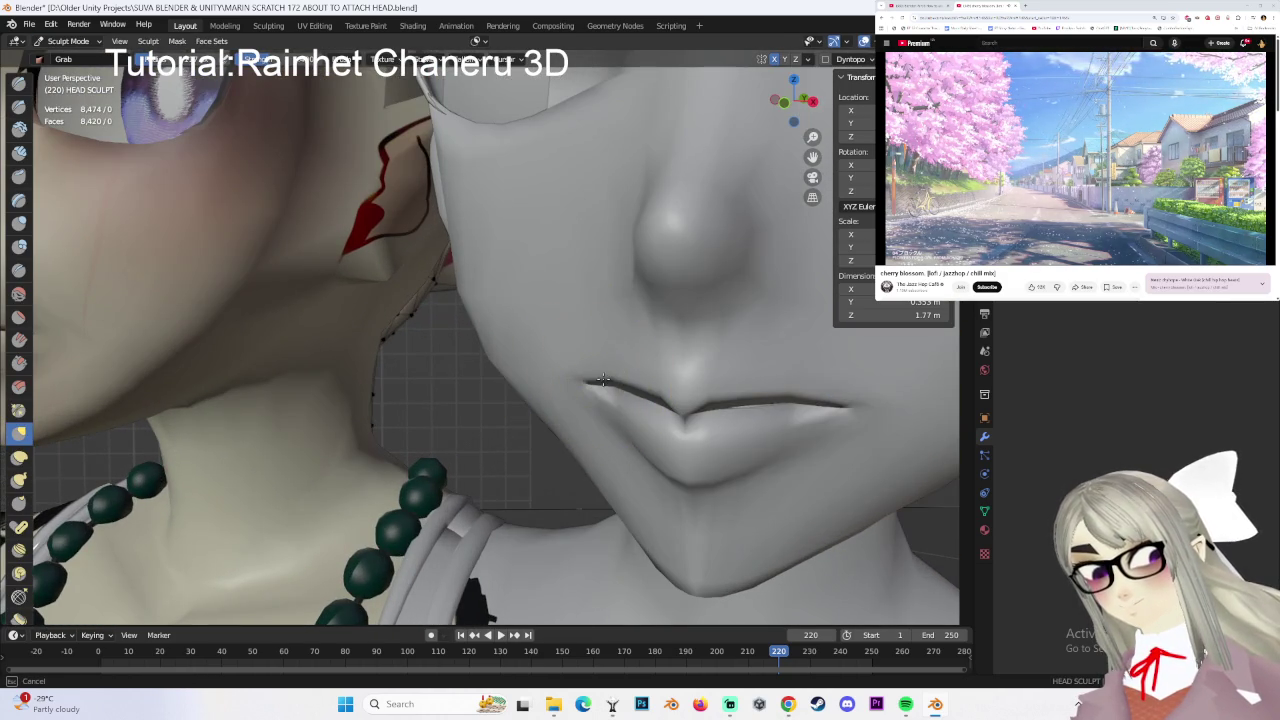
scroll(774, 302, "down", 2)
scroll(774, 302, "up", 2)
scroll(714, 366, "down", 2)
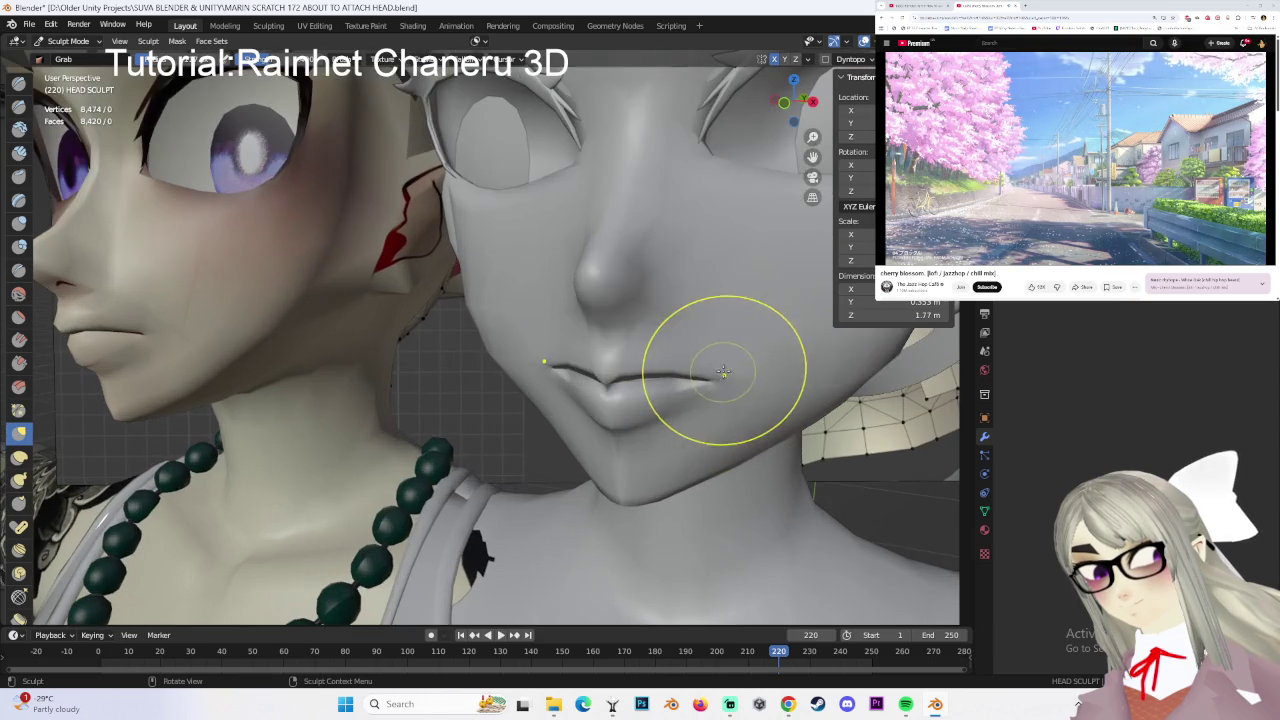
scroll(711, 360, "down", 2)
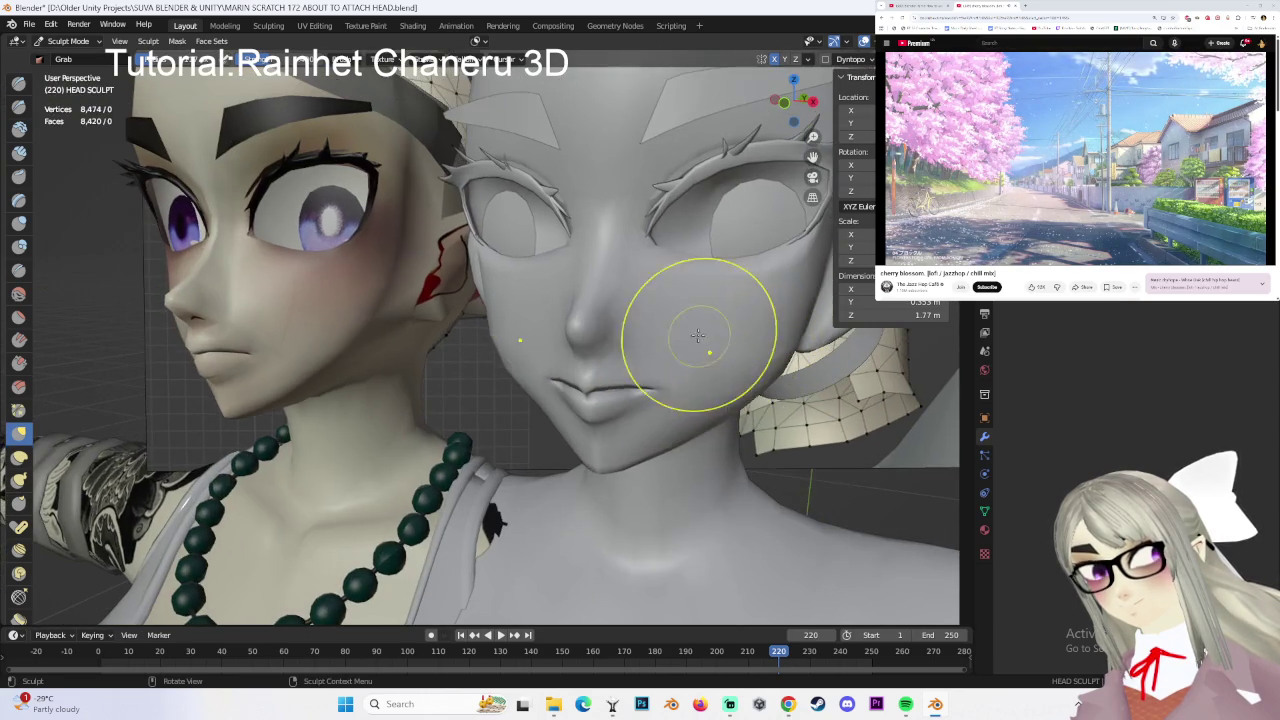
middle_click_drag(714, 320, 697, 350)
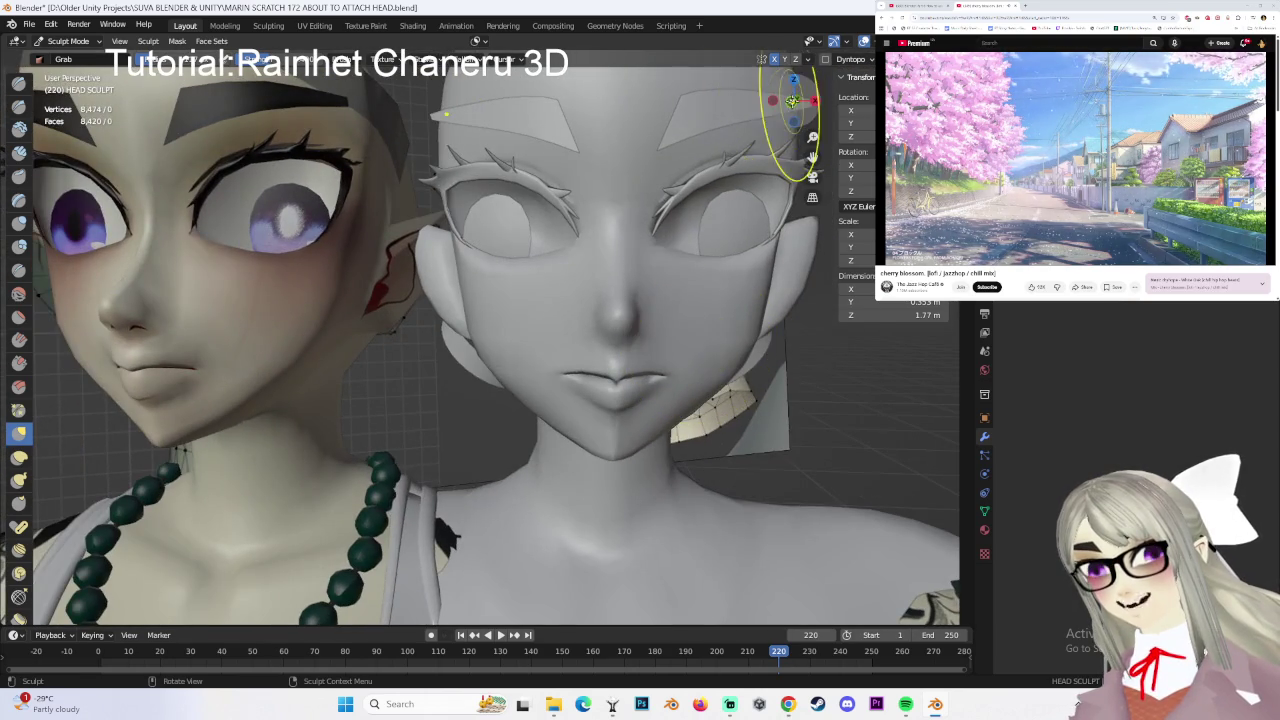
left_click(793, 101)
left_click(65, 41)
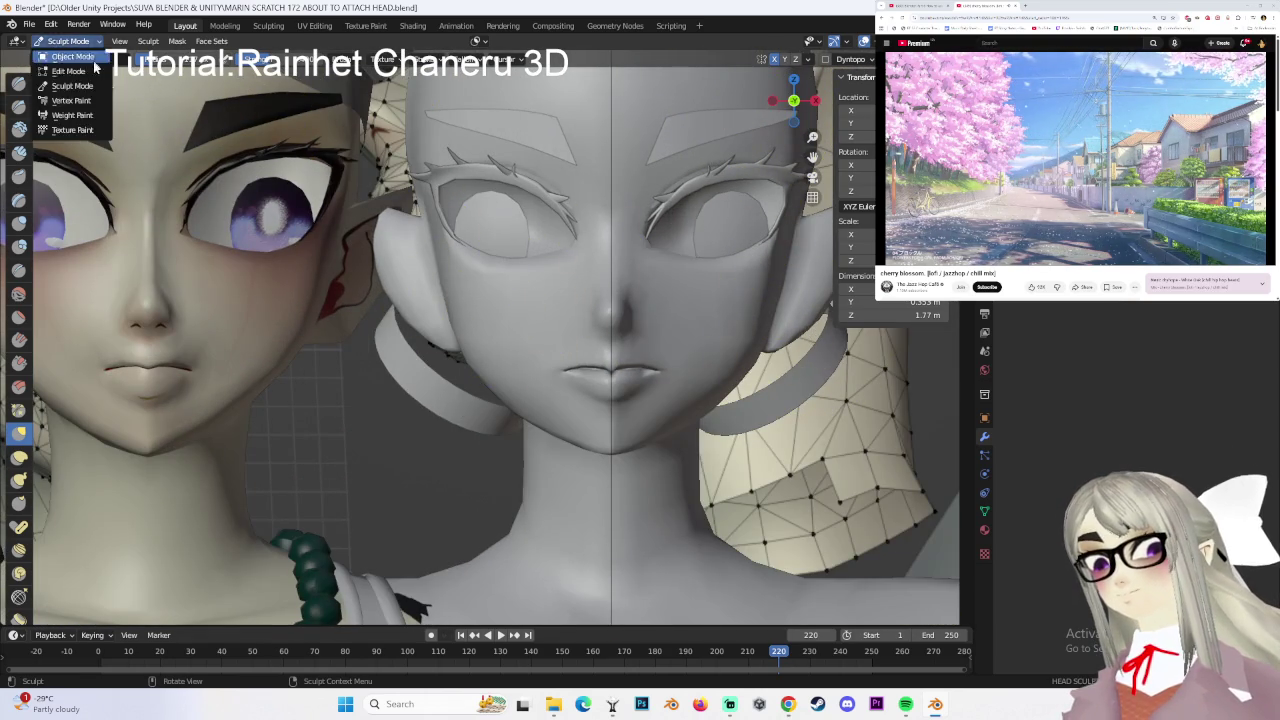
- Put HEAD SCULPT into Edit Mode and inspect its wireframe across face, torso and arms
left_click(65, 61)
scroll(606, 306, "up", 2)
scroll(692, 306, "up", 2)
scroll(692, 306, "up", 1)
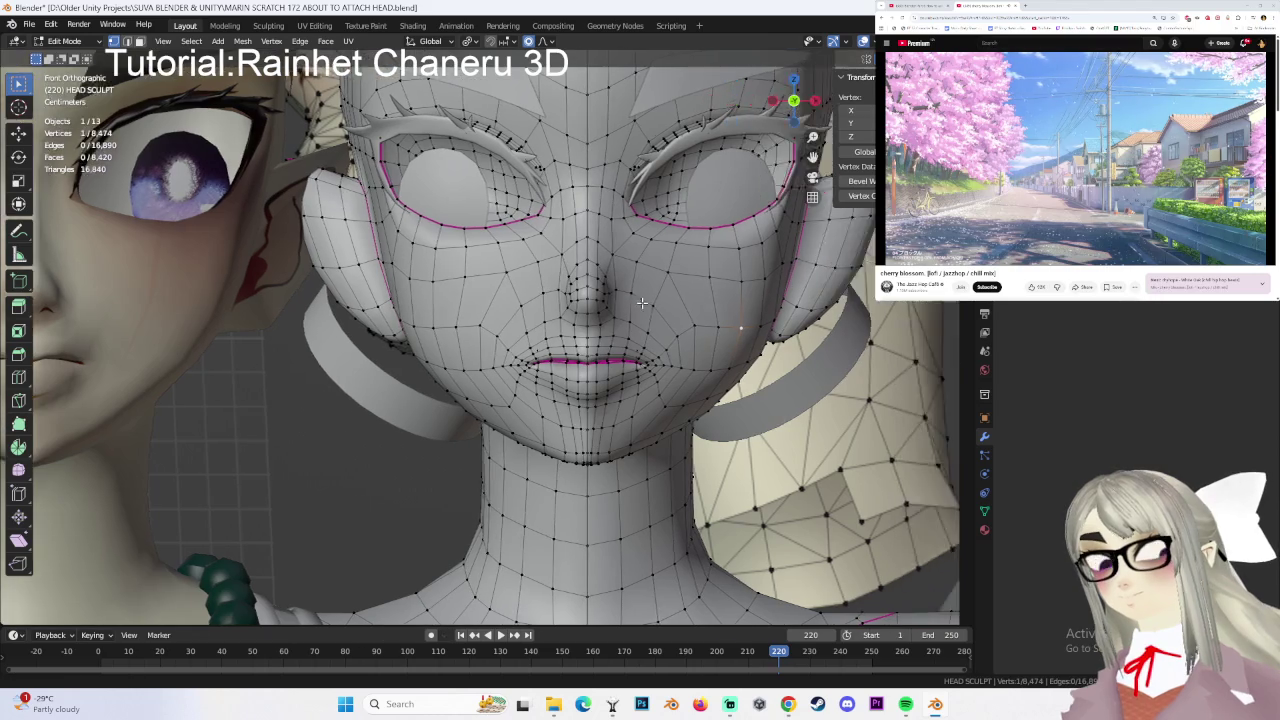
scroll(722, 310, "up", 1)
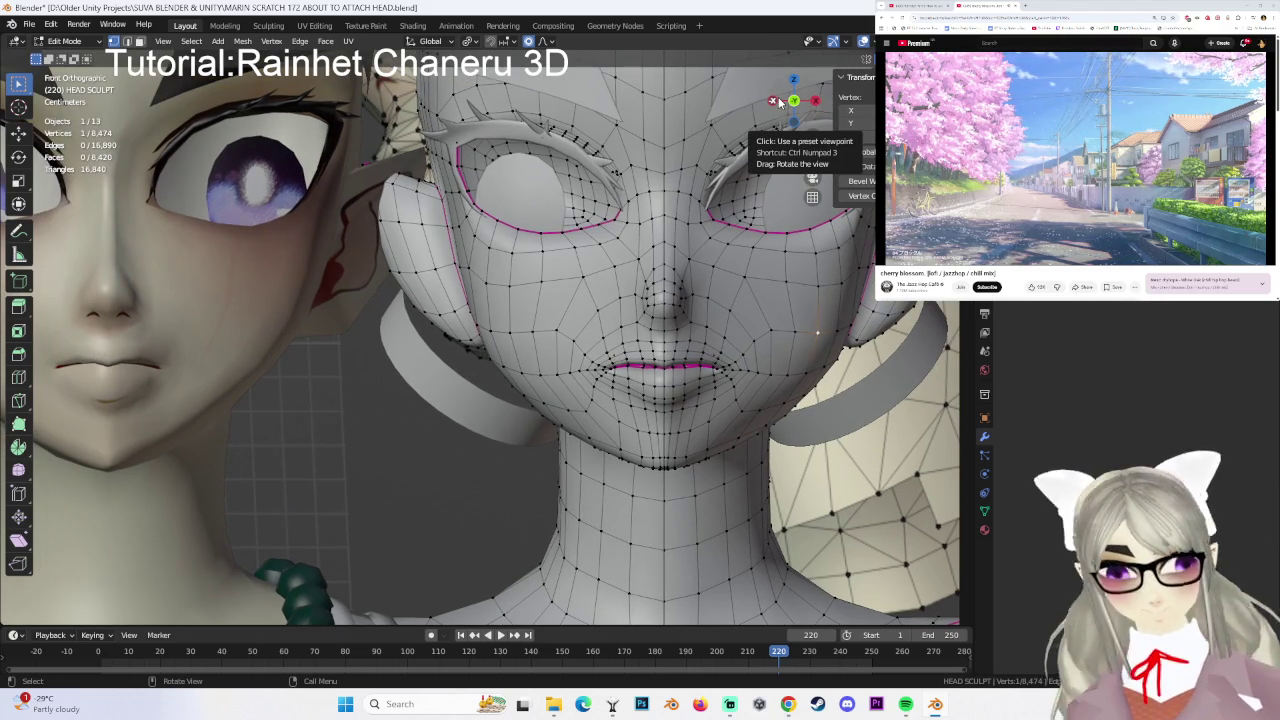
mouse_move(779, 103)
left_mouse_down()
mouse_move(647, 292)
mouse_move(641, 276)
left_mouse_up()
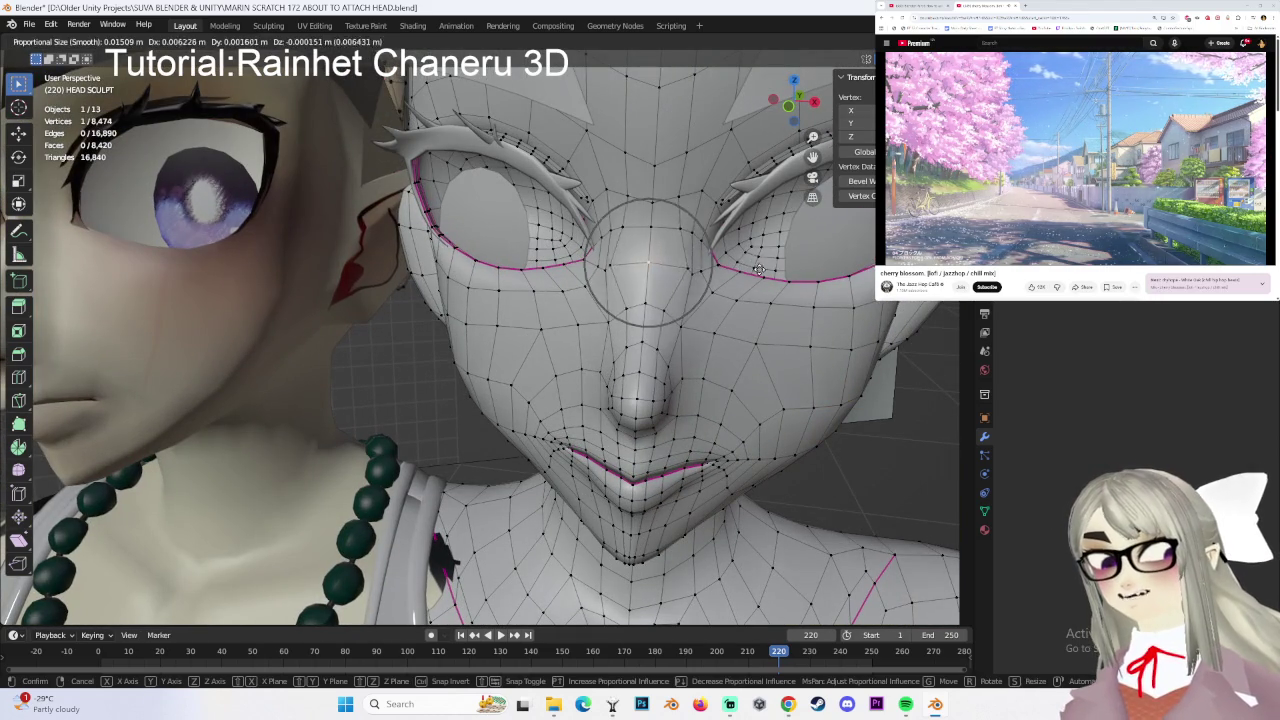
left_click_drag(790, 112, 648, 311)
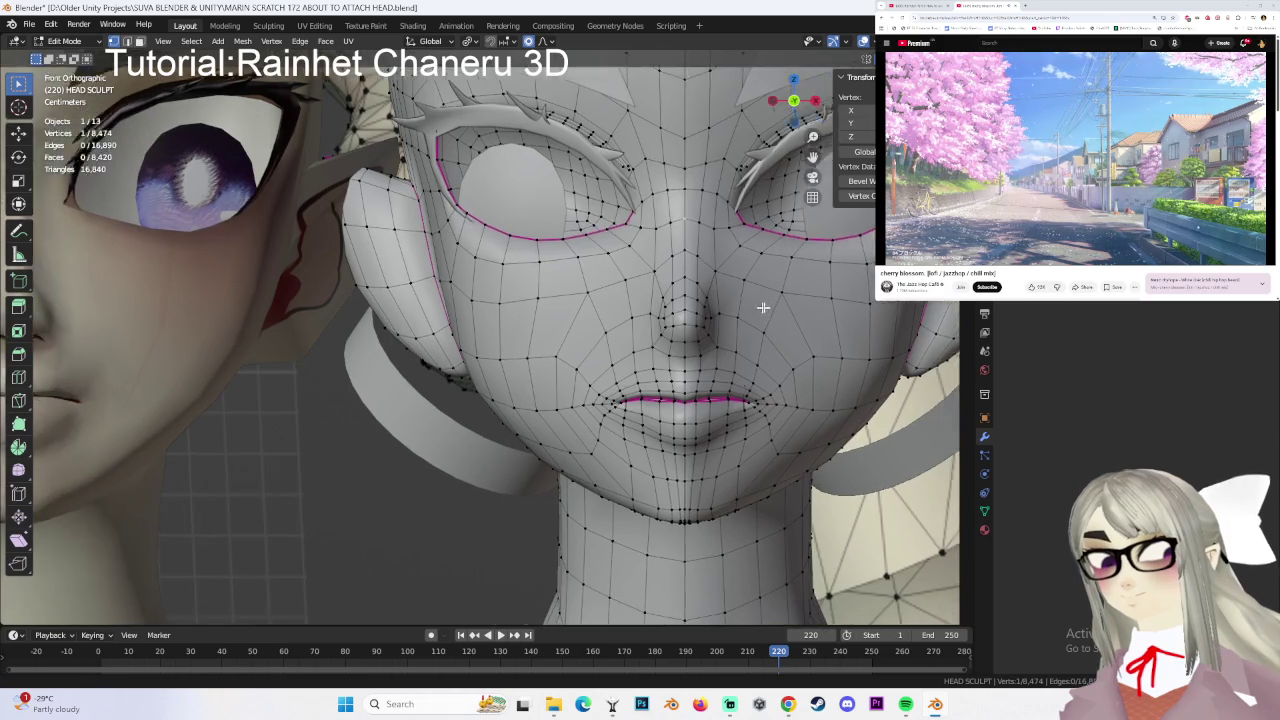
scroll(648, 311, "down", 3)
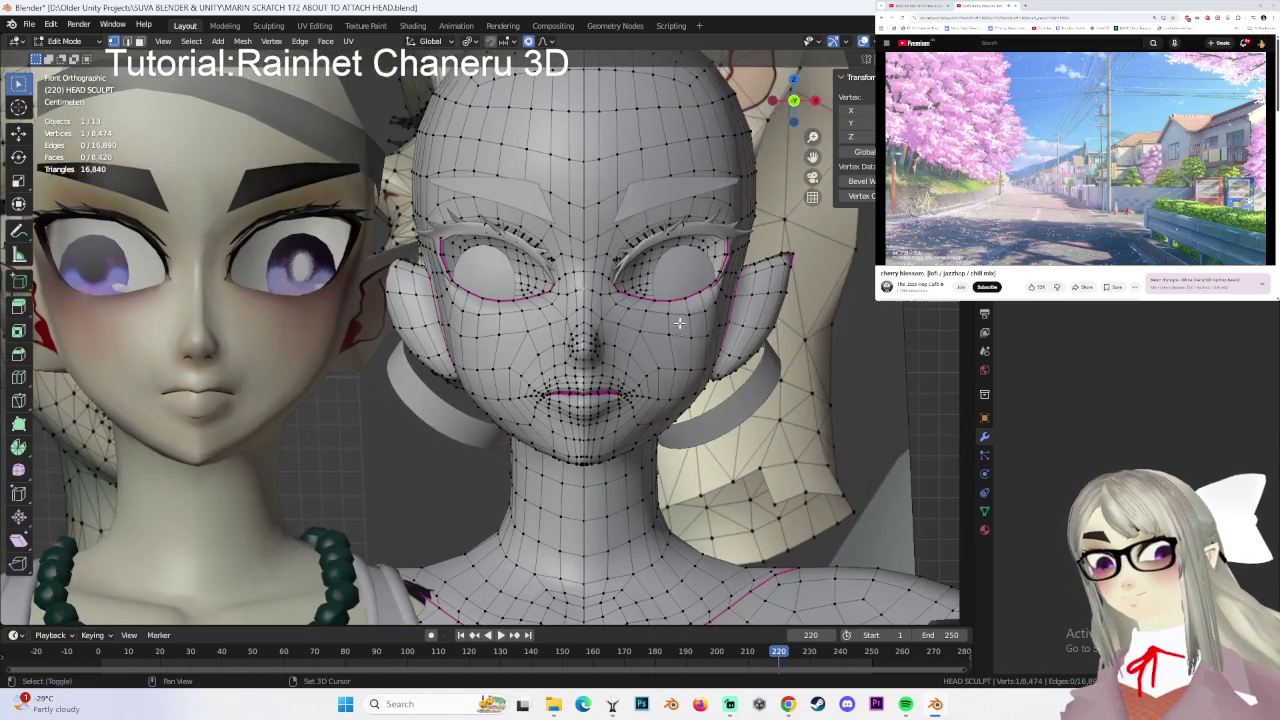
mouse_move(703, 353)
middle_mouse_down()
mouse_move(674, 391)
mouse_move(713, 392)
mouse_move(653, 374)
mouse_move(749, 371)
middle_mouse_up()
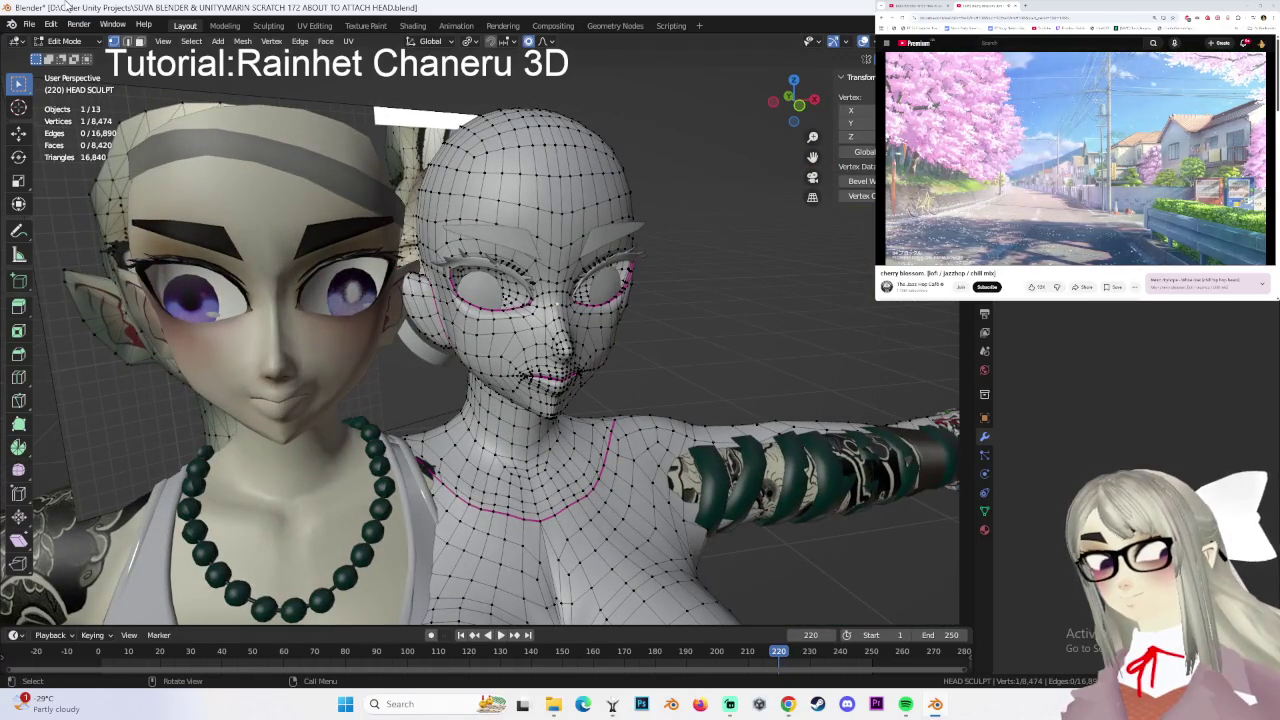
- Save the project as 'MARIN SCRATCH 173 MARIN FACIAL SCULPT.blend' in the SUVA BLENDER & UNITY folder
left_click(29, 24)
left_click(55, 125)
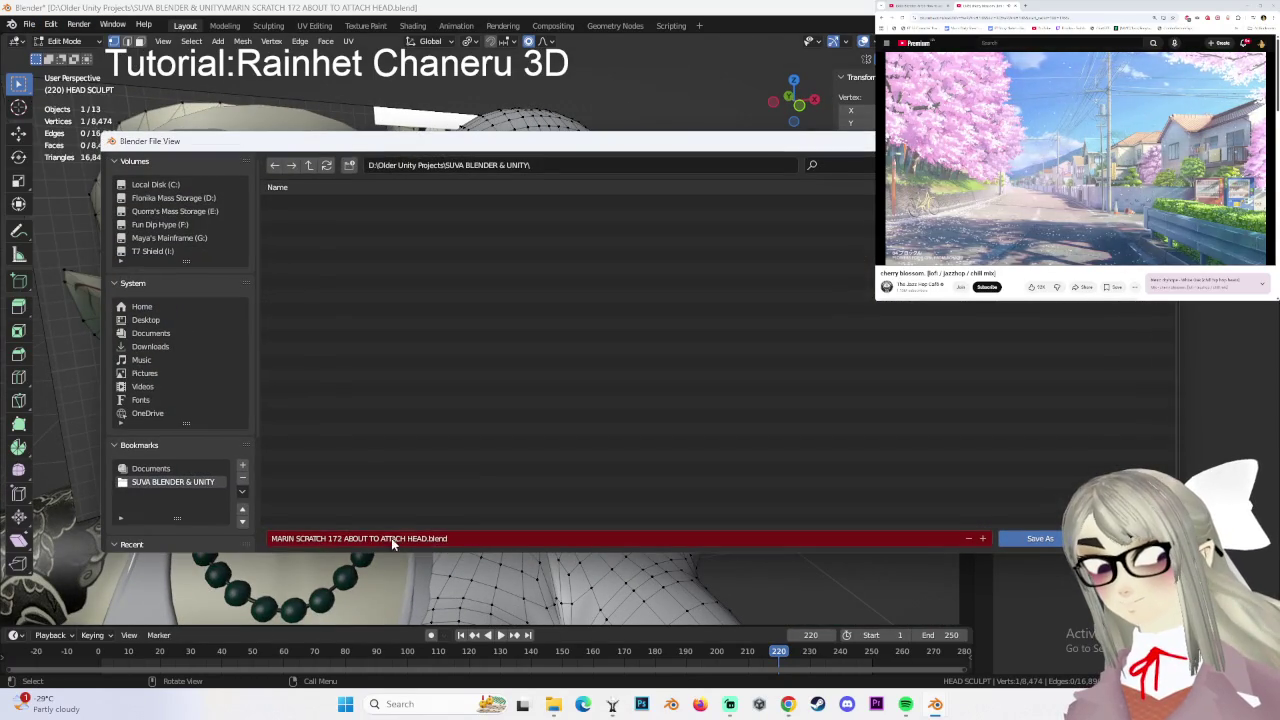
type("MARIN")
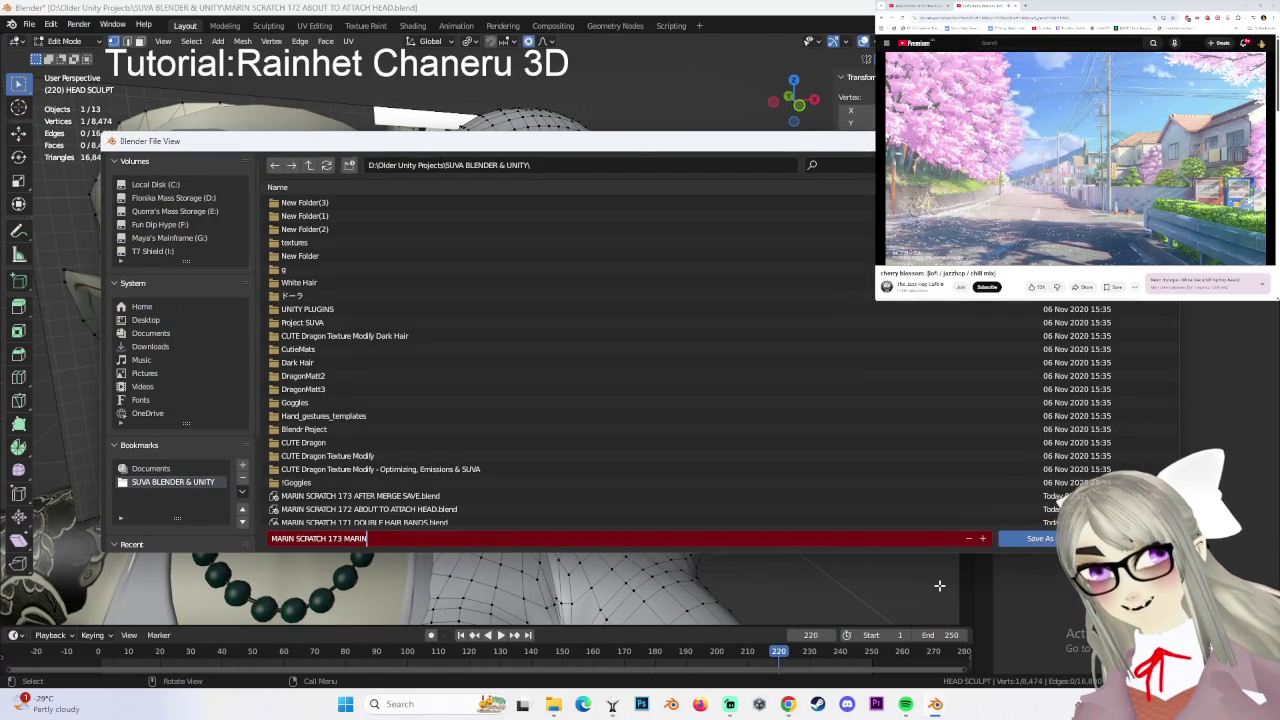
key("Return")
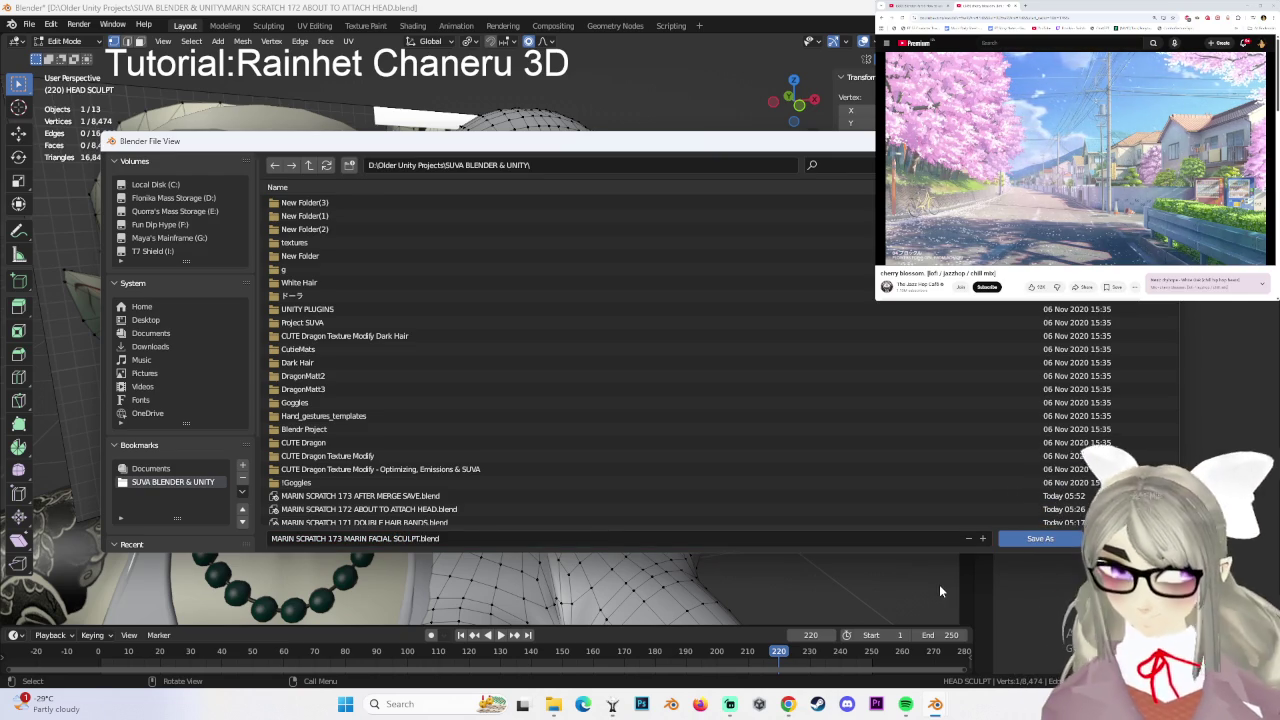
left_click(1041, 540)
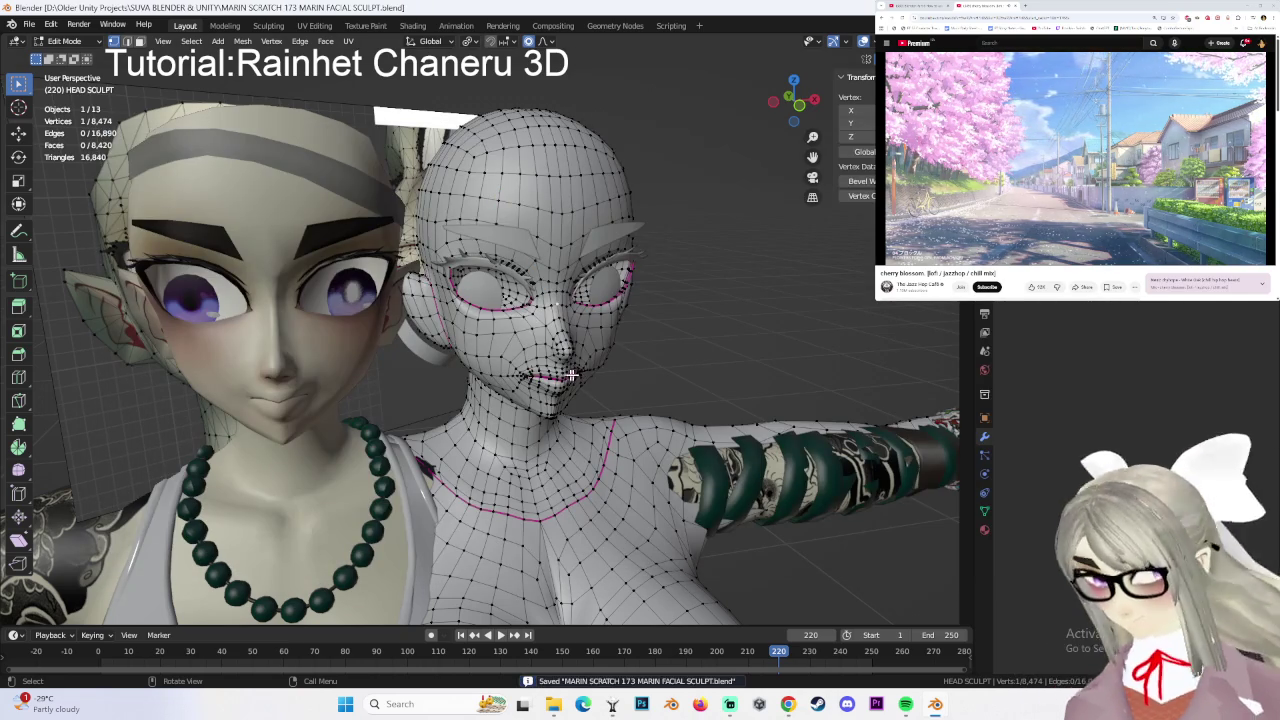
- Drop the grey head back to Object Mode, then return it to Sculpt Mode
scroll(632, 417, "up", 1)
scroll(632, 417, "up", 1)
scroll(632, 417, "up", 2)
mouse_move(632, 417)
middle_mouse_down("shift")
mouse_move(719, 316)
mouse_move(662, 310)
mouse_move(666, 263)
middle_mouse_up("shift")
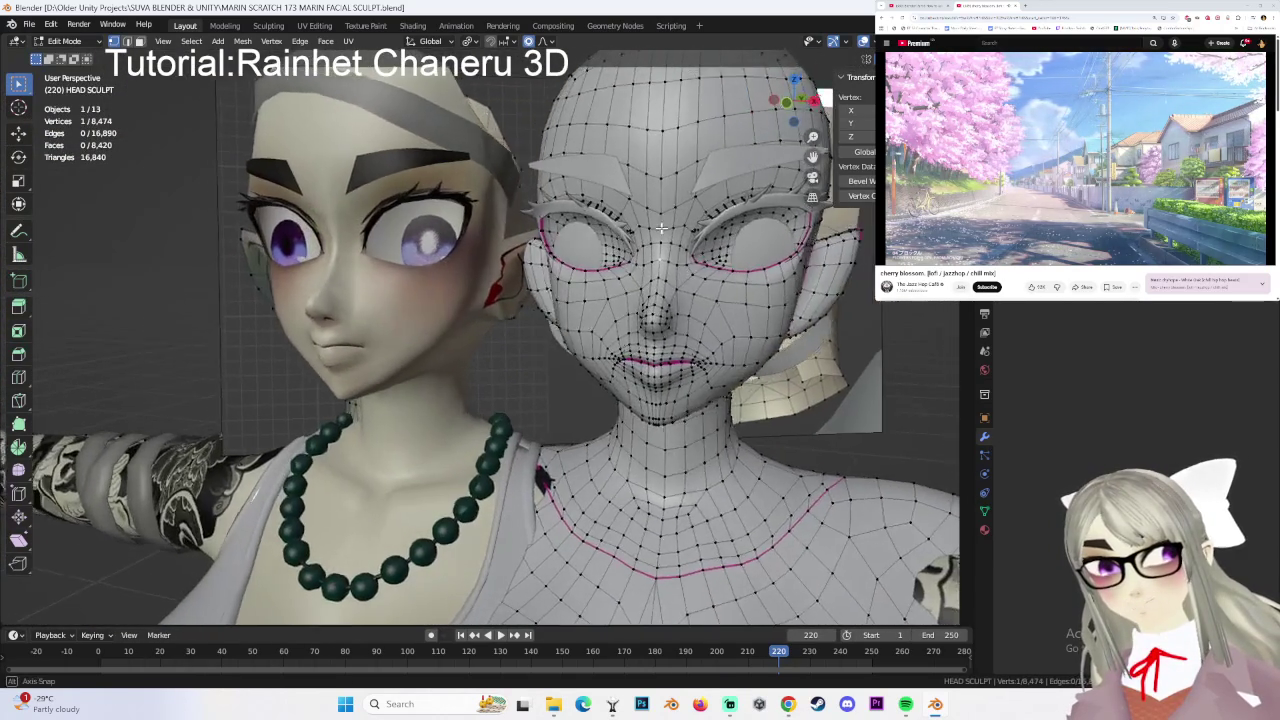
left_click(64, 40)
left_click(60, 58)
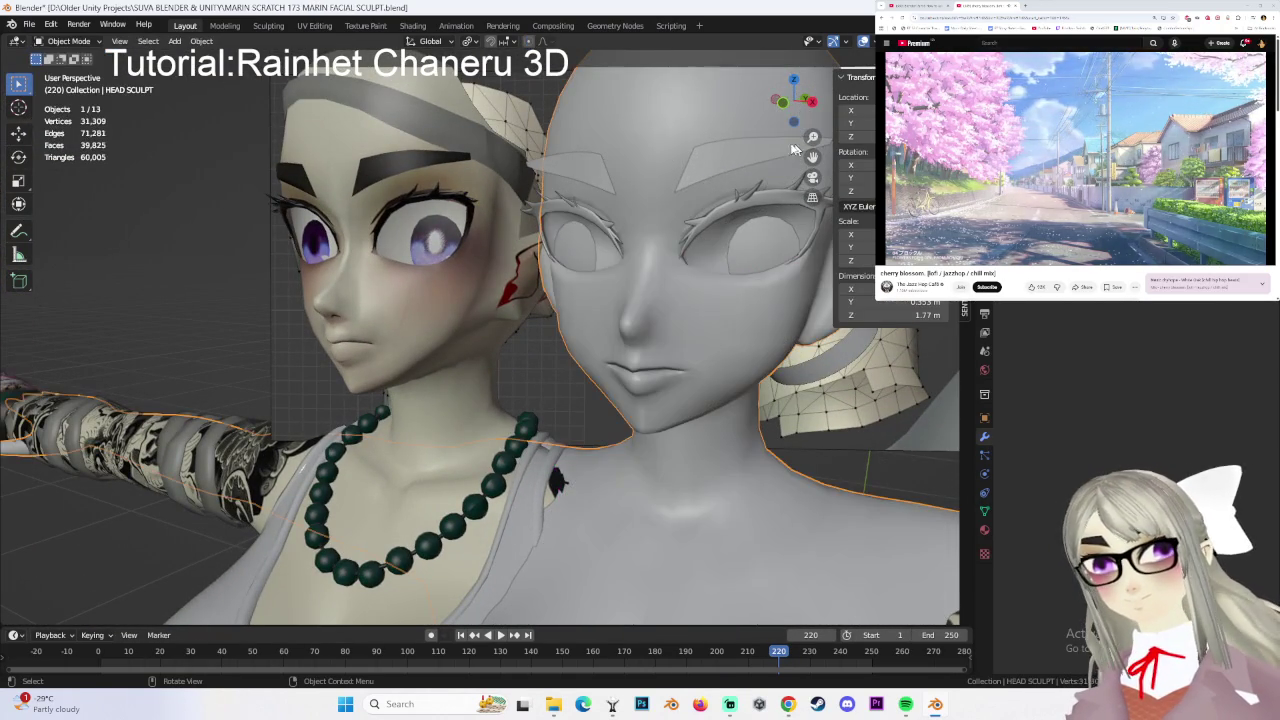
left_click(64, 40)
left_click(60, 82)
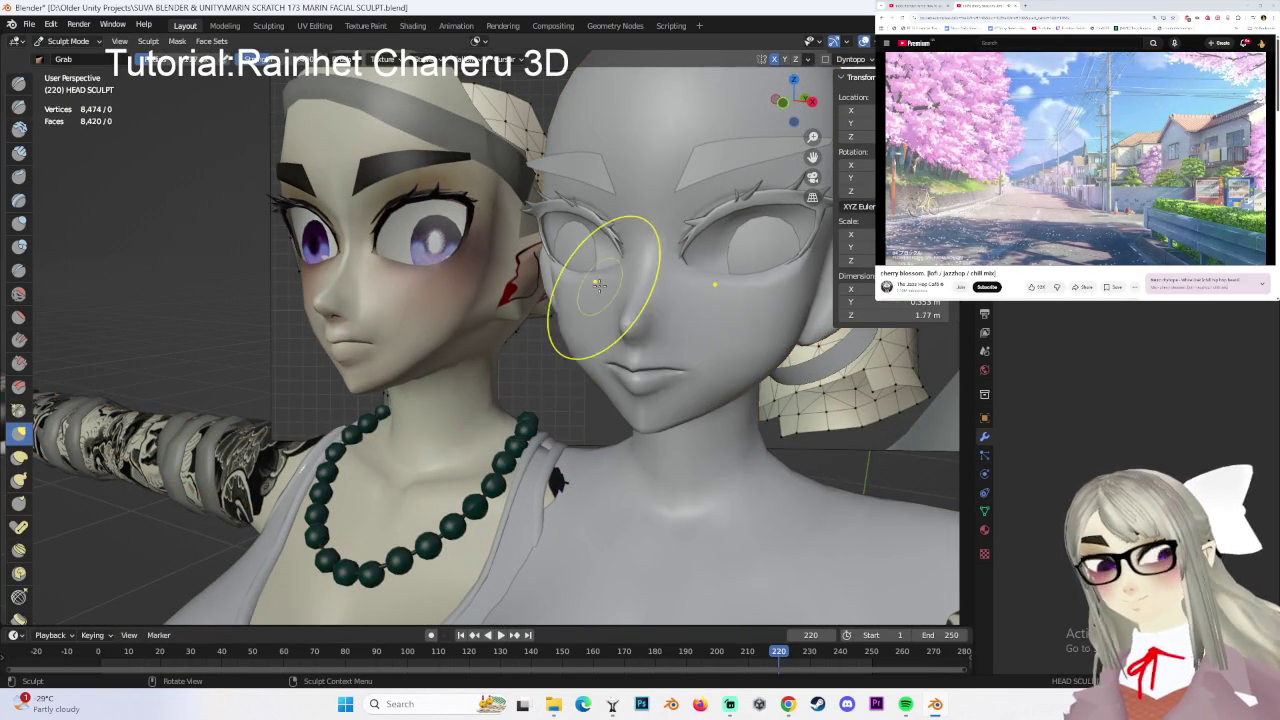
- Reshape the grey head's cheeks, nose and lips toward the textured reference face with Grab strokes
mouse_move(609, 342)
middle_mouse_down()
mouse_move(593, 338)
mouse_move(673, 291)
middle_mouse_up()
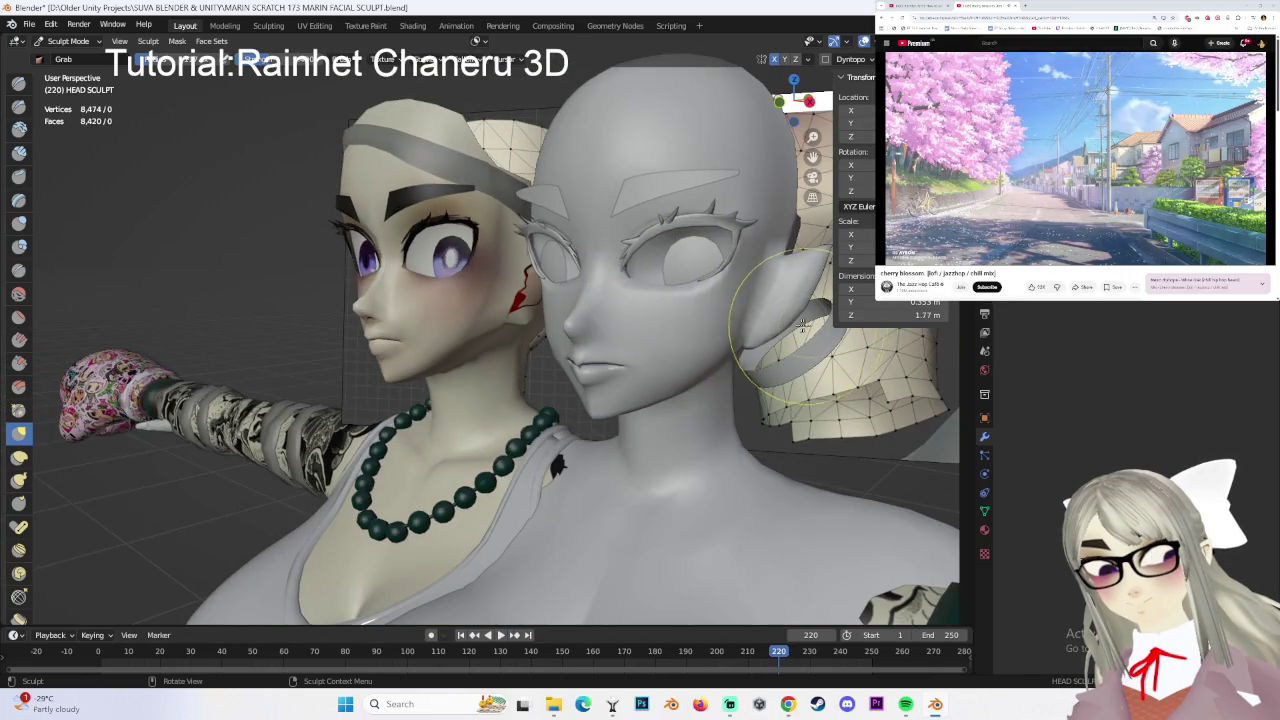
mouse_move(802, 323)
middle_mouse_down()
mouse_move(543, 245)
mouse_move(543, 262)
mouse_move(586, 286)
mouse_move(598, 245)
mouse_move(586, 168)
mouse_move(537, 207)
middle_mouse_up()
scroll(543, 262, "up", 2)
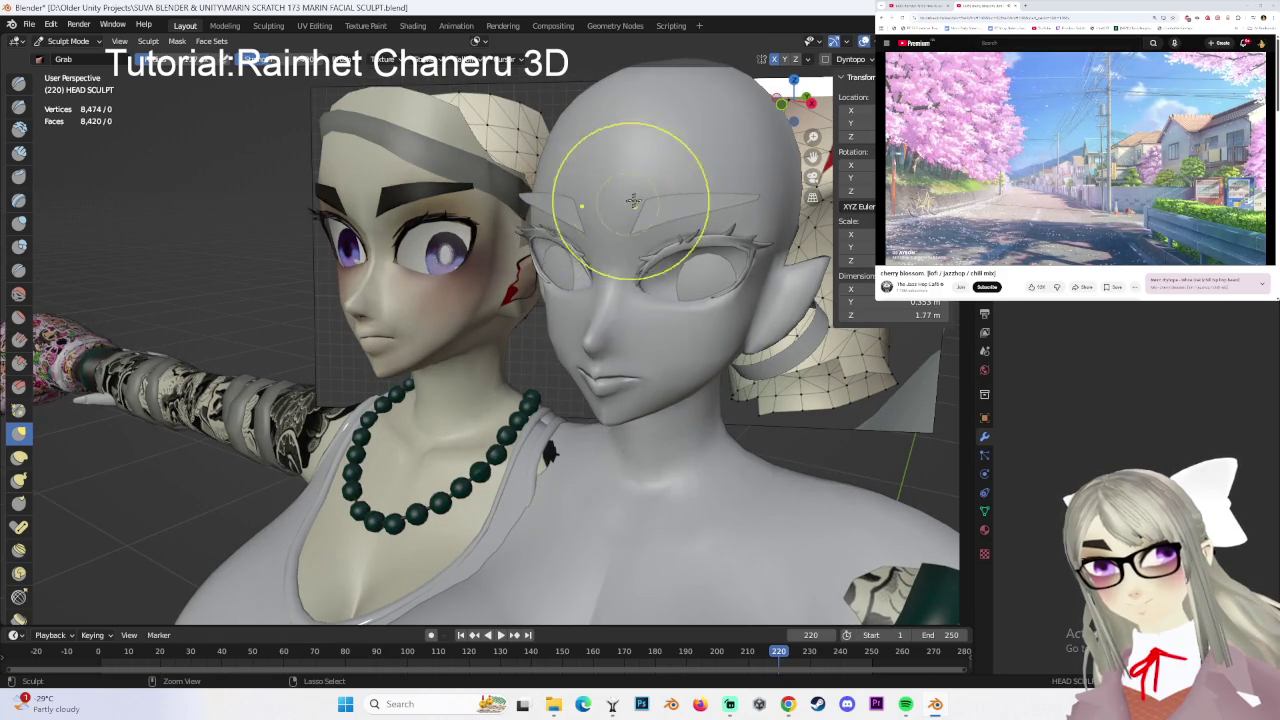
mouse_move(631, 250)
middle_mouse_down()
mouse_move(568, 249)
mouse_move(560, 265)
middle_mouse_up()
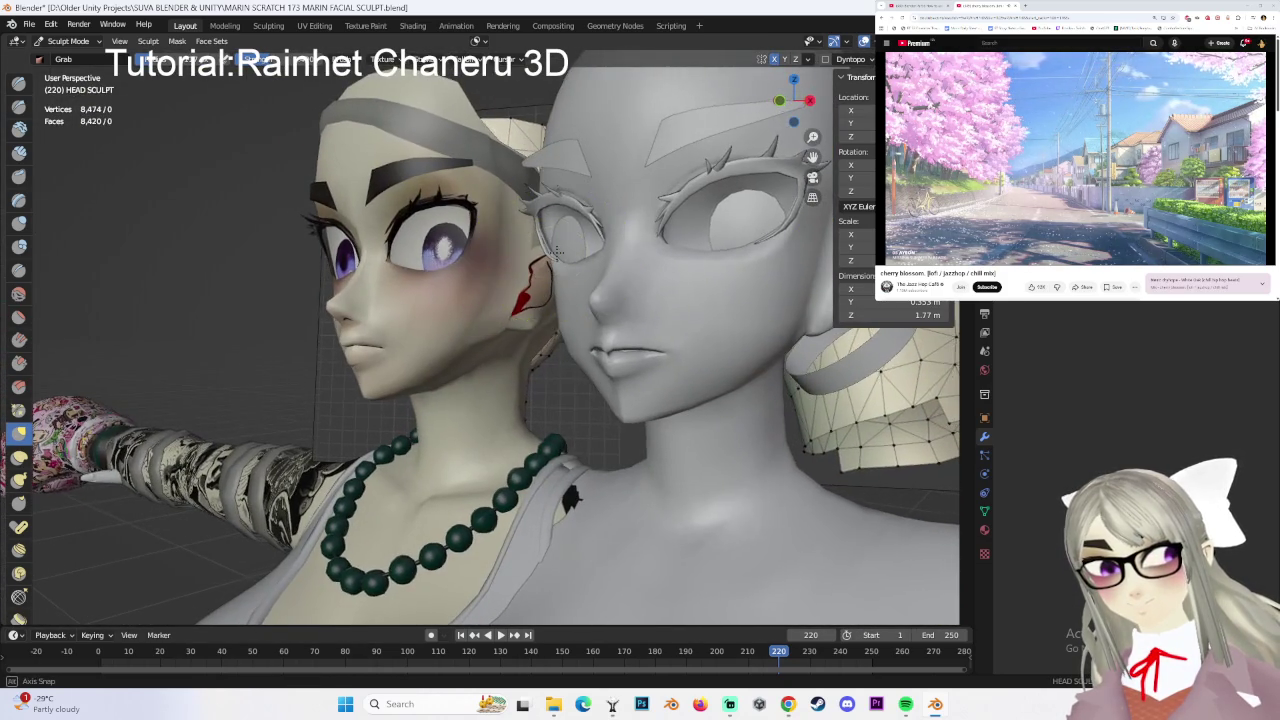
scroll(557, 273, "up", 2)
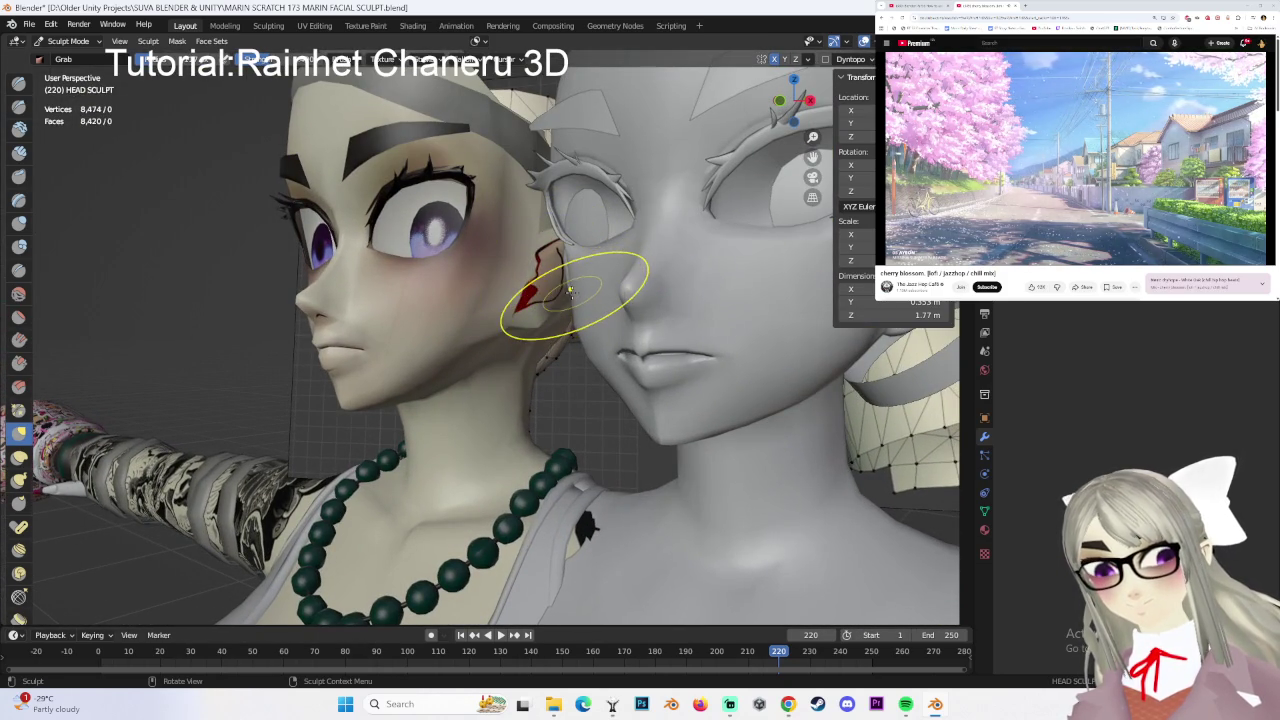
middle_click_drag(562, 295, 577, 365)
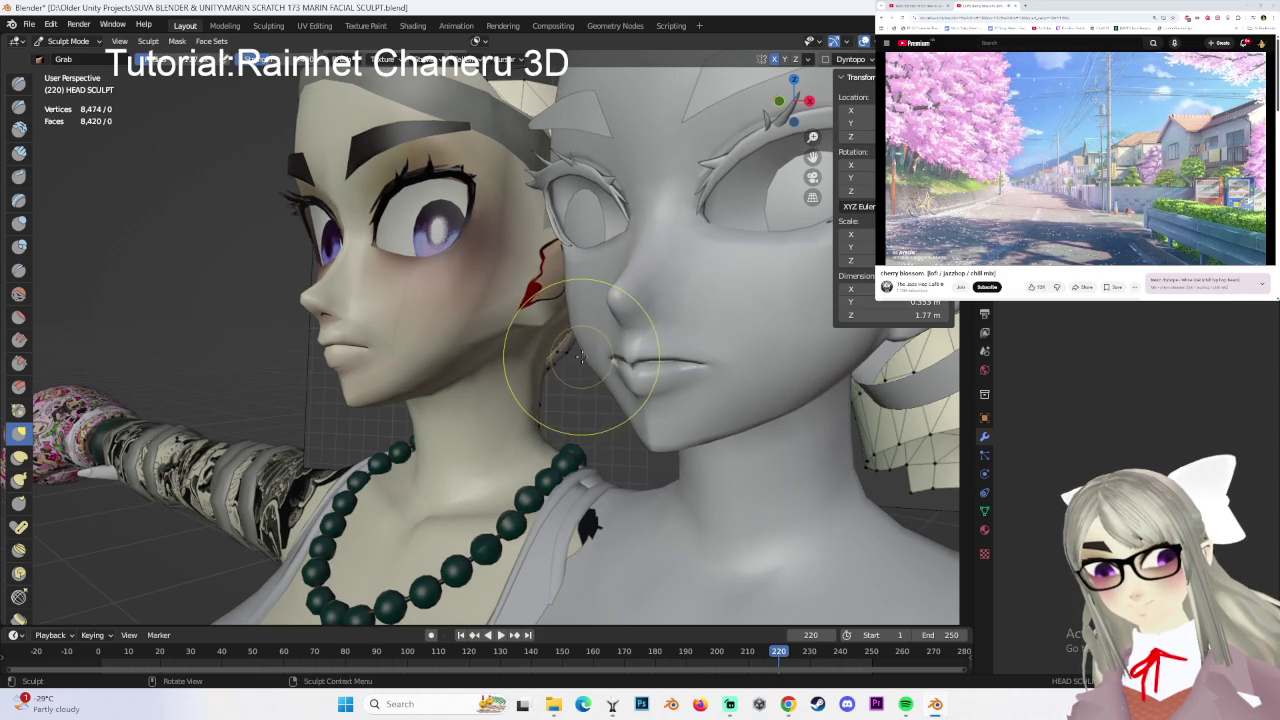
middle_click_drag(686, 295, 602, 140)
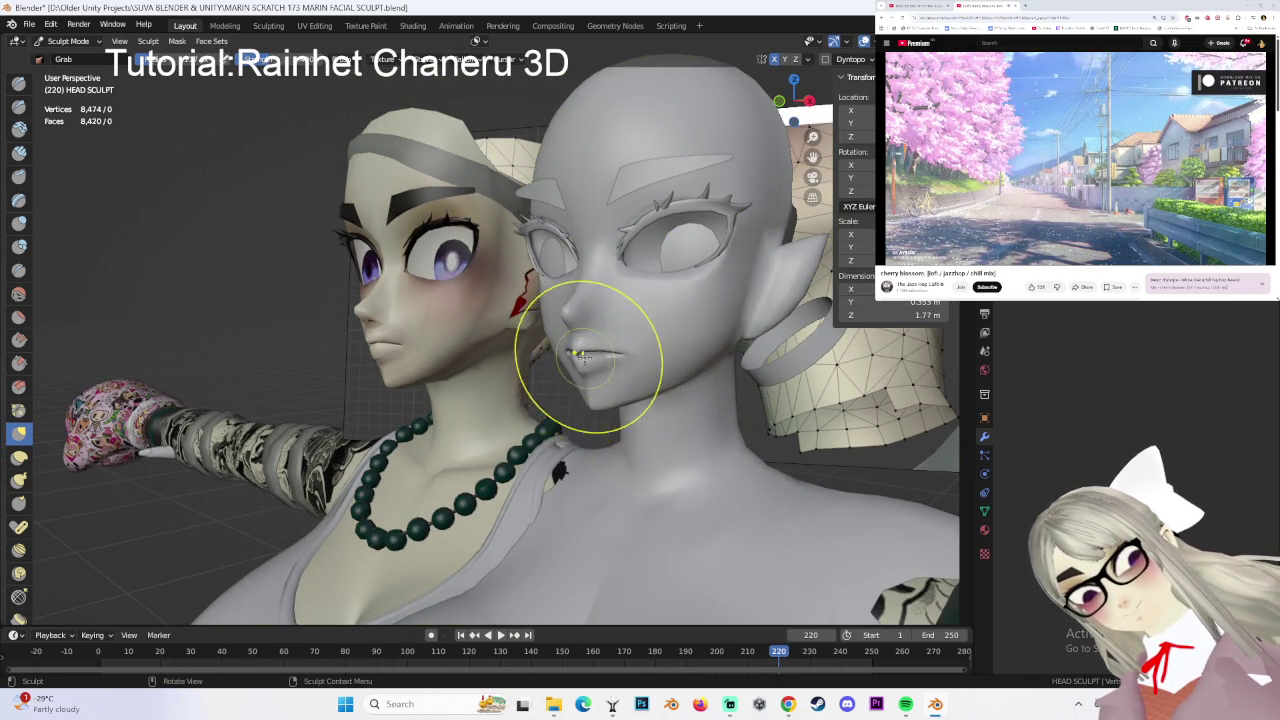
scroll(582, 358, "up", 2)
scroll(600, 343, "up", 1)
scroll(646, 337, "up", 1)
mouse_move(645, 337)
middle_mouse_down()
mouse_move(598, 333)
mouse_move(737, 380)
middle_mouse_up()
scroll(737, 380, "down", 2)
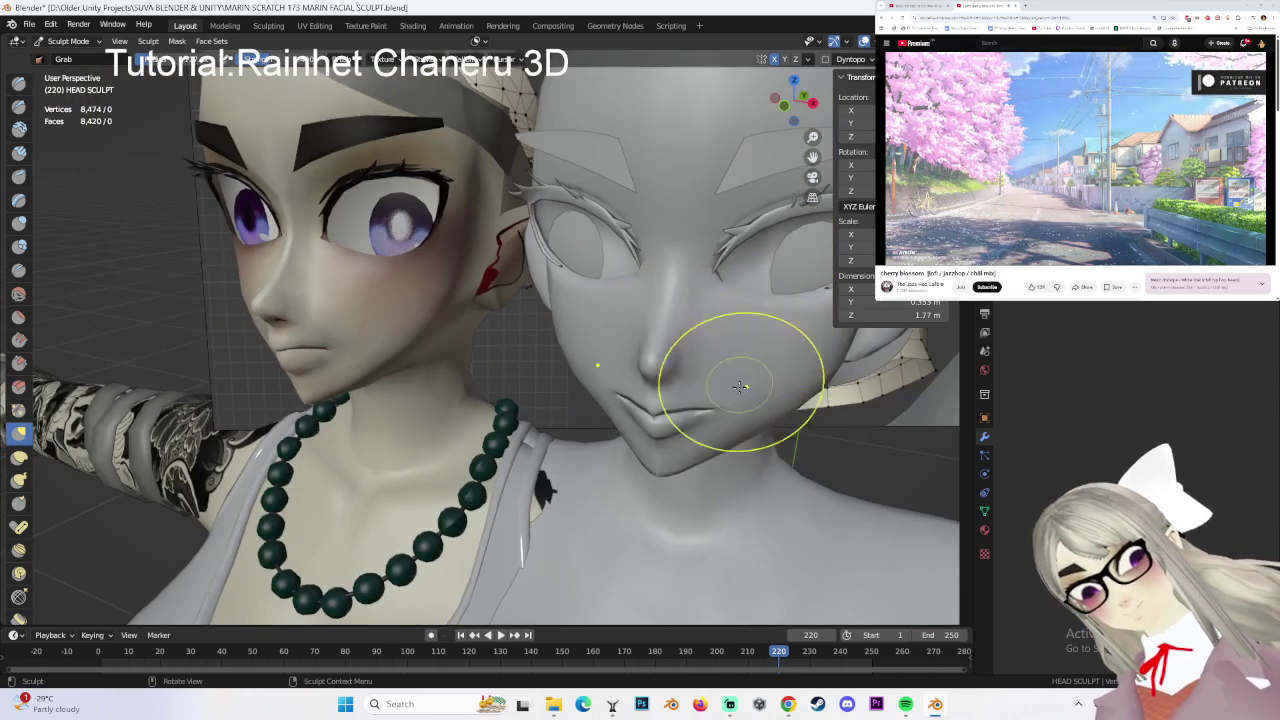
scroll(694, 357, "up", 1)
middle_click_drag(690, 342, 834, 350)
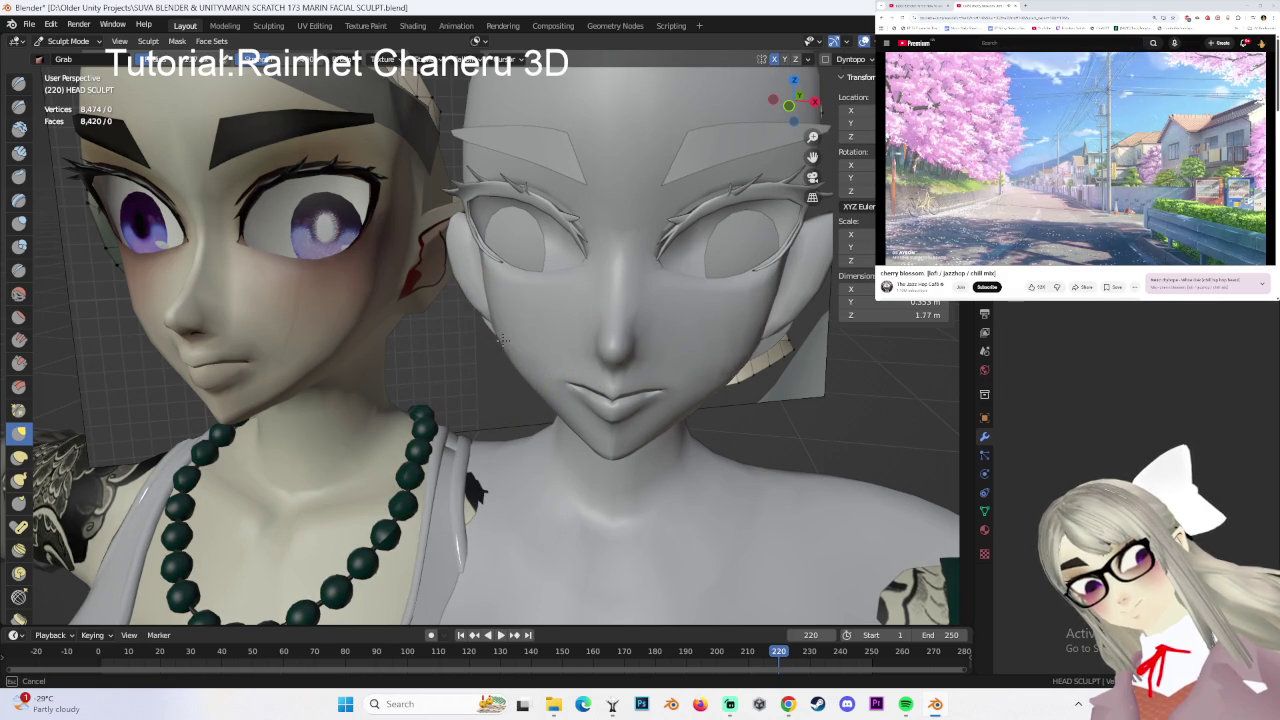
scroll(520, 336, "down", 3)
- Pull the grey head's brow above the eye into a new shape with the Grab brush
mouse_move(586, 371)
middle_mouse_down()
mouse_move(757, 371)
mouse_move(632, 371)
mouse_move(757, 371)
mouse_move(743, 413)
middle_mouse_up()
middle_click_drag(560, 362, 633, 371)
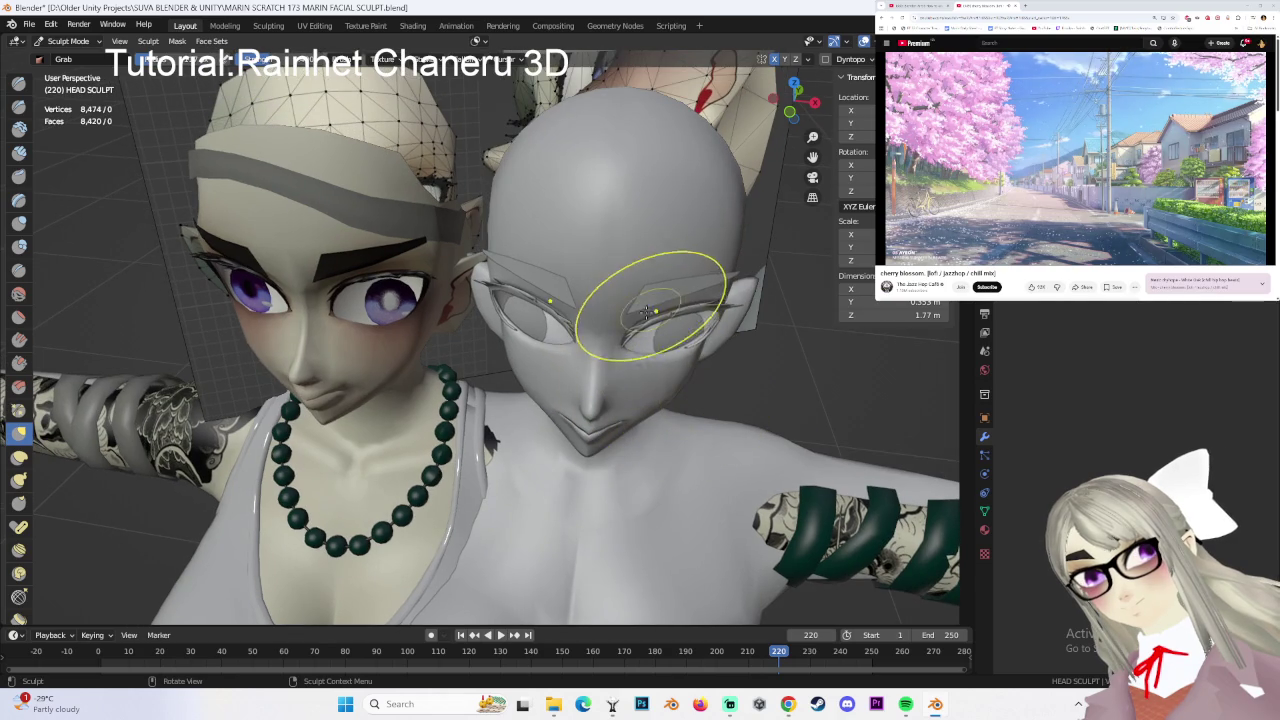
mouse_move(503, 287)
middle_mouse_down()
mouse_move(514, 257)
mouse_move(488, 268)
middle_mouse_up()
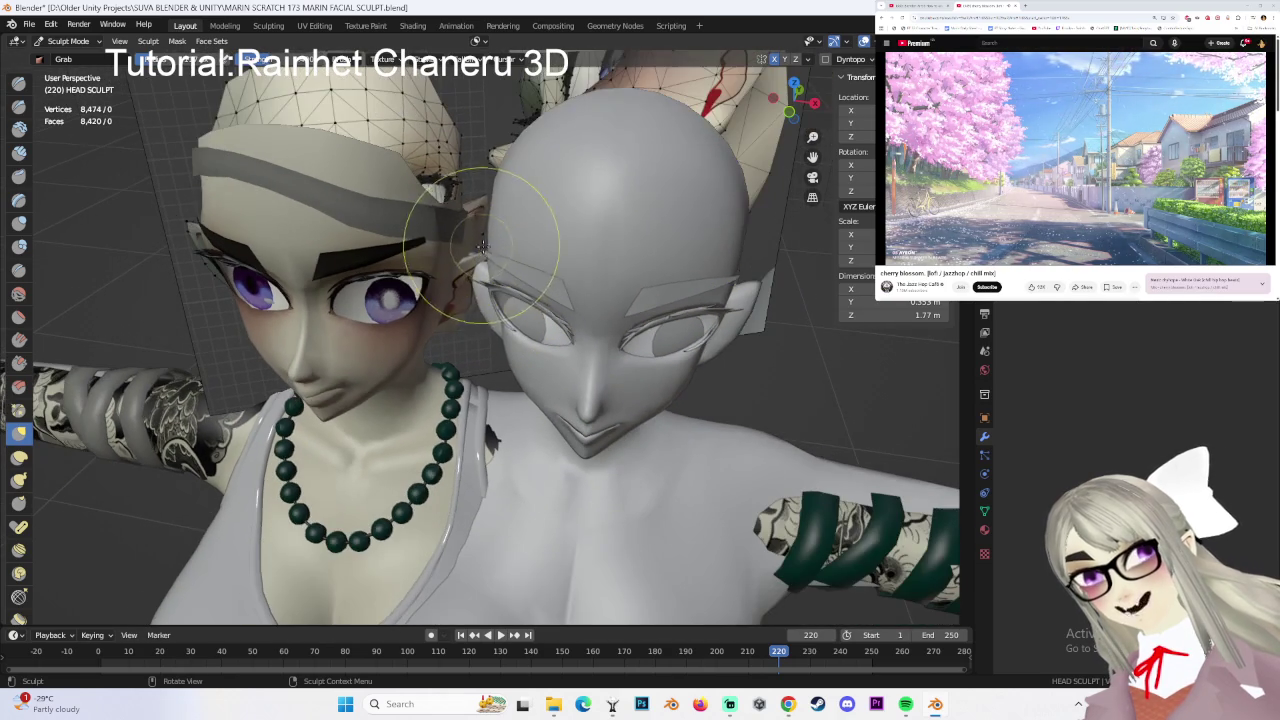
left_click_drag(488, 265, 481, 270)
mouse_move(604, 266)
middle_mouse_down()
mouse_move(528, 300)
mouse_move(514, 243)
mouse_move(620, 225)
mouse_move(560, 230)
middle_mouse_up()
- In Object Mode, nudge the PUILS pupils object slightly along the Y axis
left_click(68, 41)
left_click(68, 55)
left_click(552, 274)
mouse_move(552, 274)
middle_mouse_down()
mouse_move(510, 298)
mouse_move(540, 318)
mouse_move(542, 304)
middle_mouse_up()
key("g")
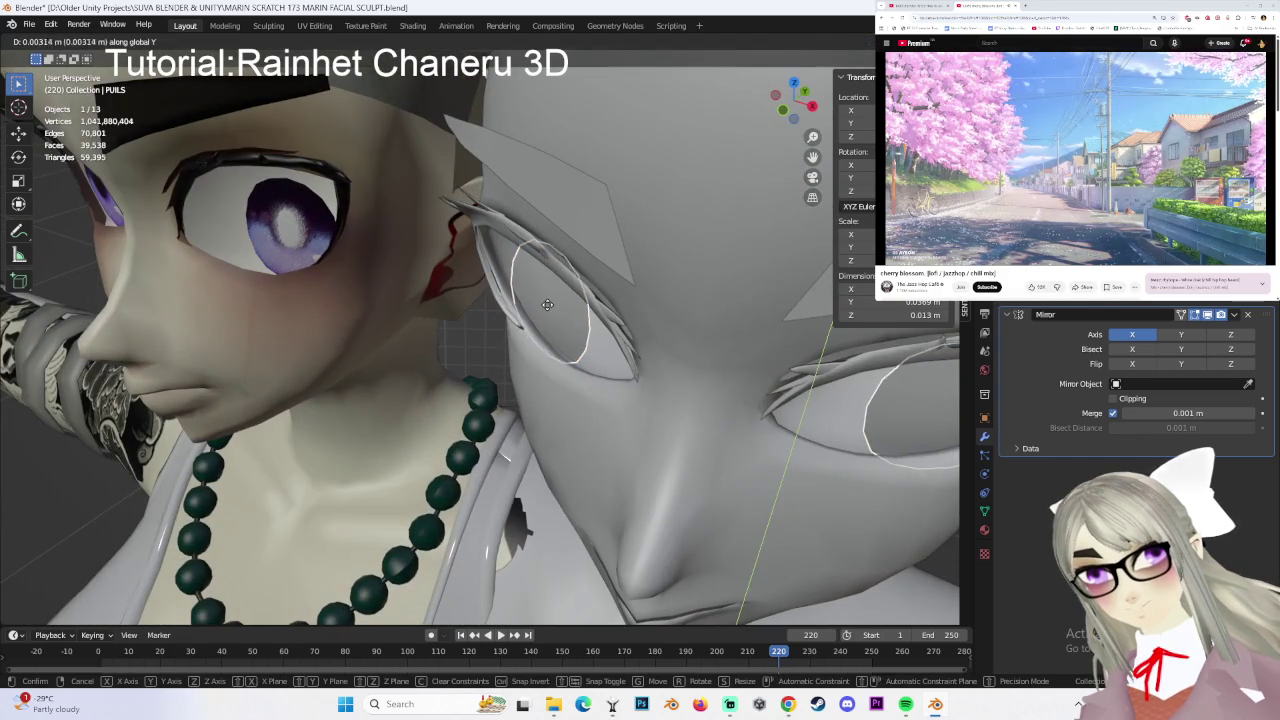
left_click(548, 304)
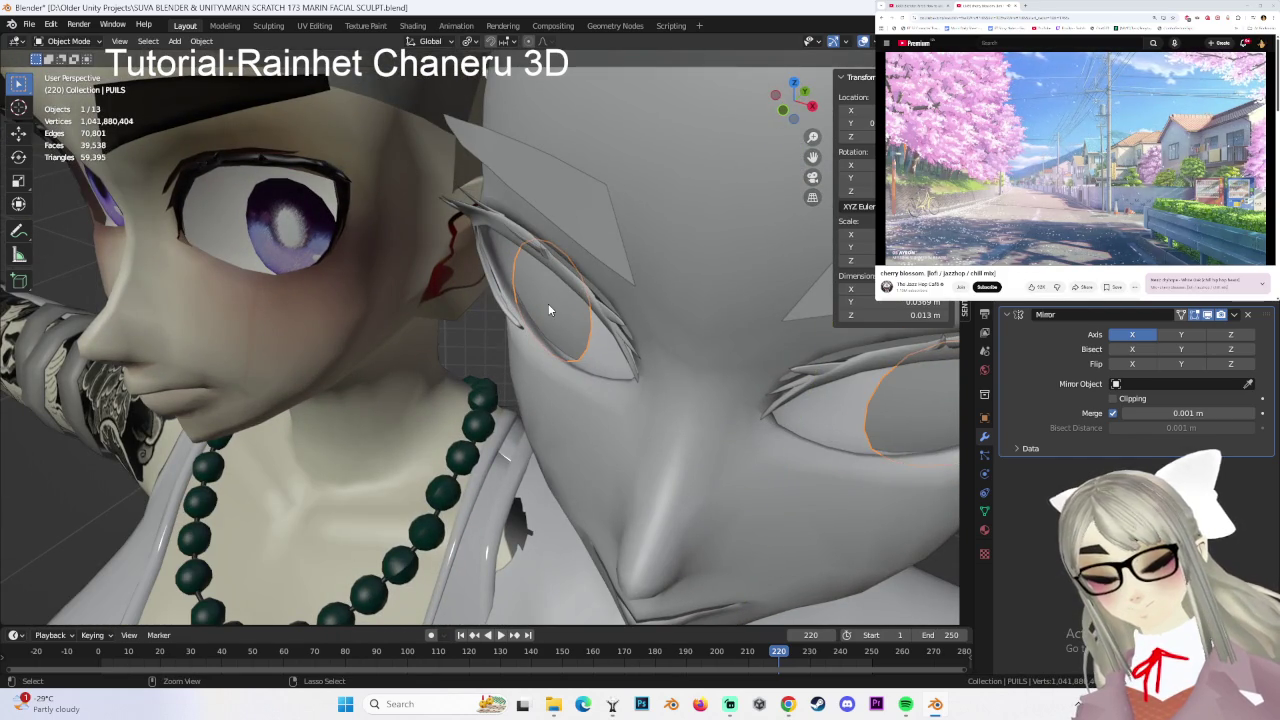
key("g")
key("y")
left_click(540, 302)
- Select the eyelashes mesh and switch it into Edit Mode
middle_click_drag(540, 302, 504, 268)
left_click(533, 297)
left_click(68, 41)
left_click(70, 76)
middle_click_drag(577, 243, 441, 231)
mouse_move(540, 268)
middle_mouse_down()
mouse_move(556, 252)
mouse_move(505, 285)
middle_mouse_up()
- Box-select the eyelash edges at the outer corner and move them along Y
left_click_drag(498, 288, 444, 346)
key("g")
key("y")
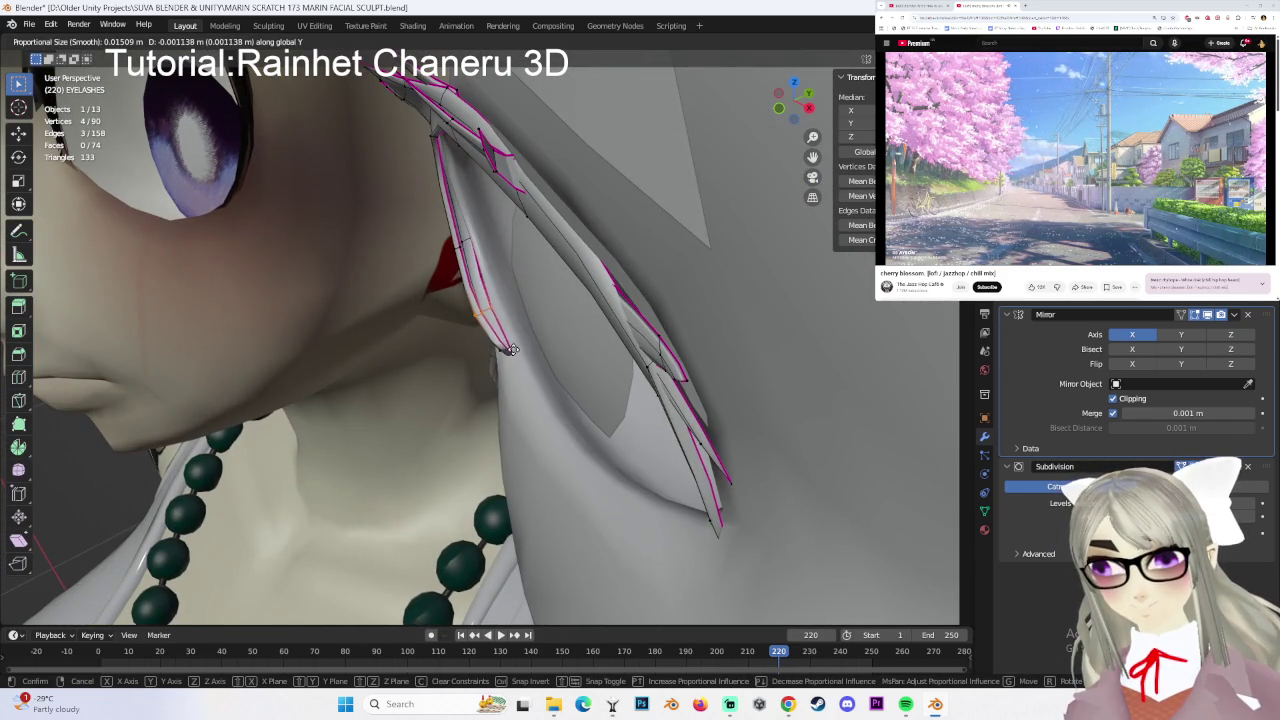
left_click(536, 345)
middle_click_drag(536, 345, 651, 288)
- Reposition the lower-corner eyelash edge and adjust its height along Z twice
left_click(644, 287)
left_click(600, 238)
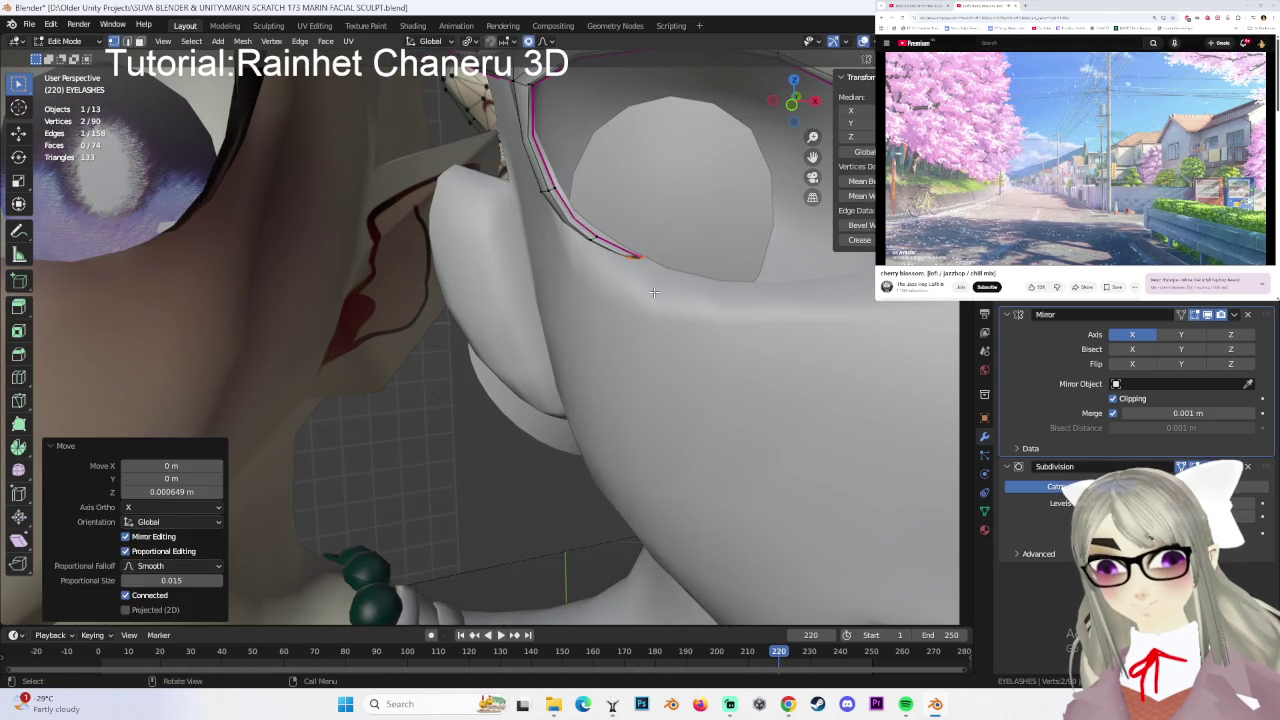
key("g")
left_click(709, 336)
key("g")
key("z")
left_click(669, 291)
key("g")
key("z")
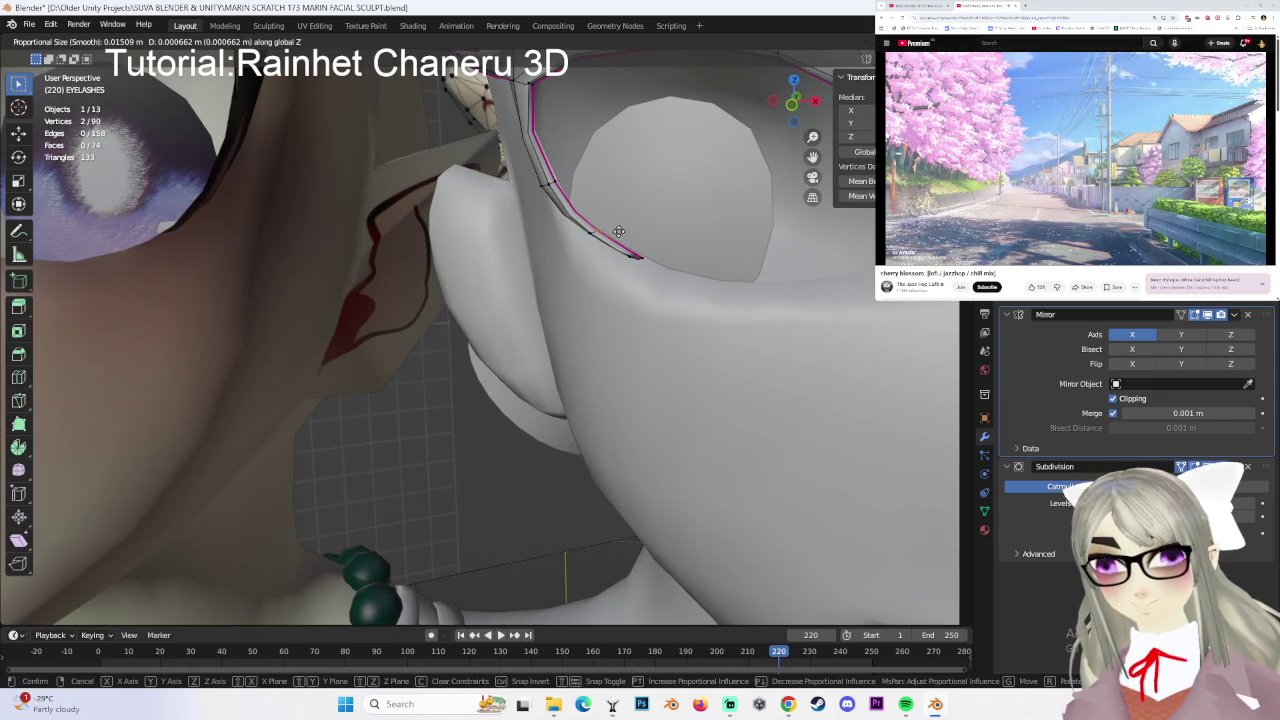
left_click(626, 228)
- Push the eyelash edge in depth along Y, then clear the selection
scroll(558, 186, "up", 3)
middle_click_drag(558, 186, 604, 190)
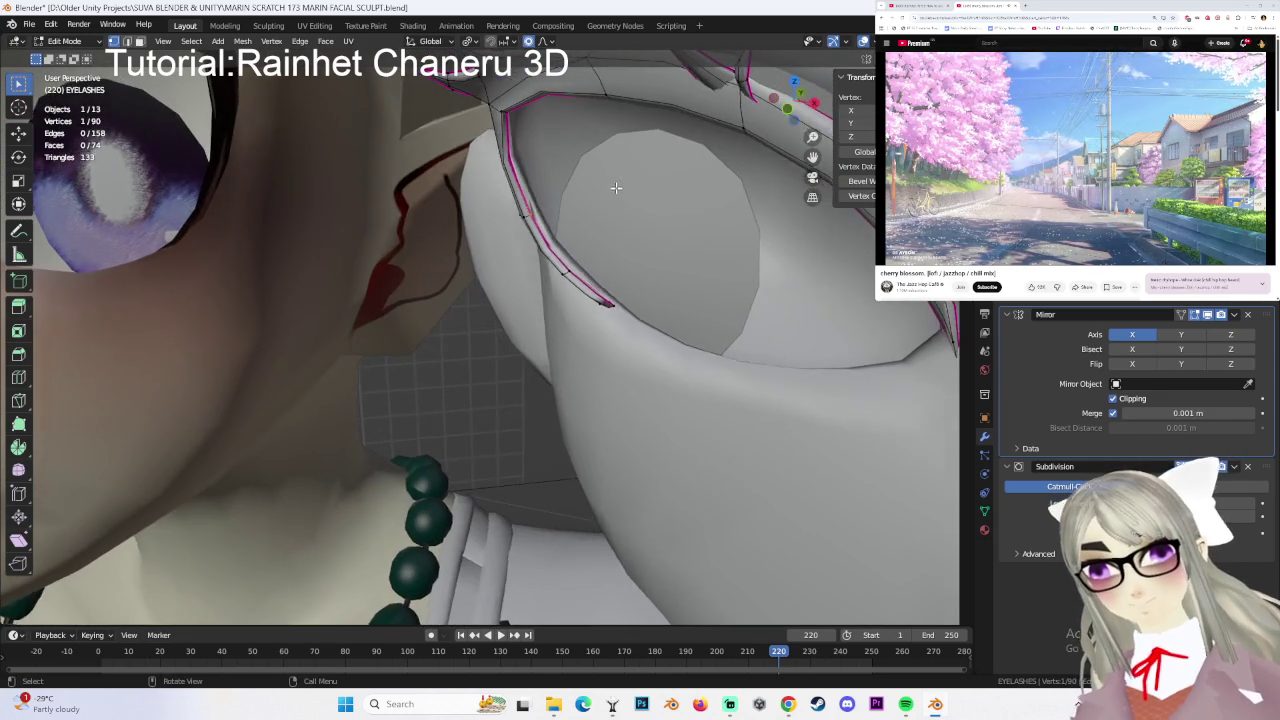
key("g")
key("y")
left_click(560, 204)
left_click(510, 210)
- Curve the eyelash tip near the ear closer to the eye with proportional moves
scroll(508, 212, "down", 3)
mouse_move(510, 230)
middle_mouse_down()
mouse_move(590, 240)
mouse_move(531, 299)
mouse_move(543, 329)
mouse_move(499, 267)
middle_mouse_up()
left_click(531, 299)
scroll(527, 334, "up", 2)
key("g")
left_click(536, 331)
left_click(499, 267, "shift")
key("g")
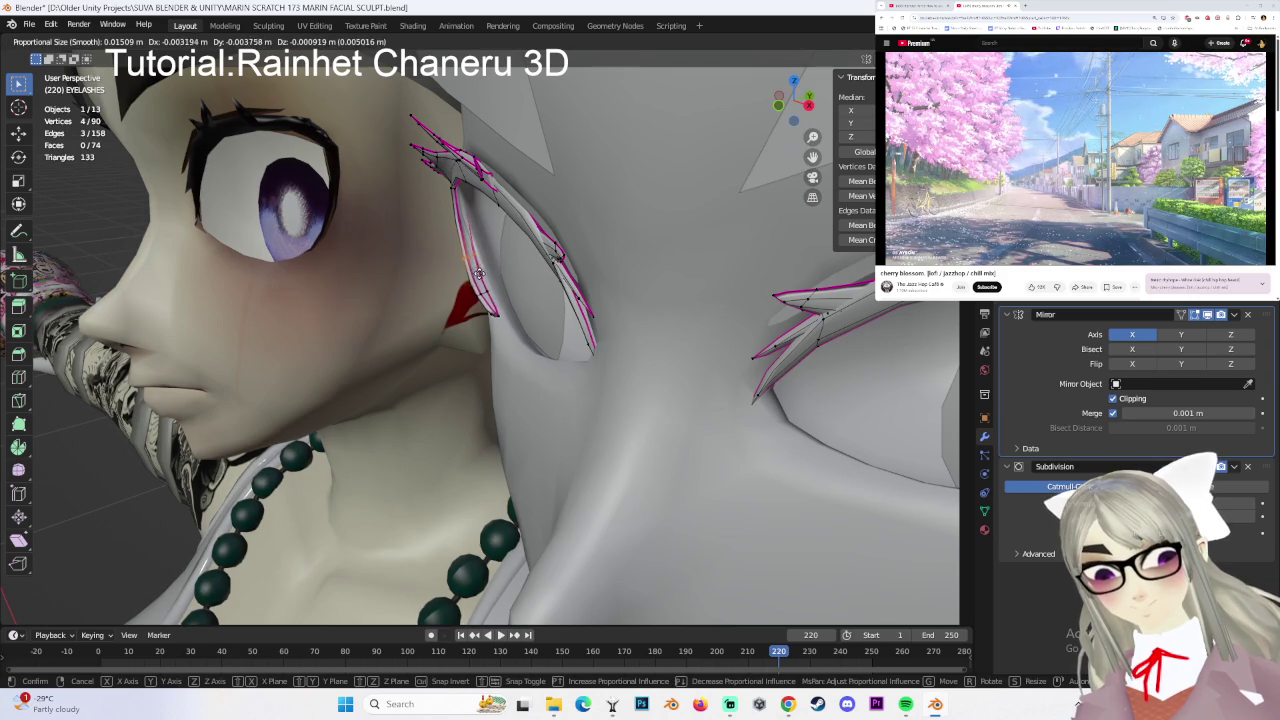
left_click(479, 273)
middle_click_drag(479, 273, 657, 237)
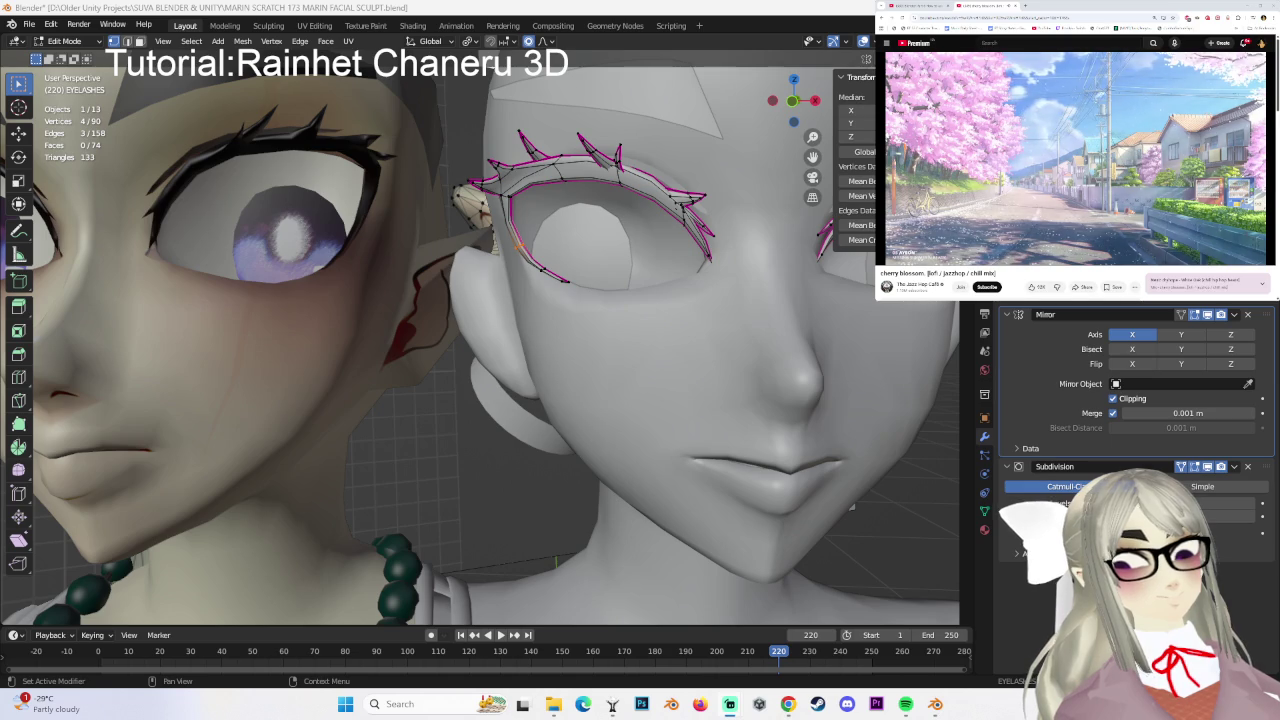
- Snap to front orthographic view and return the eyelashes to Object Mode
mouse_move(634, 407)
middle_mouse_down()
mouse_move(560, 357)
mouse_move(619, 357)
middle_mouse_up()
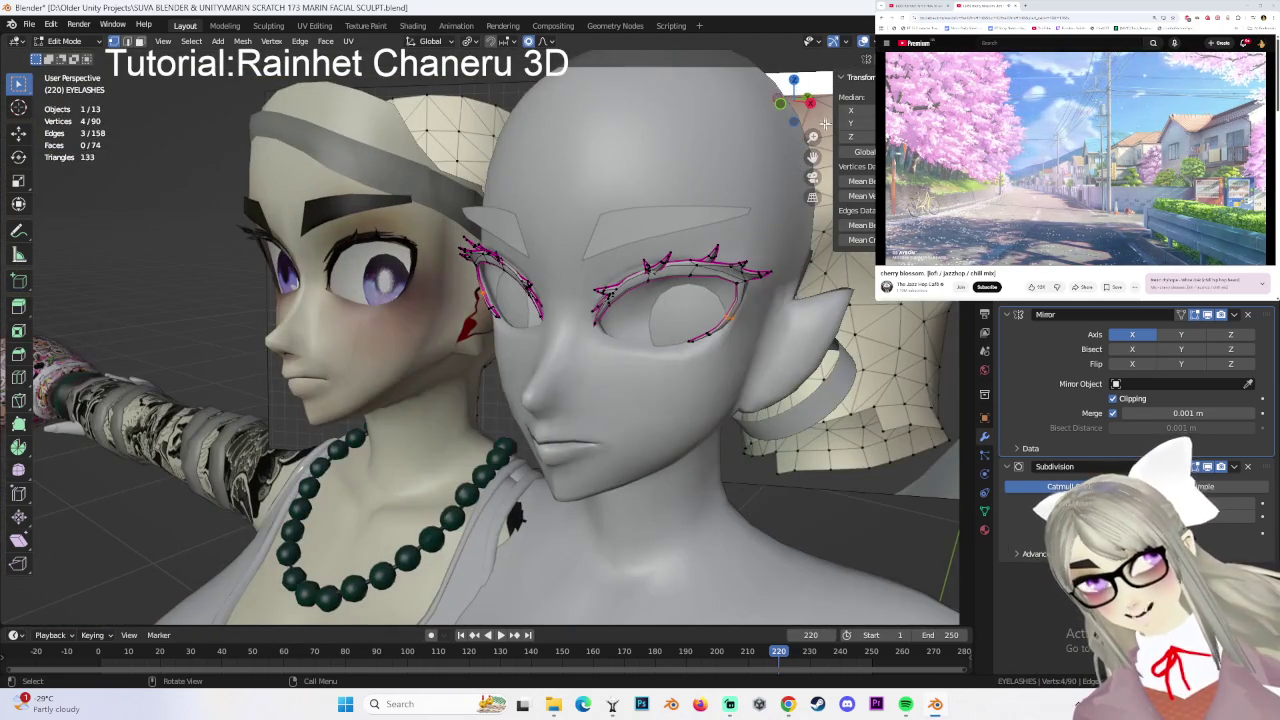
left_click_drag(782, 113, 731, 322)
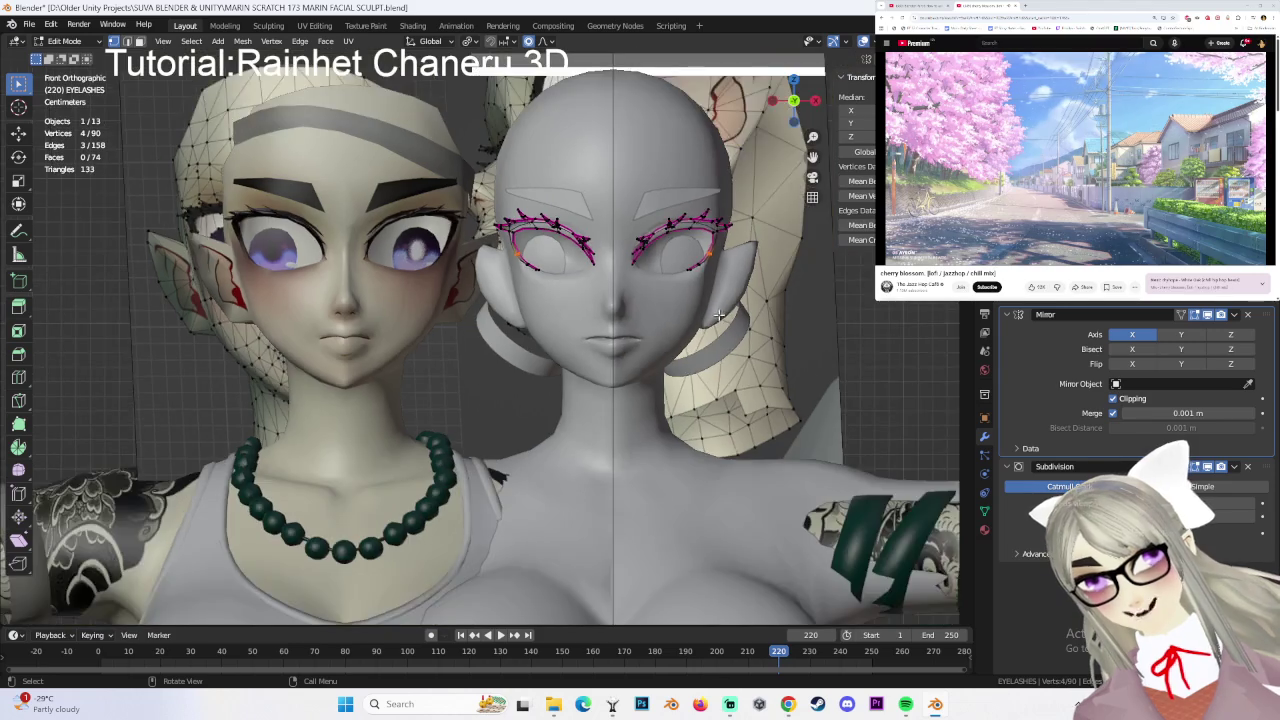
left_click(799, 88)
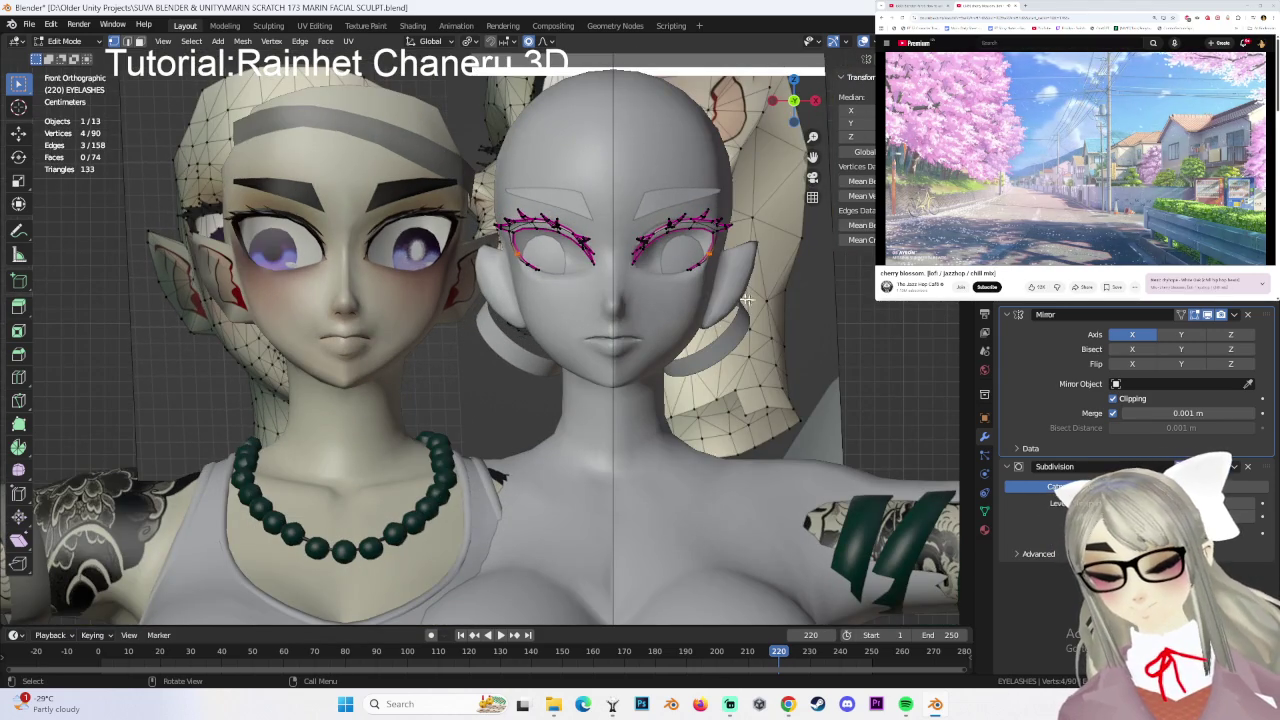
left_click(90, 45)
left_click(90, 42)
- Toggle the grey head in and out of Edit Mode, then select the FACE TOPO REF plane
left_click(610, 287)
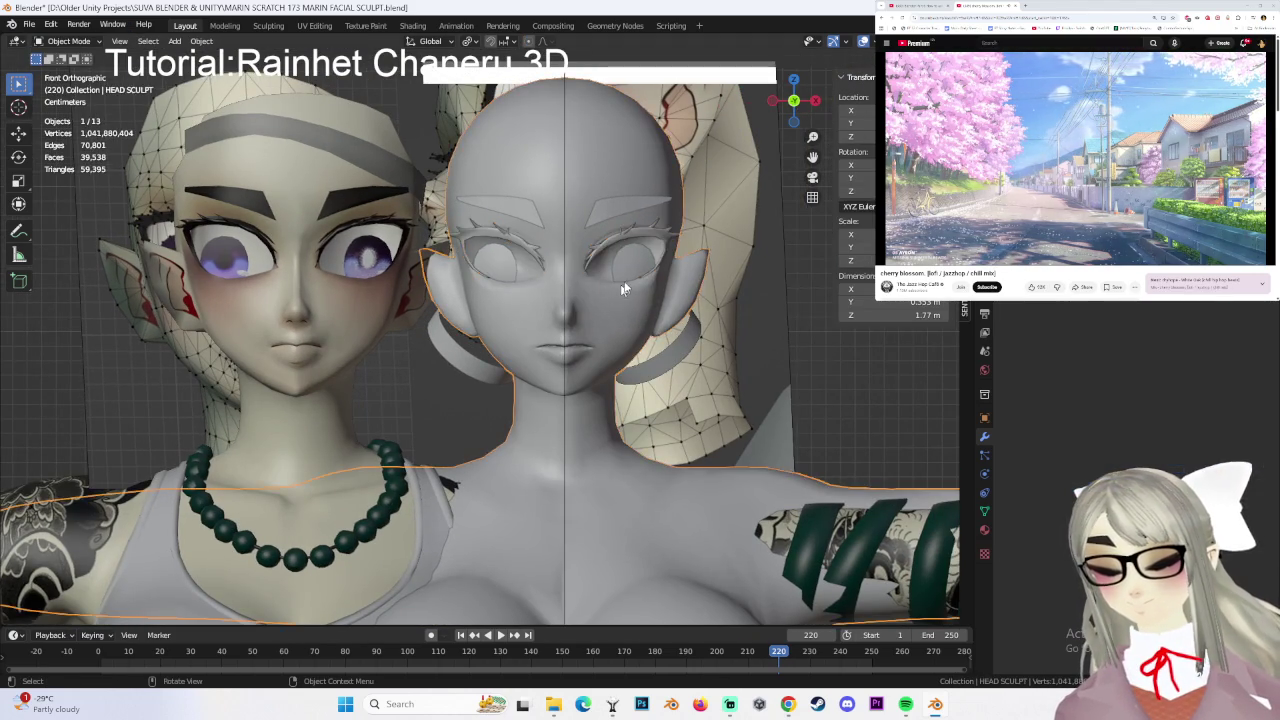
scroll(606, 295, "up", 3)
key("Tab")
scroll(300, 286, "up", 1)
scroll(343, 257, "down", 1)
scroll(358, 272, "down", 3)
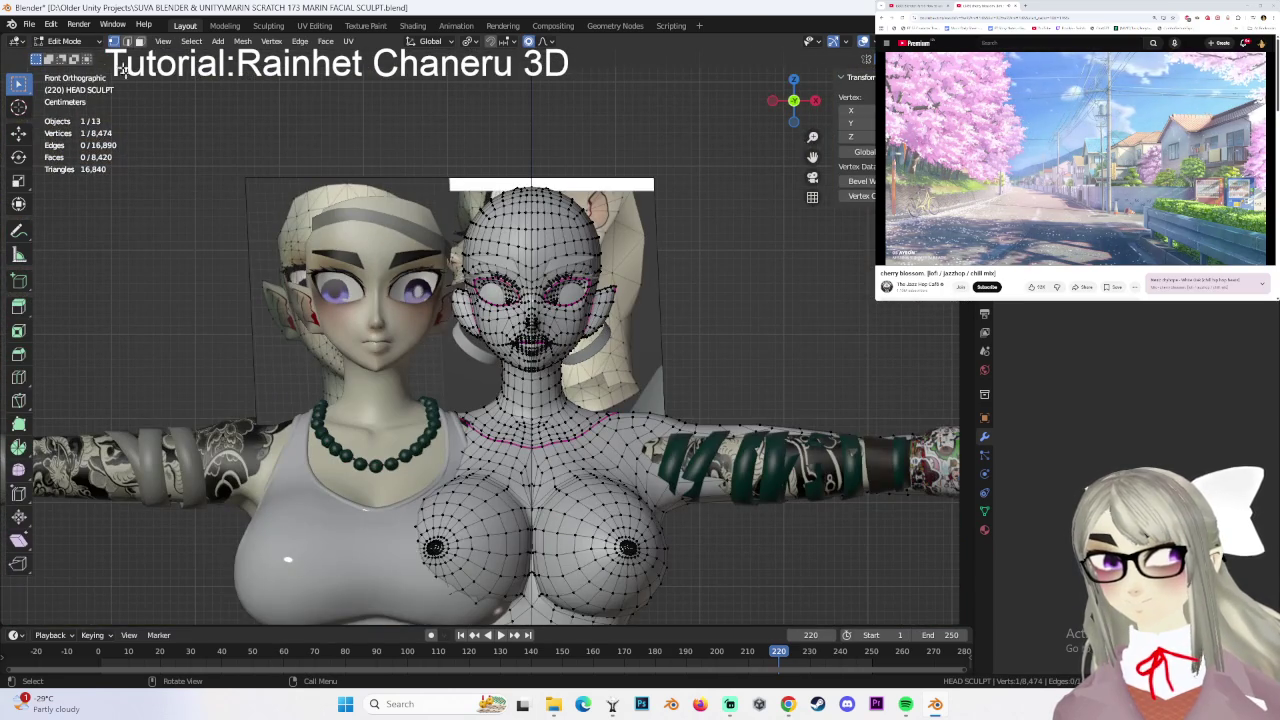
key("Tab")
left_click(294, 287)
- Move the FACE TOPO REF plane to the right of the heads and zero its X and Z rotation
key("g")
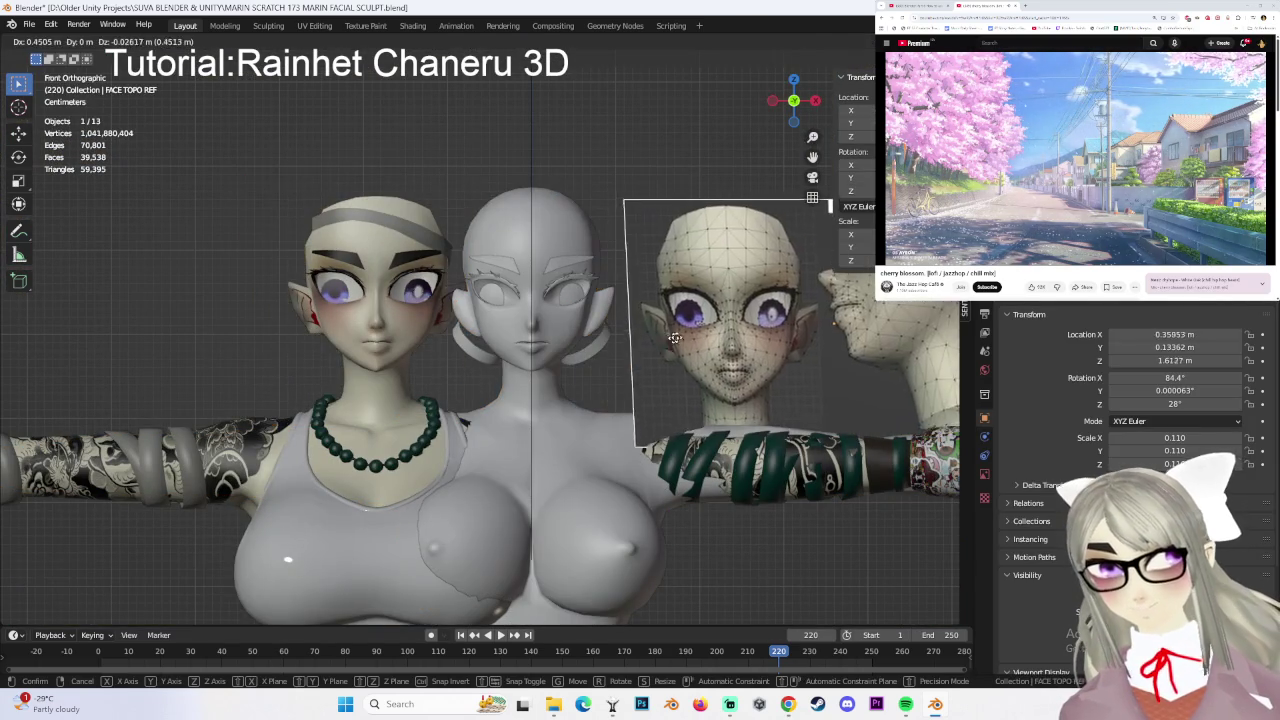
left_click(672, 341)
mouse_move(849, 386)
middle_mouse_down()
mouse_move(796, 381)
mouse_move(573, 271)
mouse_move(595, 262)
middle_mouse_up()
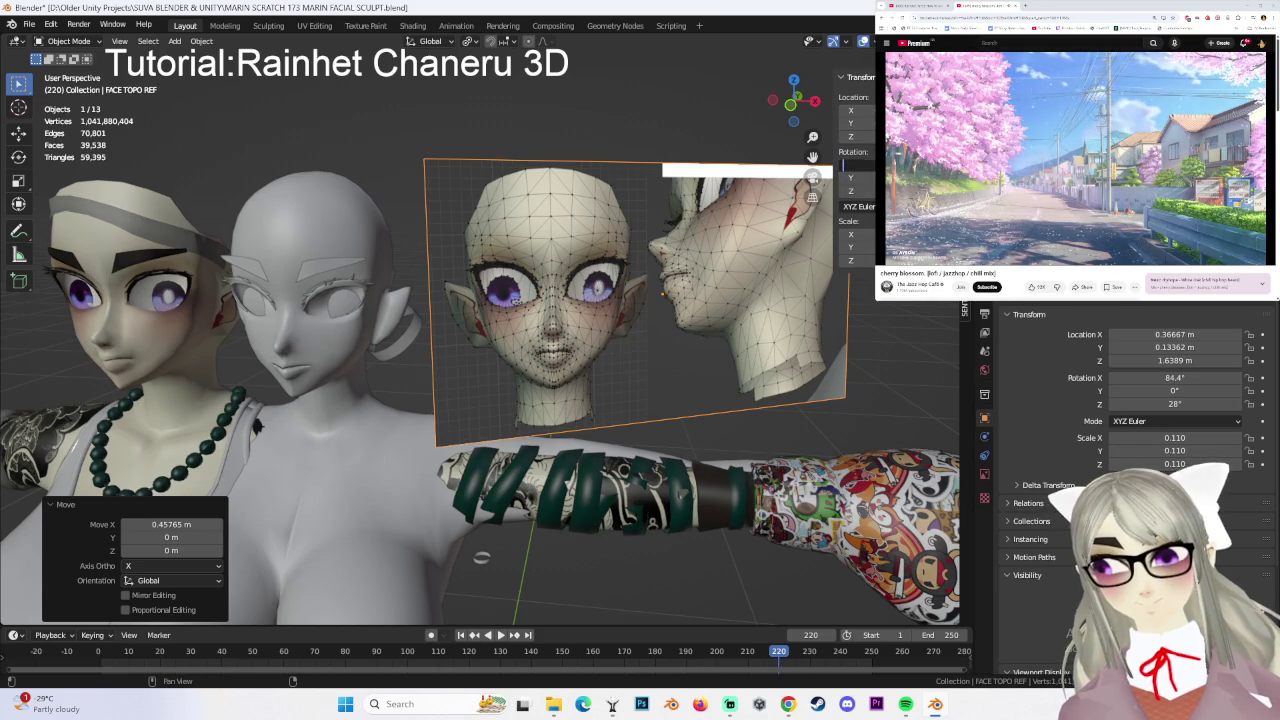
type("0")
key("Return")
type("0")
key("Return")
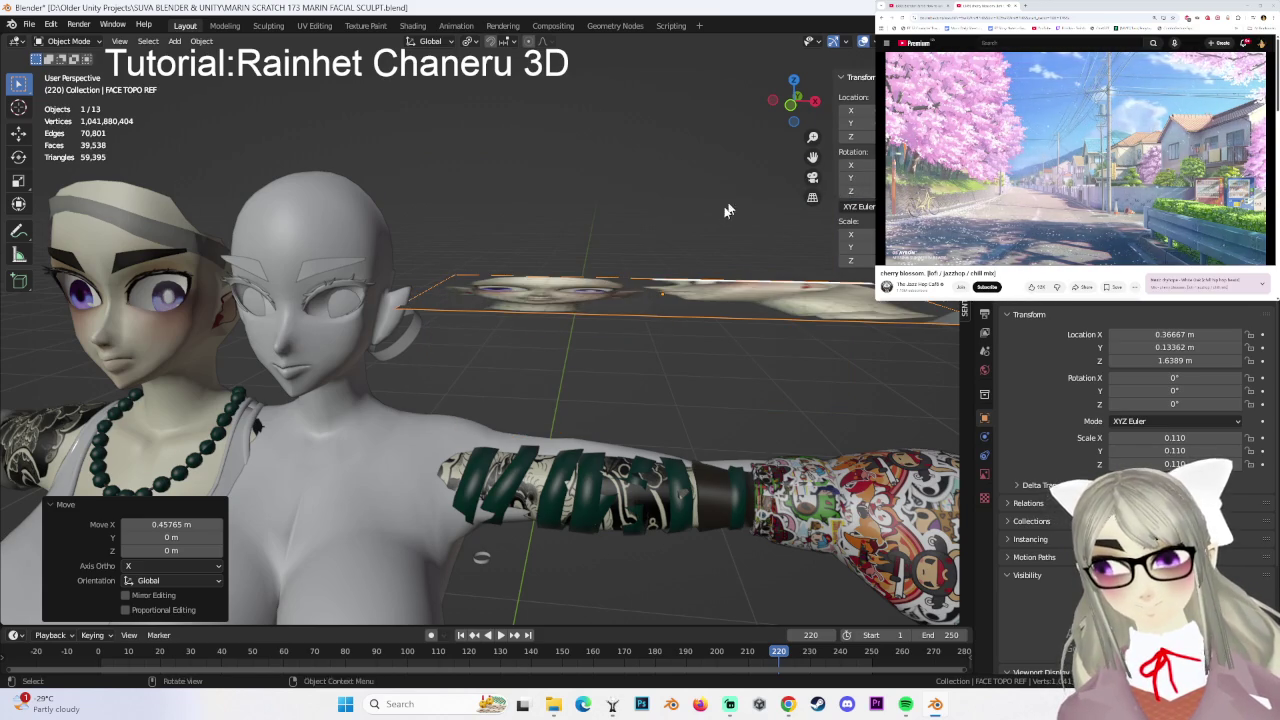
- Try and undo 90° Y and Z rotations, then set Rotation X to 90° so it faces front
middle_click_drag(776, 183, 735, 195)
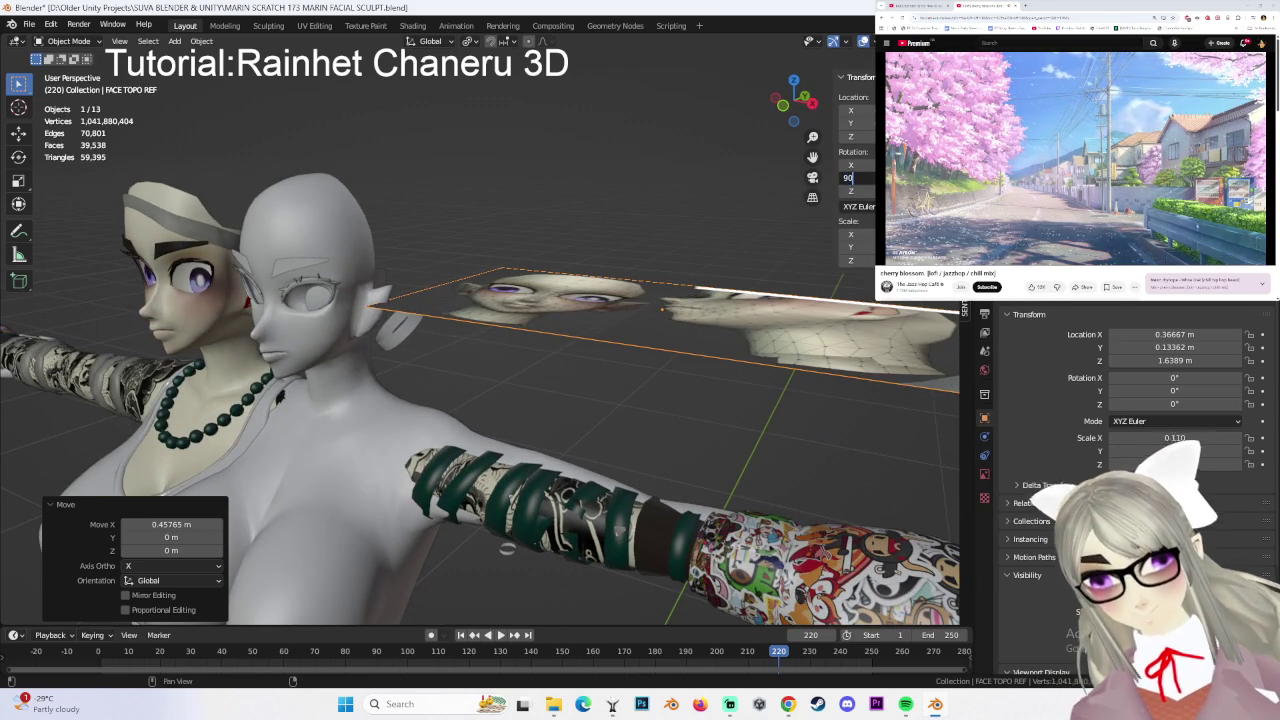
key("Return")
key("ctrl+z")
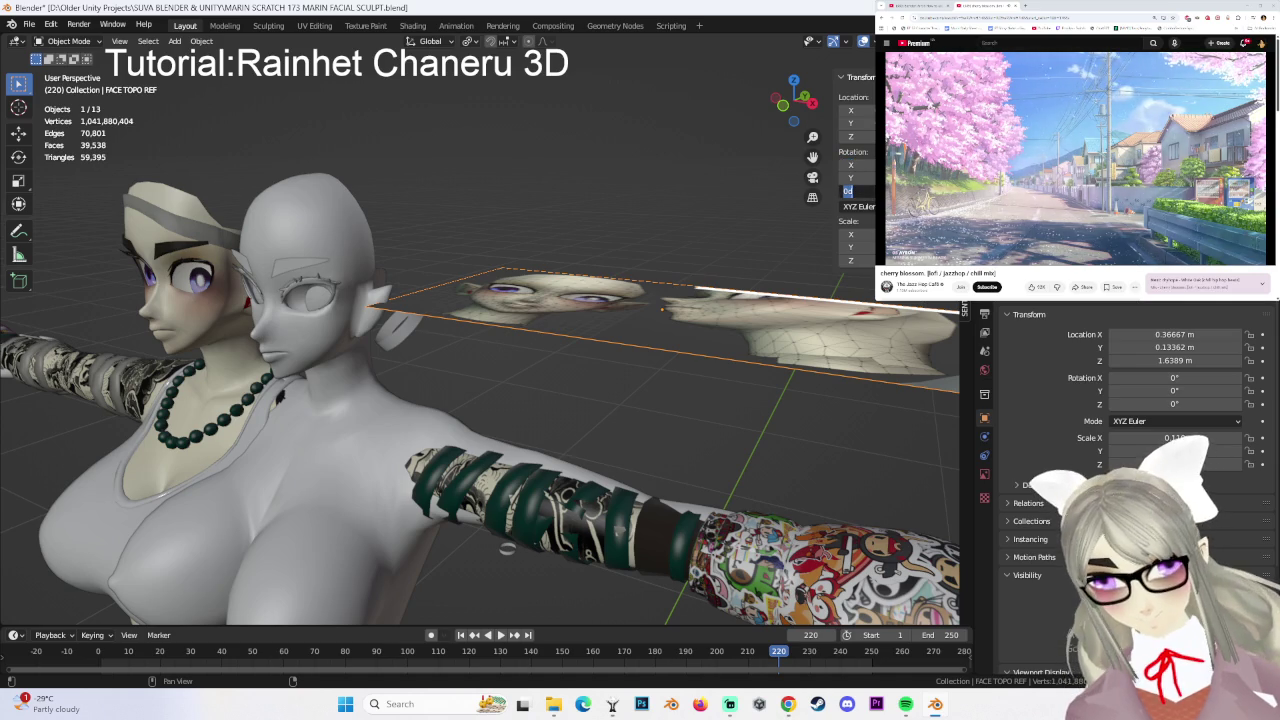
key("Return")
key("ctrl+z")
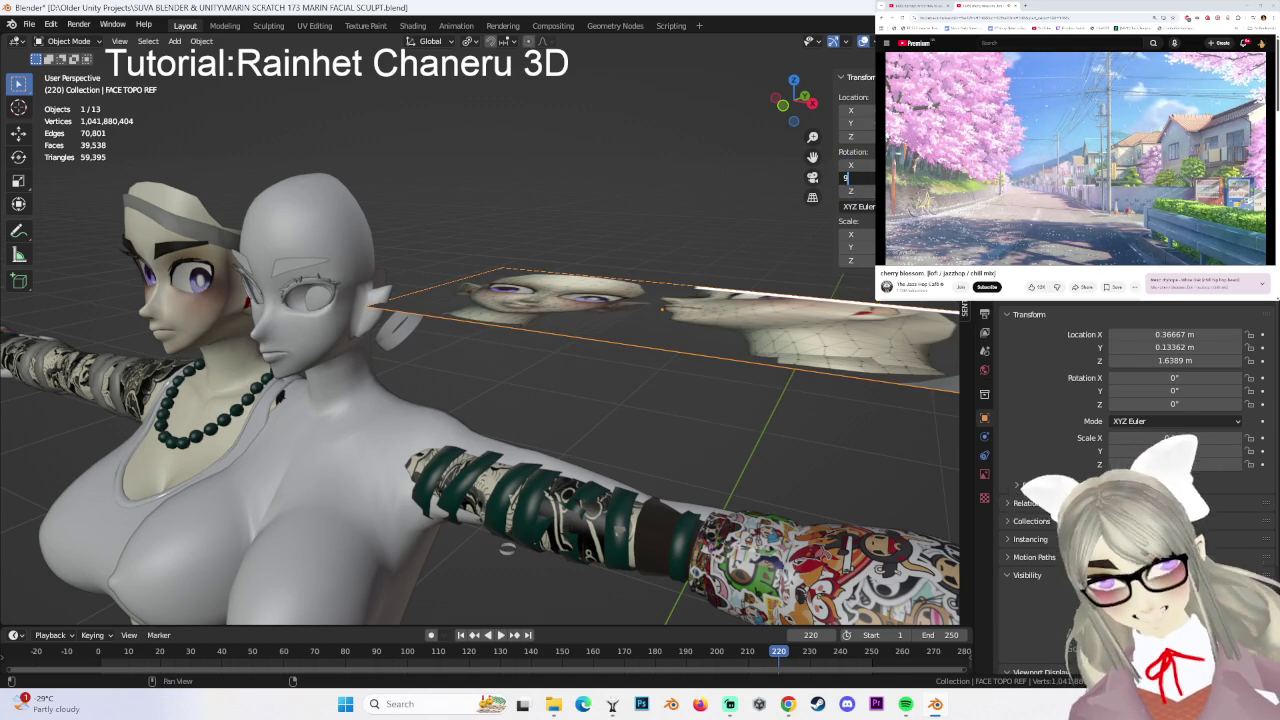
type("0")
key("Return")
key("ctrl+z")
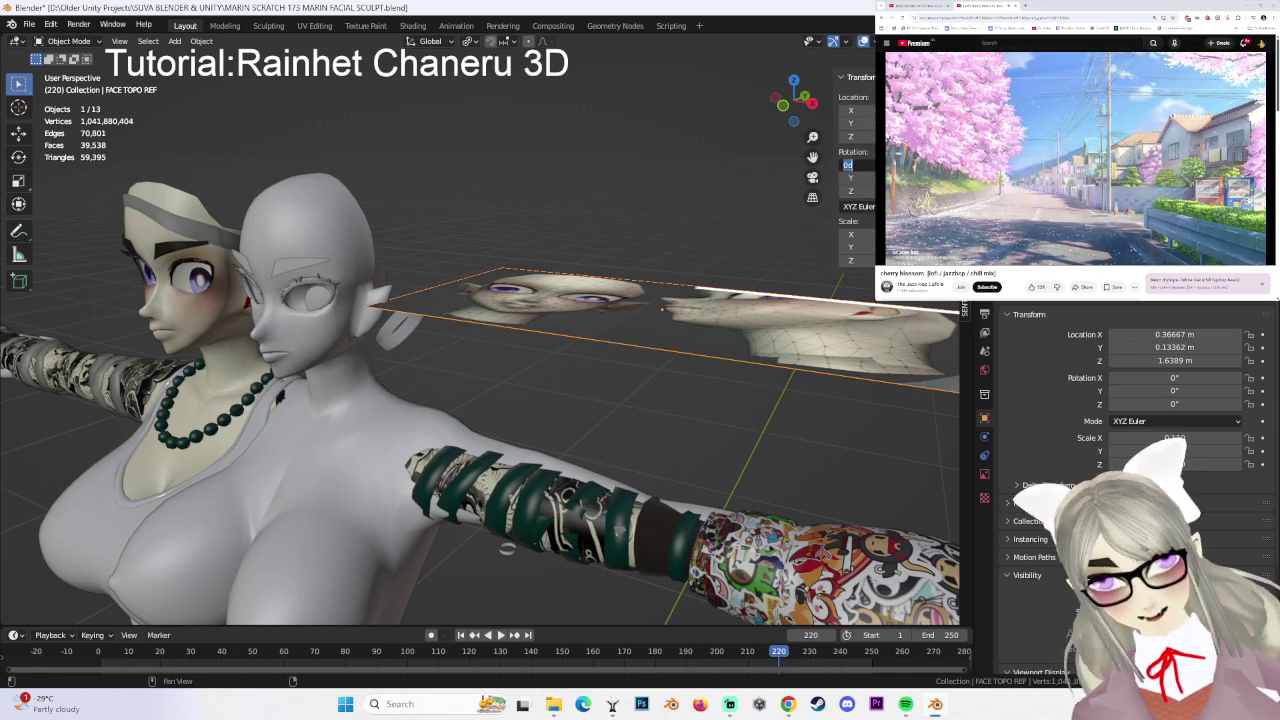
key("Return")
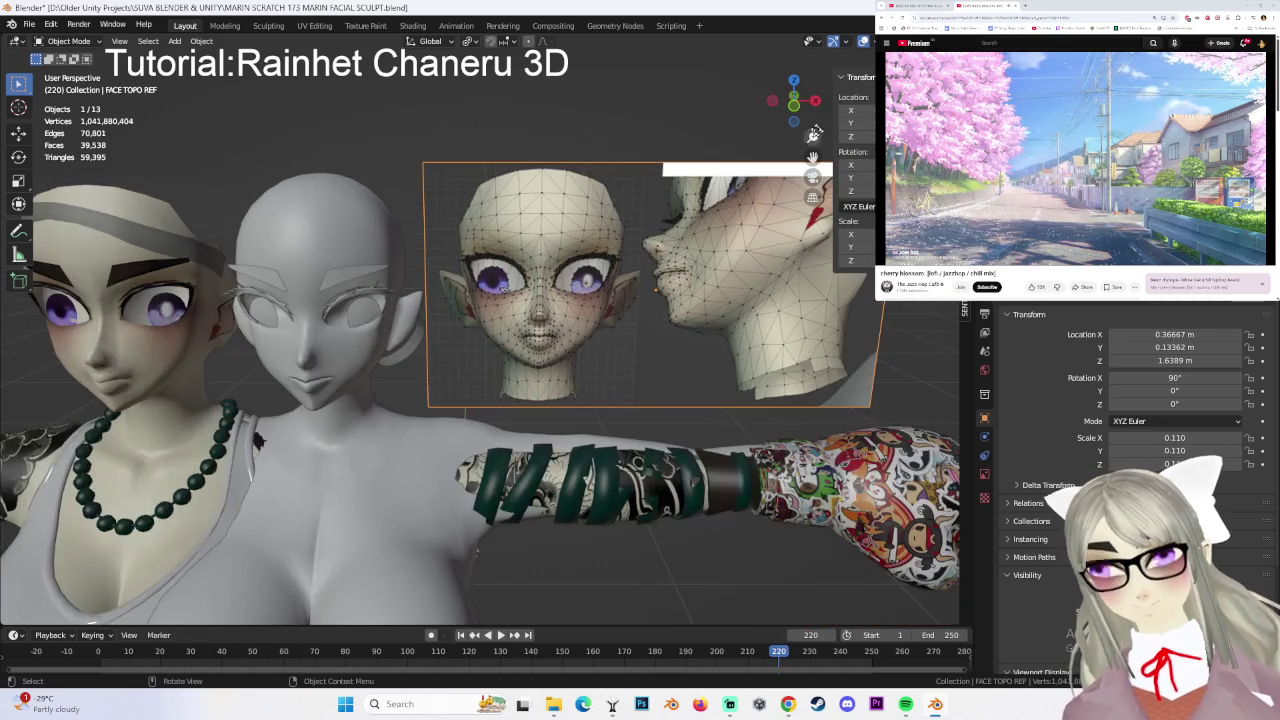
- In front view, scale the reference plane to 0.089 and slide it along X beside the head
left_click(779, 125)
key("g")
key("x")
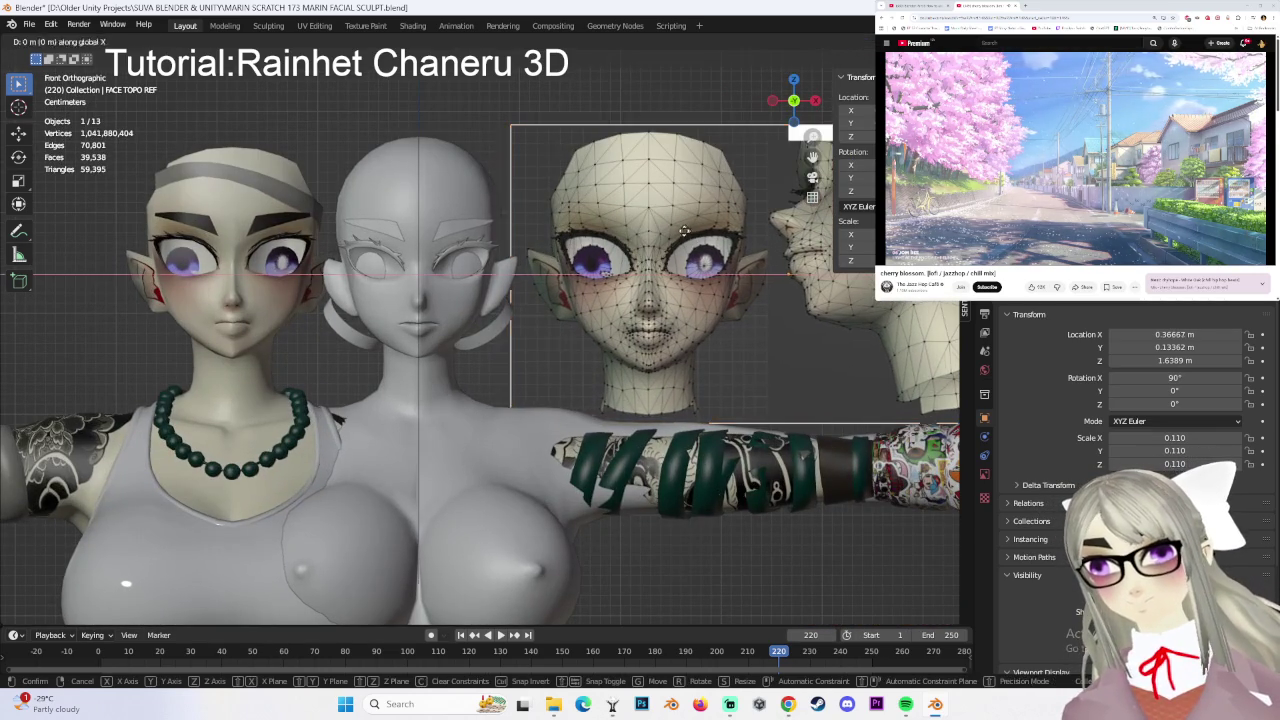
left_click(632, 254)
scroll(632, 254, "up", 2)
key("s")
left_click(690, 256)
key("g")
key("x")
left_click(742, 256)
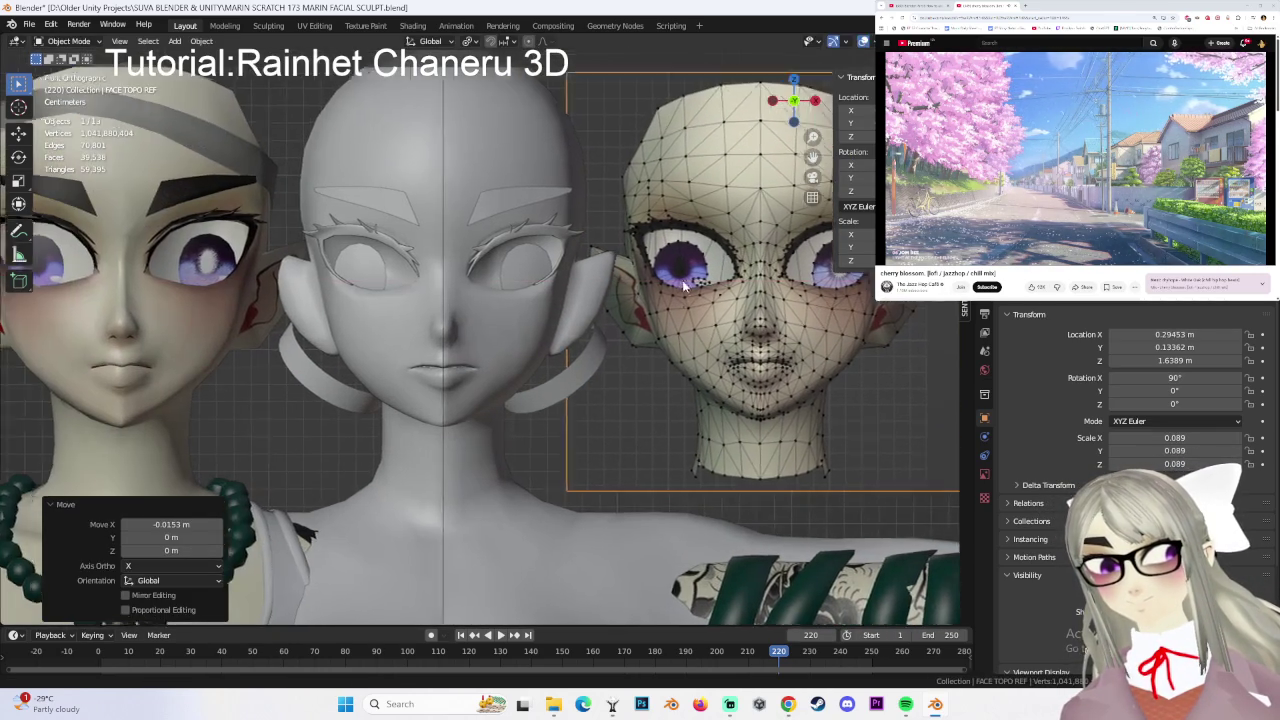
scroll(562, 234, "up", 3, "ctrl")
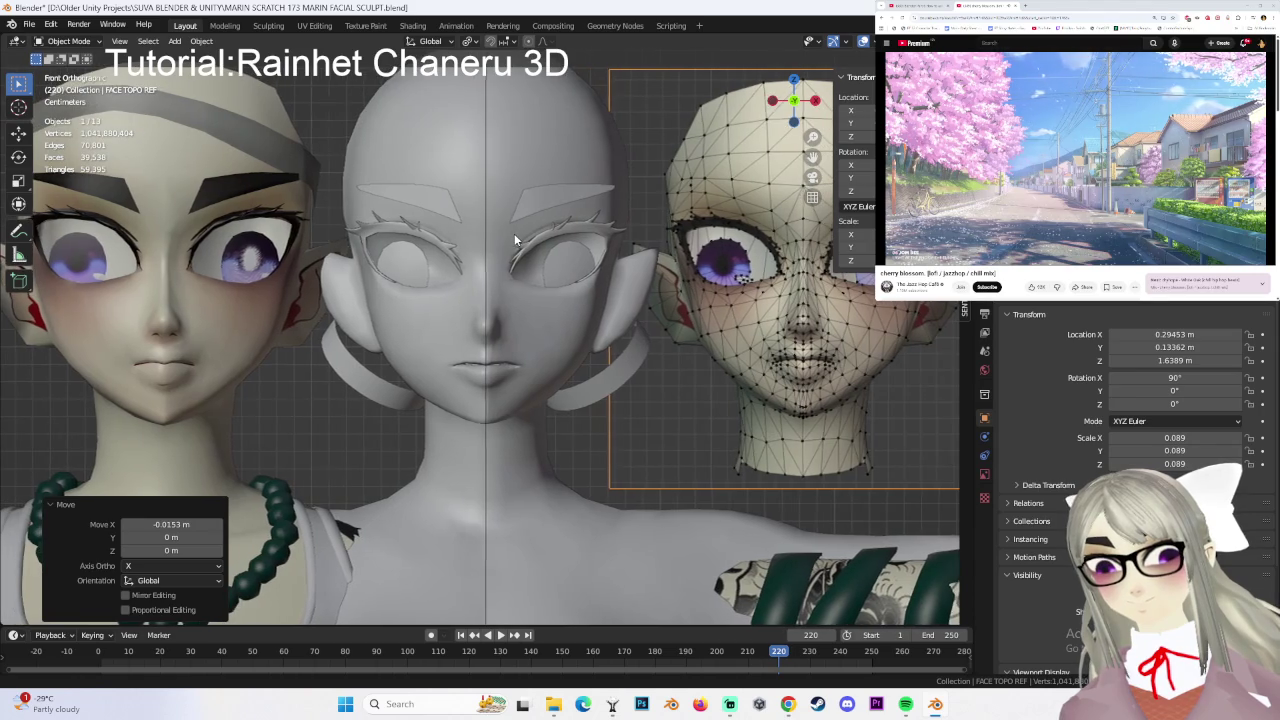
middle_click_drag(508, 240, 479, 240, "shift")
- Select the grey head sculpt for mode switching
left_click(479, 234)
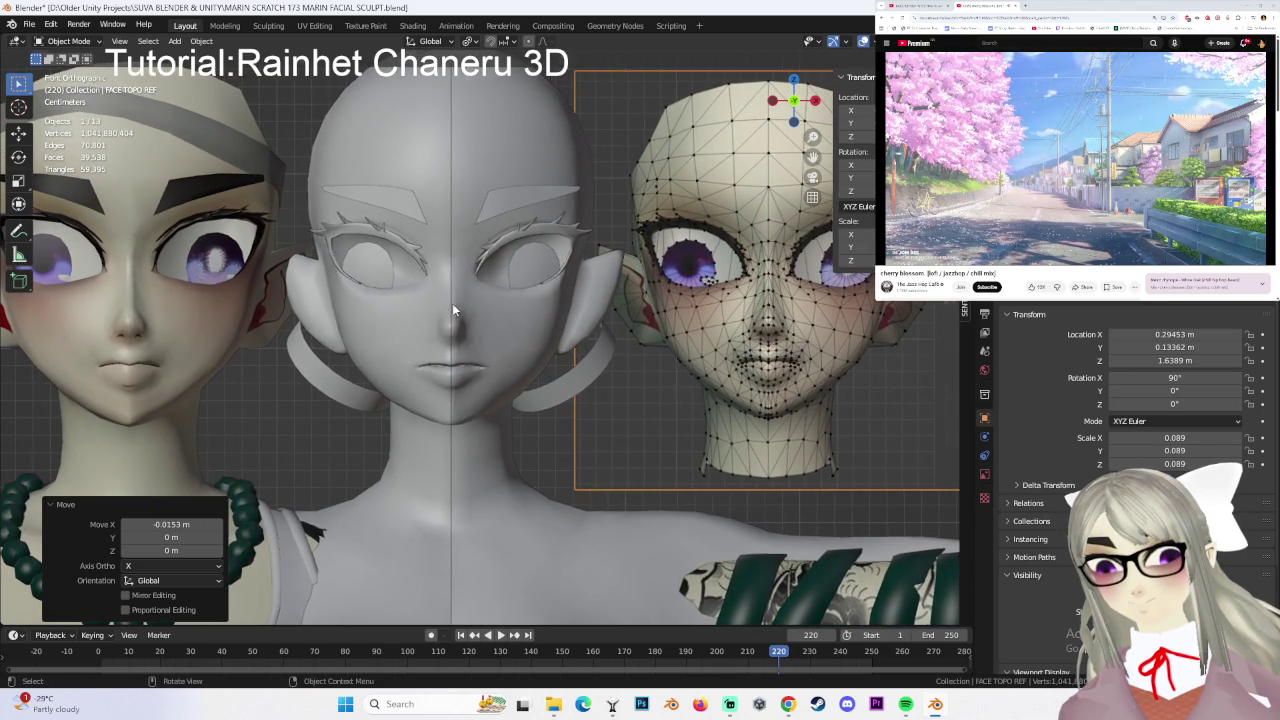
scroll(546, 280, "up", 3)
left_click(68, 41)
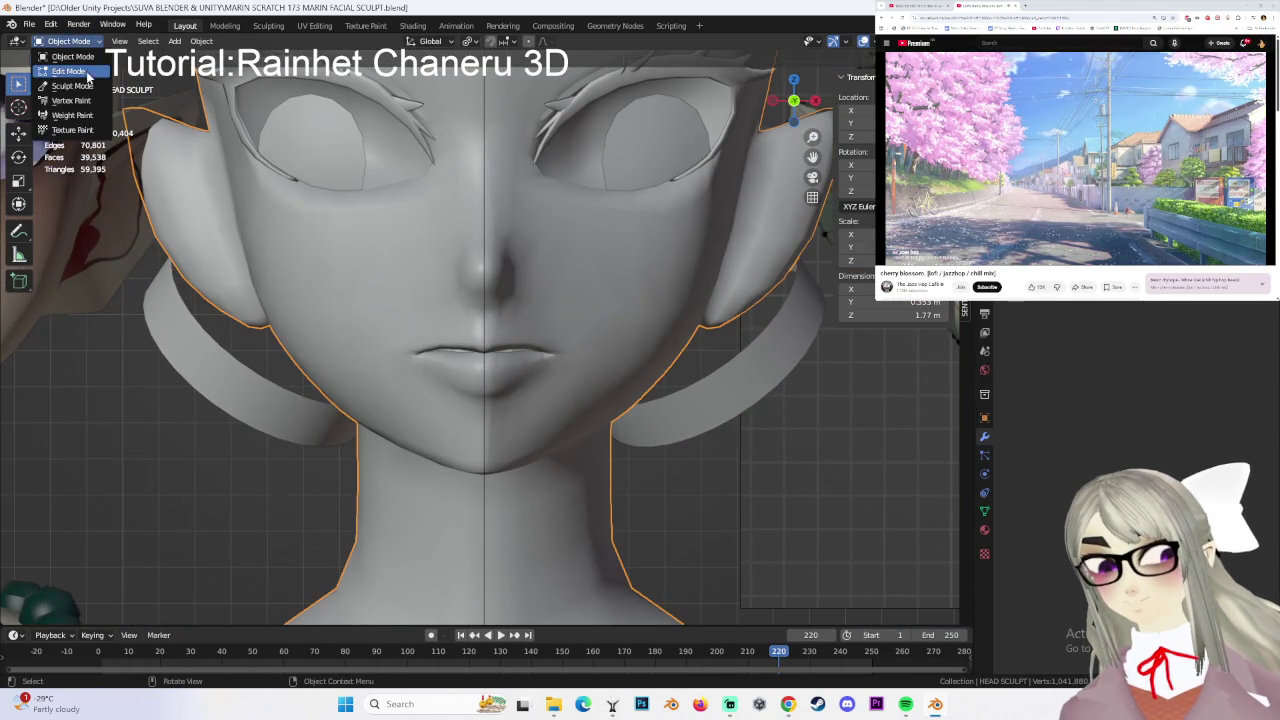
- Put the head in Edit Mode and shift the lip loop slightly along Z
left_click(65, 73)
scroll(497, 355, "up", 2)
key("g")
key("z")
left_click(445, 358)
scroll(583, 277, "down", 4)
- Select a lip-corner vertex, try a vertical move, and undo it
left_click(650, 450)
scroll(590, 340, "up", 1)
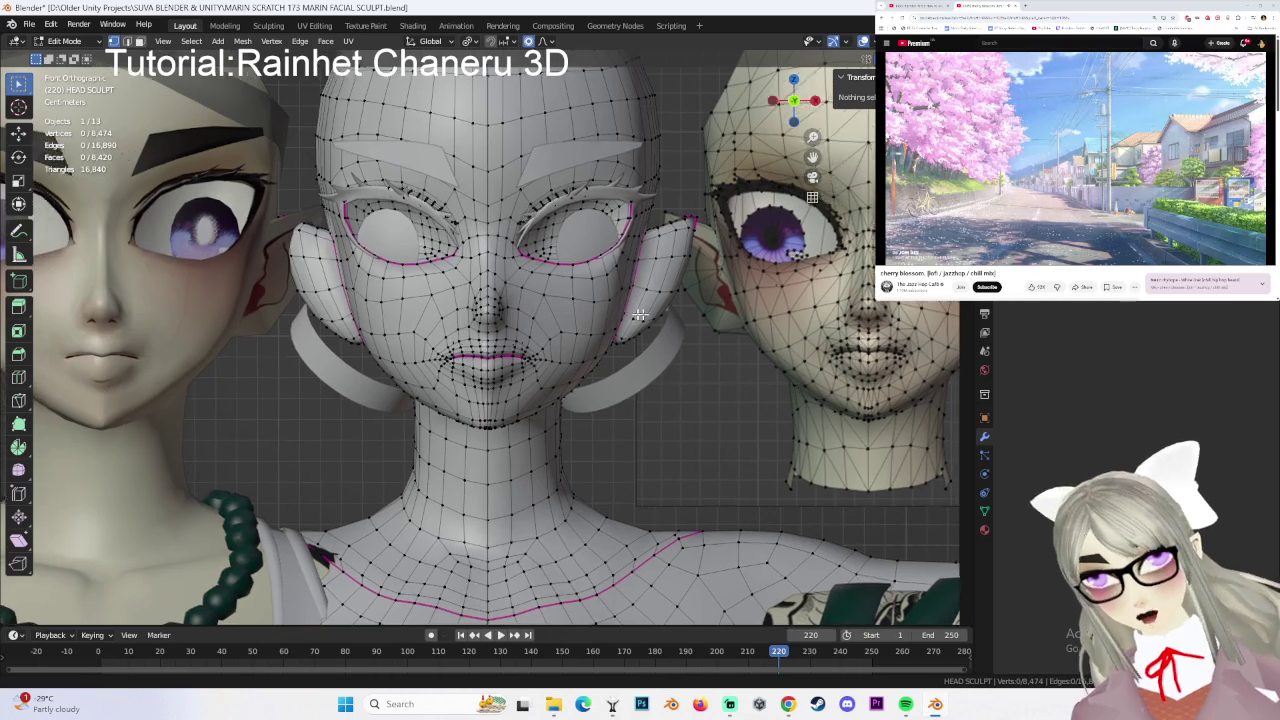
scroll(590, 338, "up", 2)
scroll(582, 342, "up", 2)
scroll(582, 342, "down", 1)
left_click(483, 380)
key("g")
key("z")
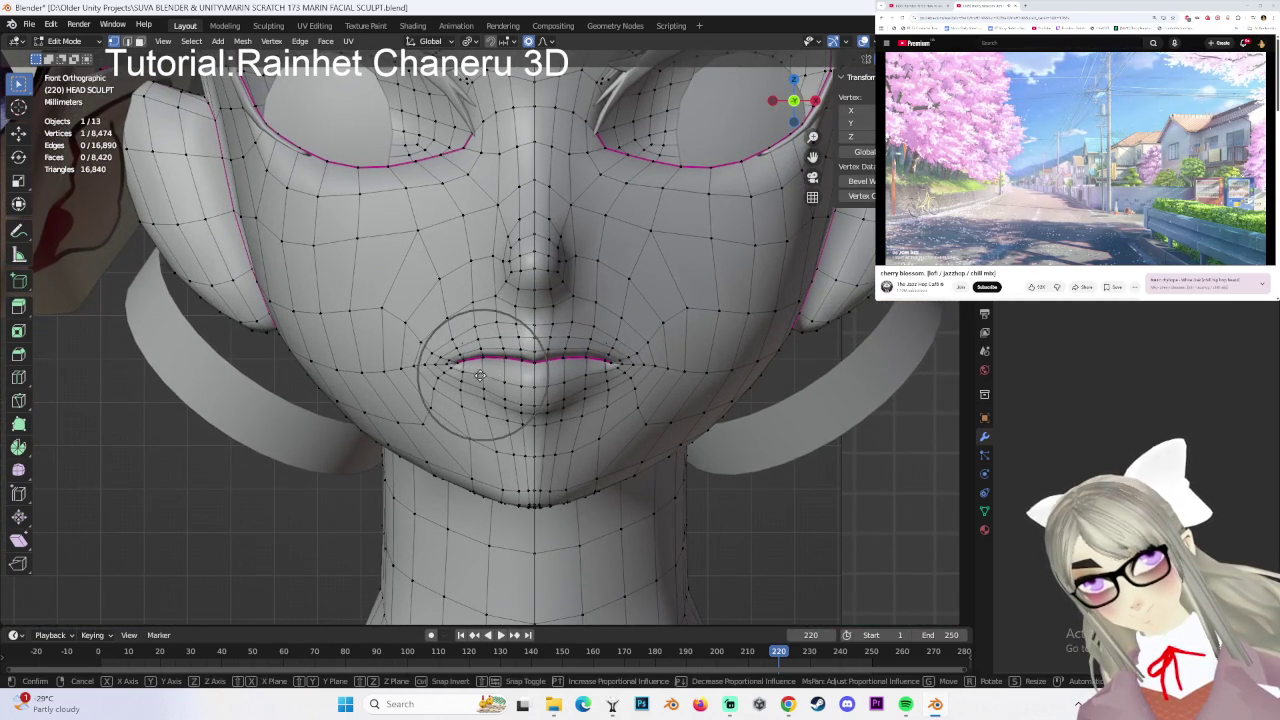
left_click(589, 348)
key("ctrl+z")
scroll(590, 346, "down", 3)
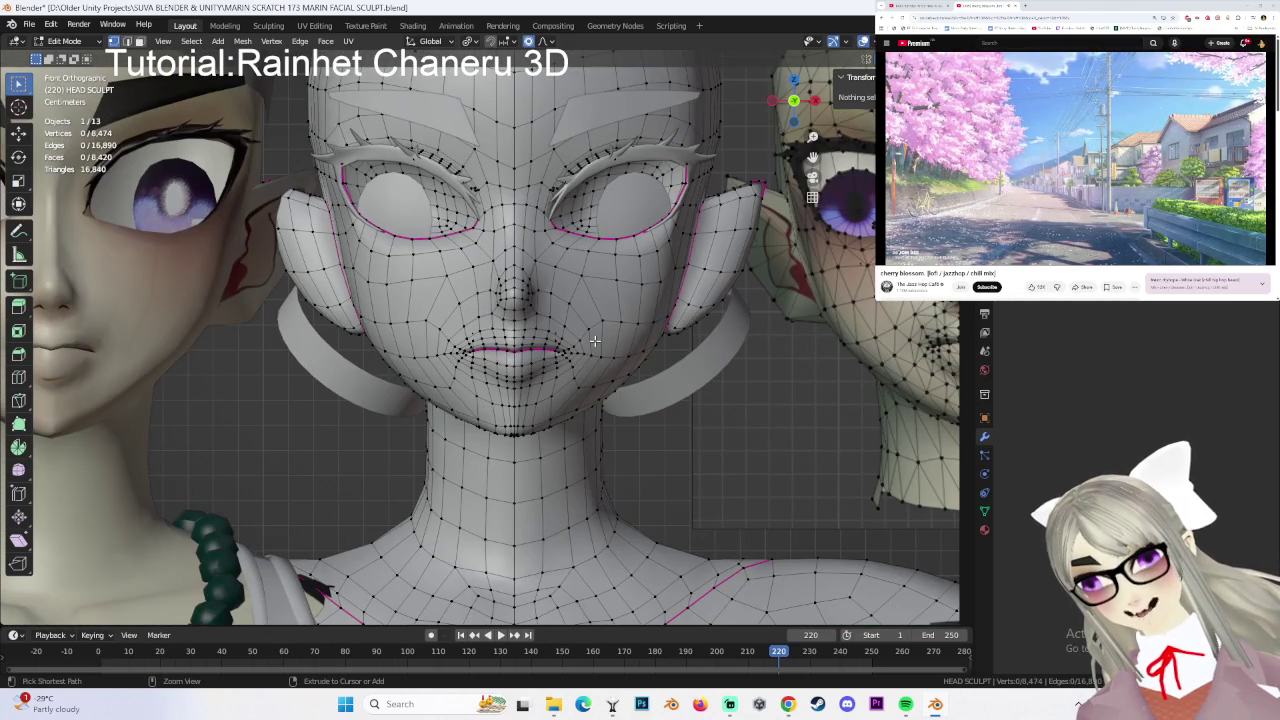
scroll(590, 350, "up", 4)
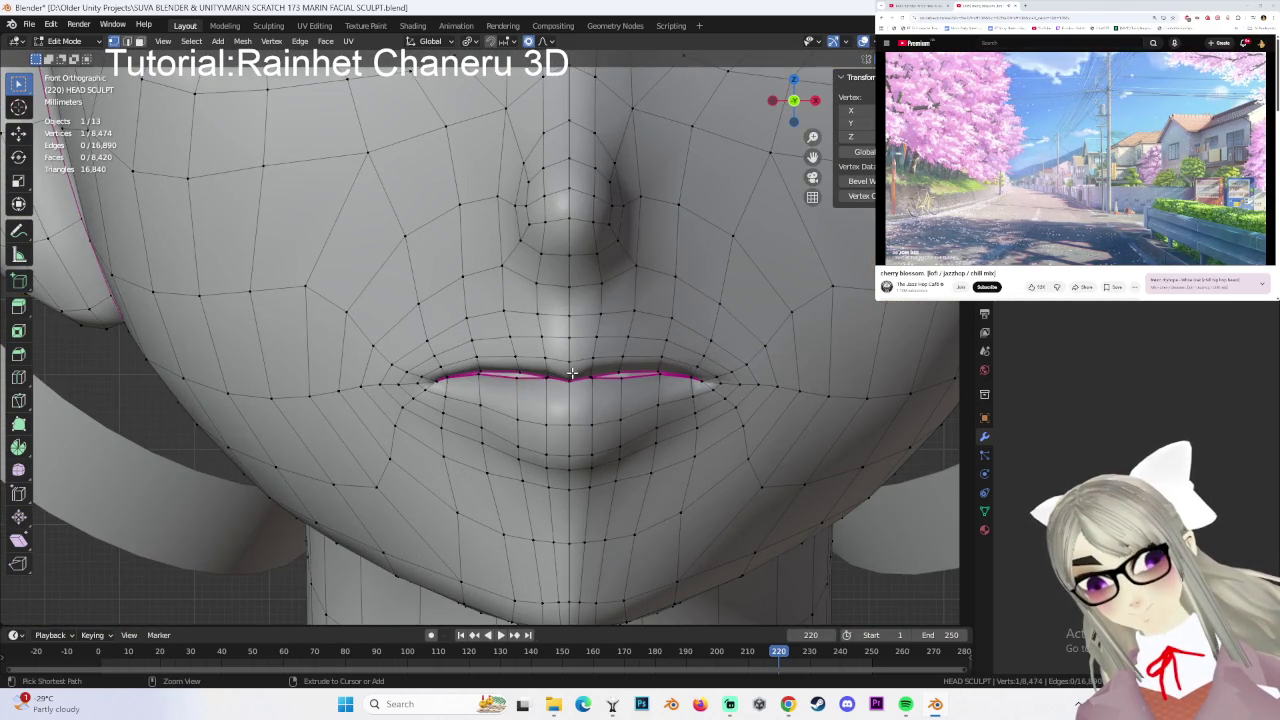
- Check the proportional editing falloff options, then nudge the lip vertices vertically in front view
left_click(541, 41)
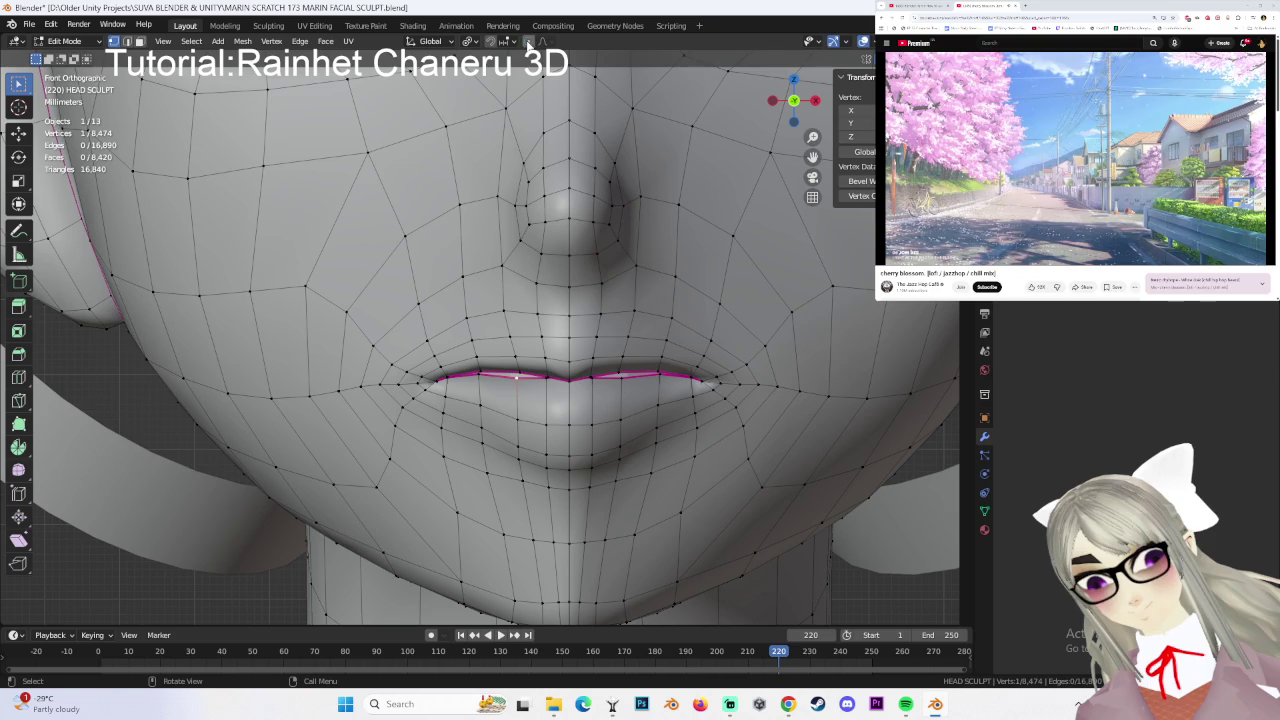
mouse_move(553, 331)
middle_mouse_down()
mouse_move(543, 335)
mouse_move(560, 330)
middle_mouse_up()
left_click(787, 103)
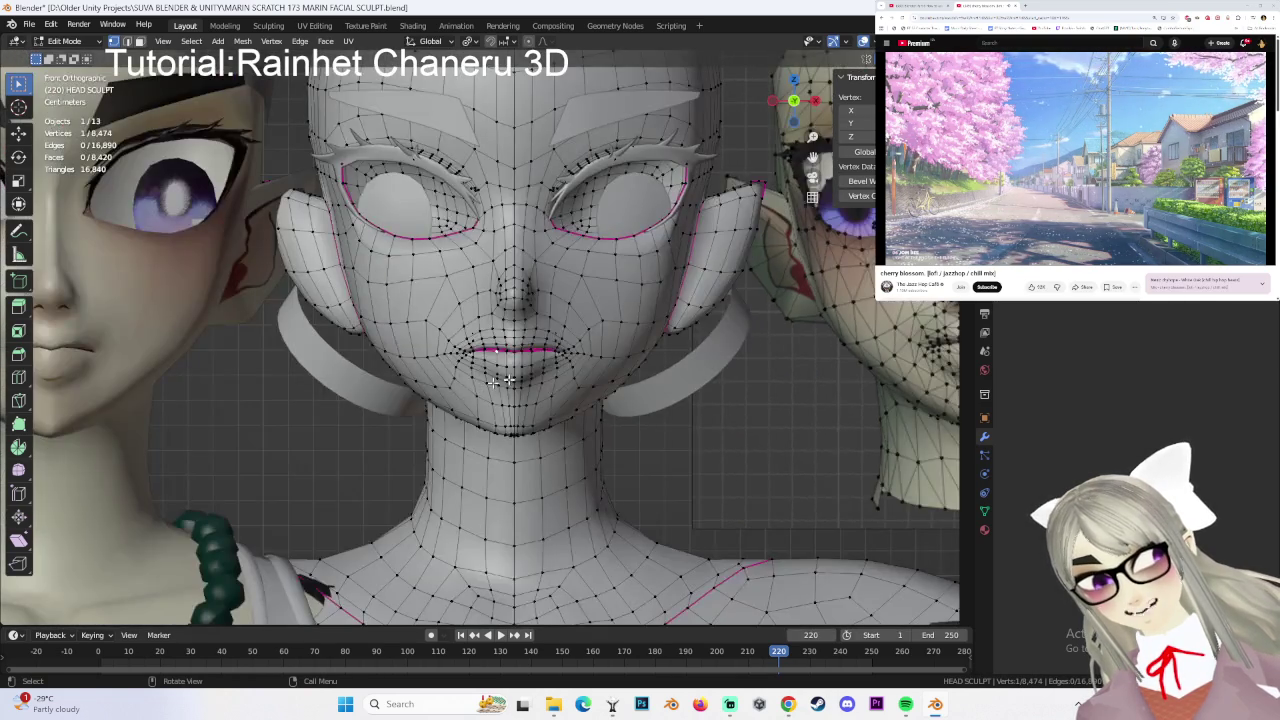
scroll(552, 353, "up", 3)
scroll(552, 353, "up", 2)
key("g")
key("z")
left_click(552, 353)
scroll(649, 387, "down", 2)
scroll(737, 429, "down", 4)
scroll(764, 386, "down", 2)
- Select then deselect the left mouth-corner vertices, and switch the head to Sculpt Mode with the grab brush
mouse_move(764, 386)
middle_mouse_down("shift")
mouse_move(654, 371)
mouse_move(903, 409)
middle_mouse_up("shift")
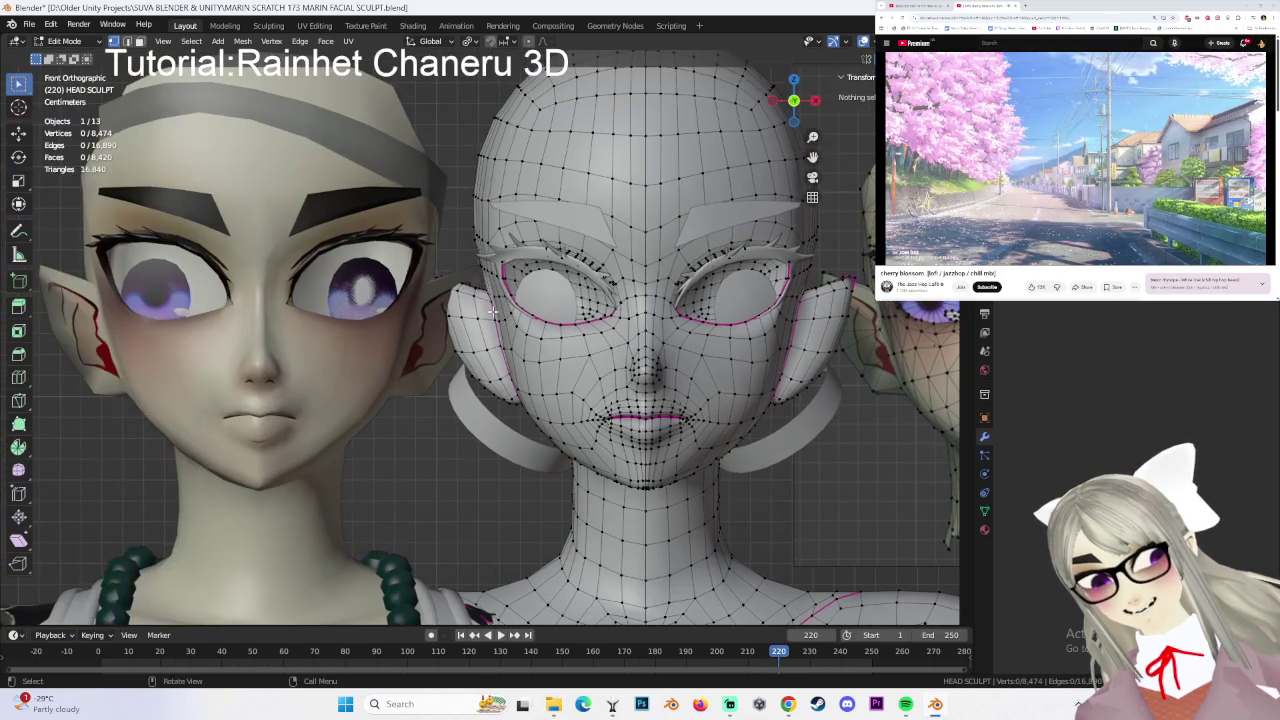
mouse_move(481, 358)
middle_mouse_down("shift")
mouse_move(364, 331)
mouse_move(598, 309)
middle_mouse_up("shift")
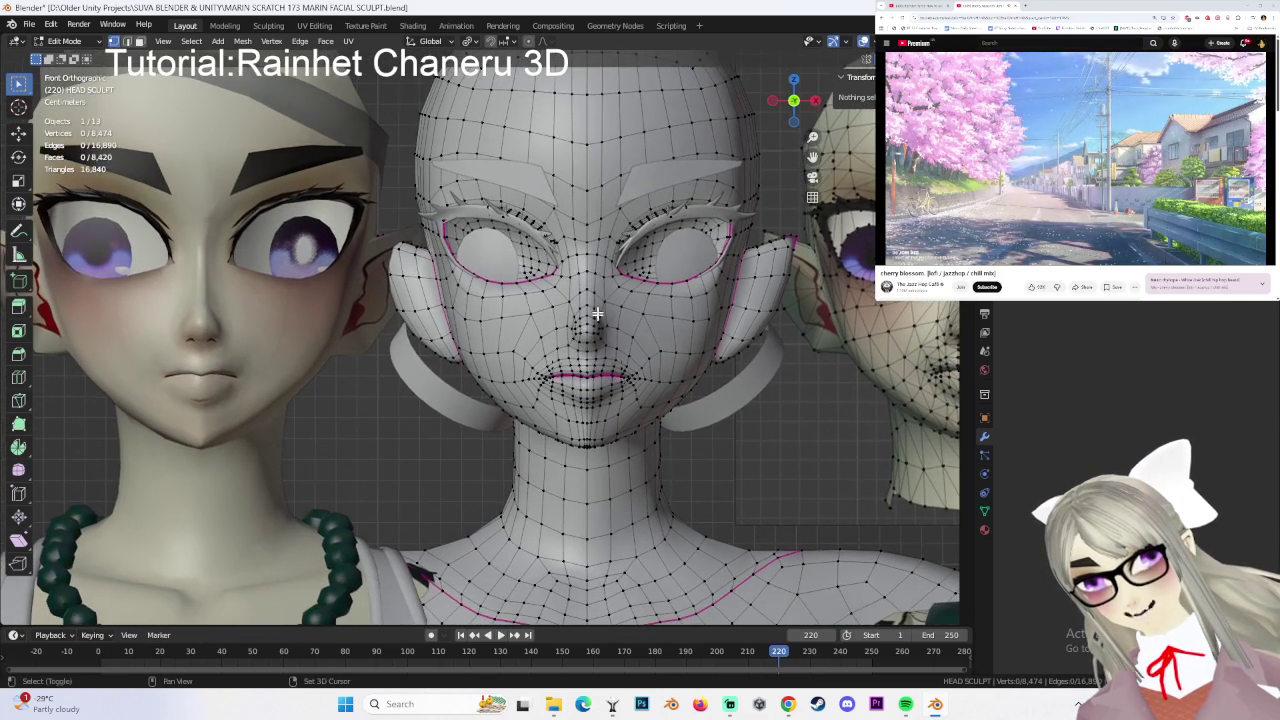
left_click_drag(551, 386, 535, 366)
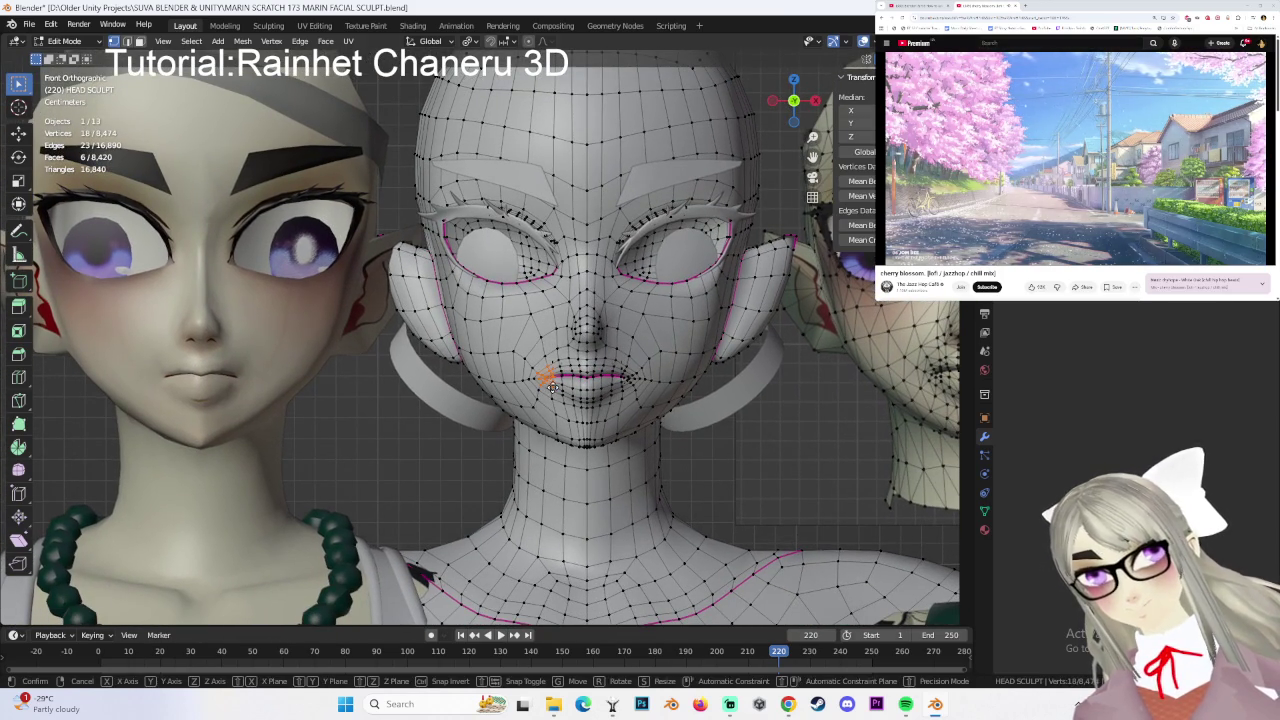
key("alt+a")
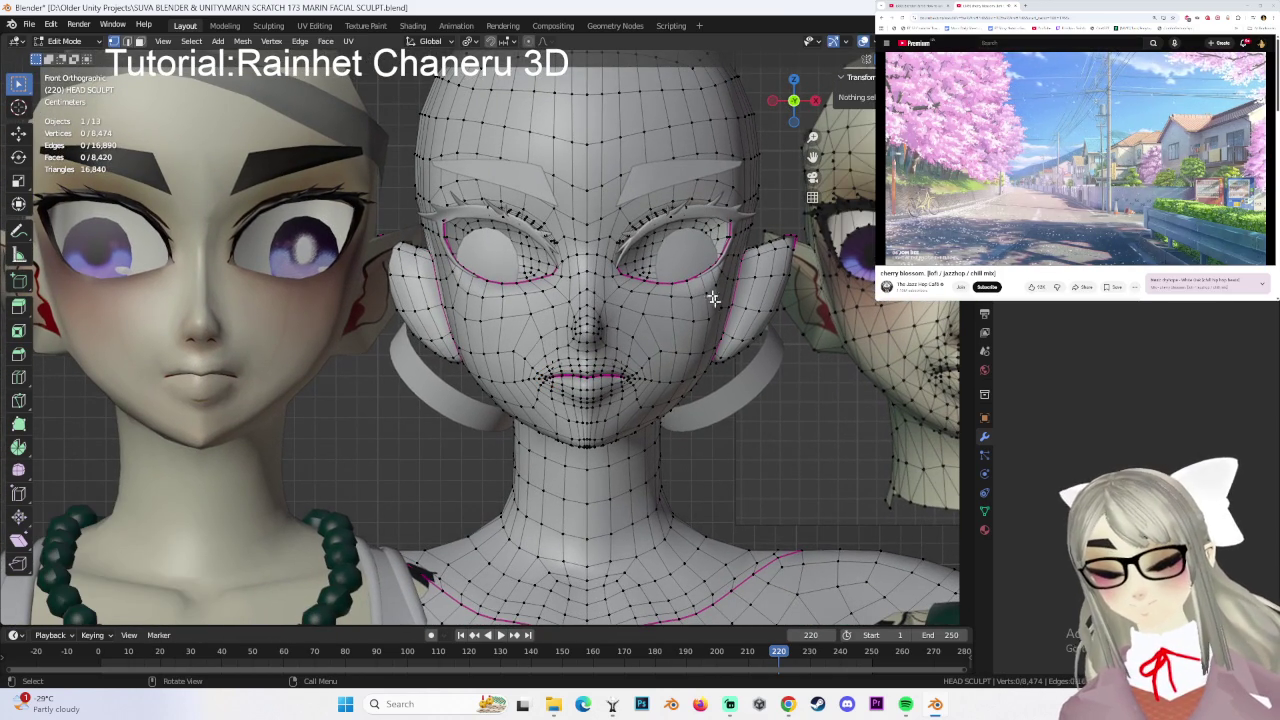
scroll(600, 320, "up", 2)
scroll(592, 310, "up", 3)
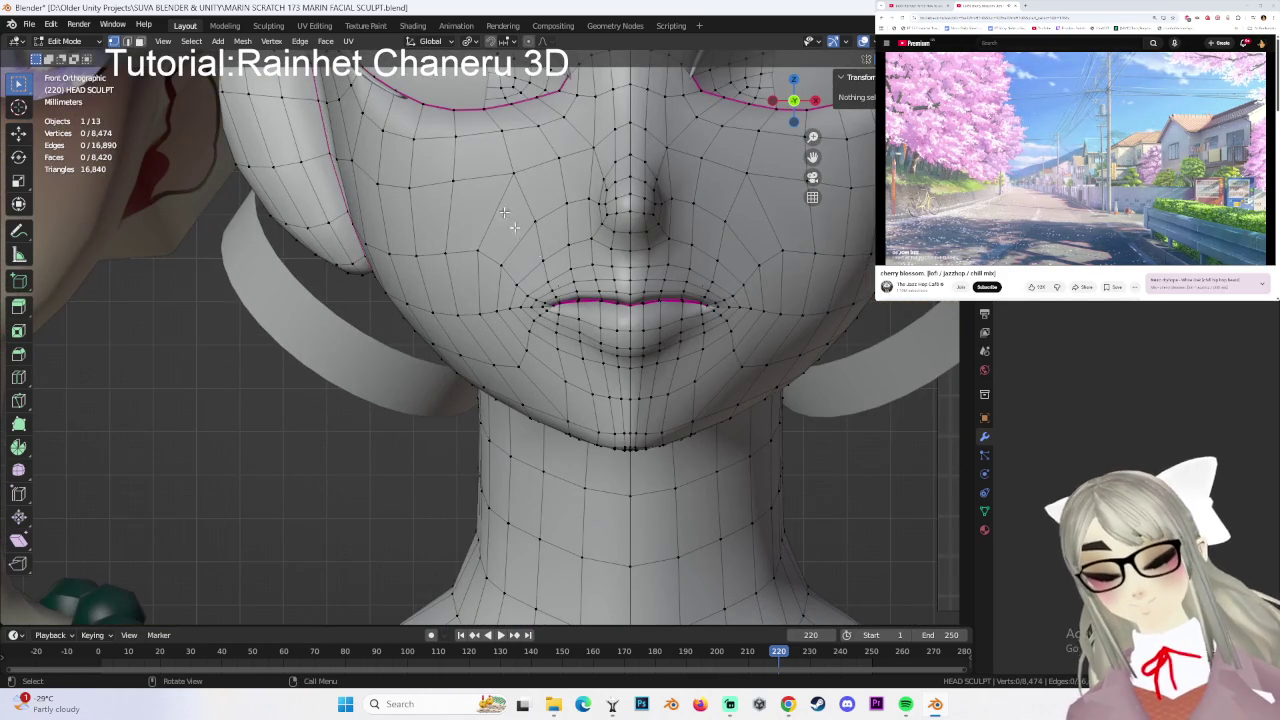
left_click(63, 41)
left_click(62, 90)
scroll(533, 309, "down", 2)
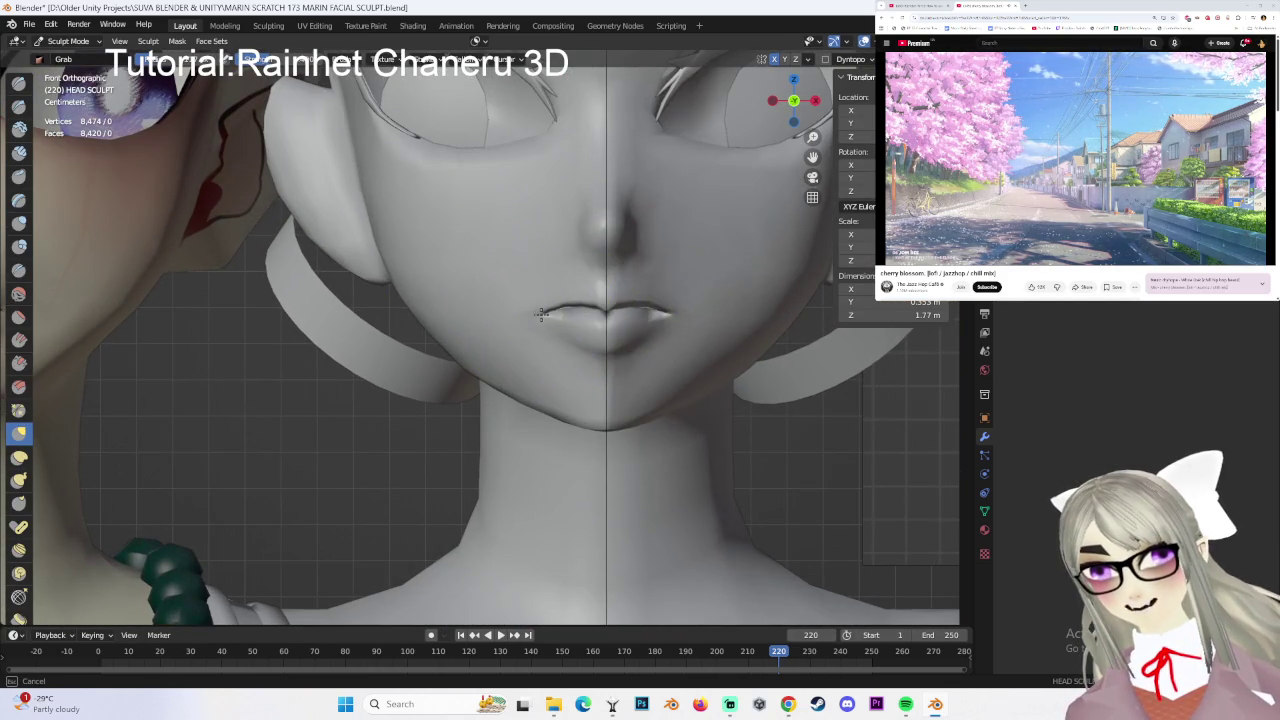
scroll(541, 314, "down", 1)
scroll(537, 313, "down", 3)
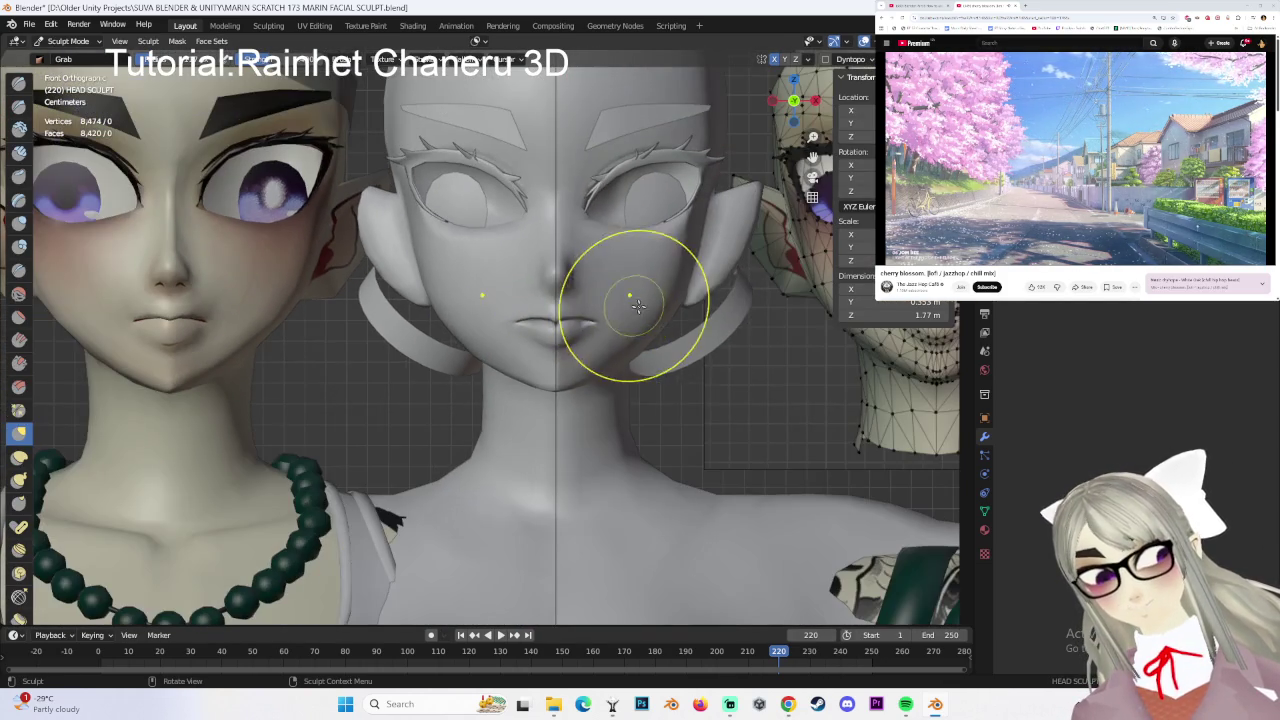
scroll(537, 346, "up", 3)
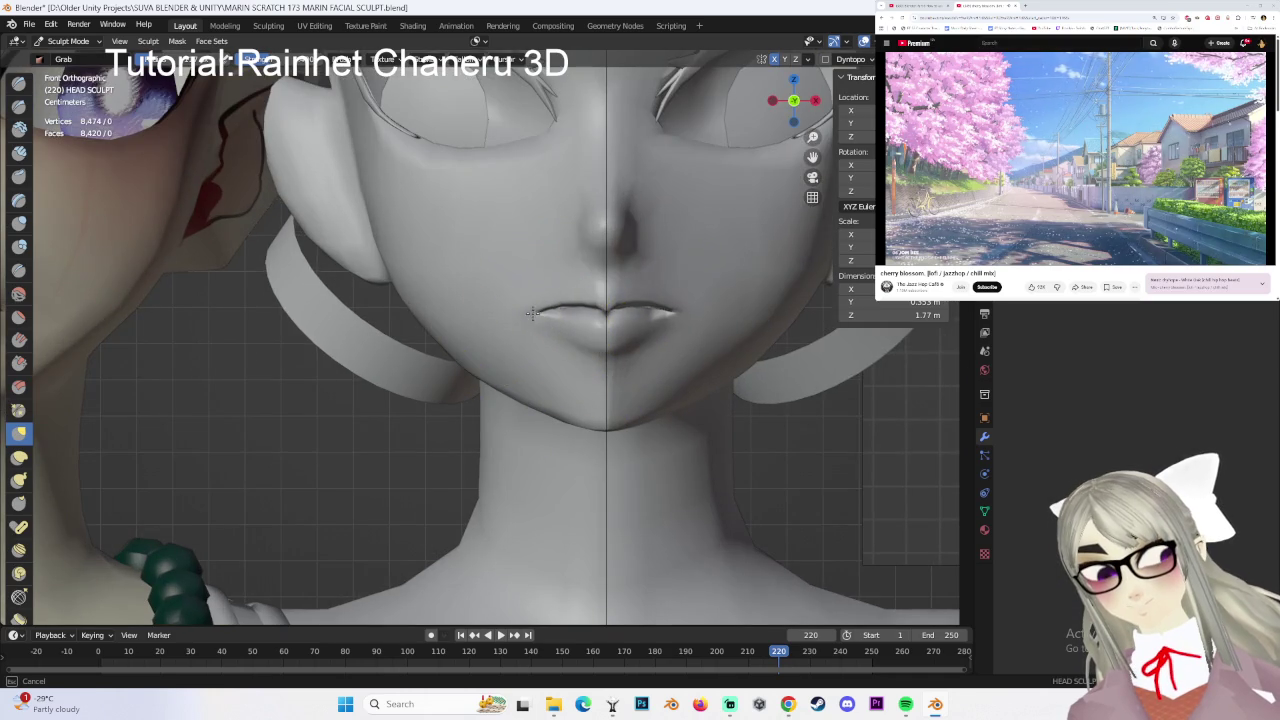
scroll(533, 313, "down", 1)
scroll(490, 360, "down", 2)
scroll(492, 352, "up", 2)
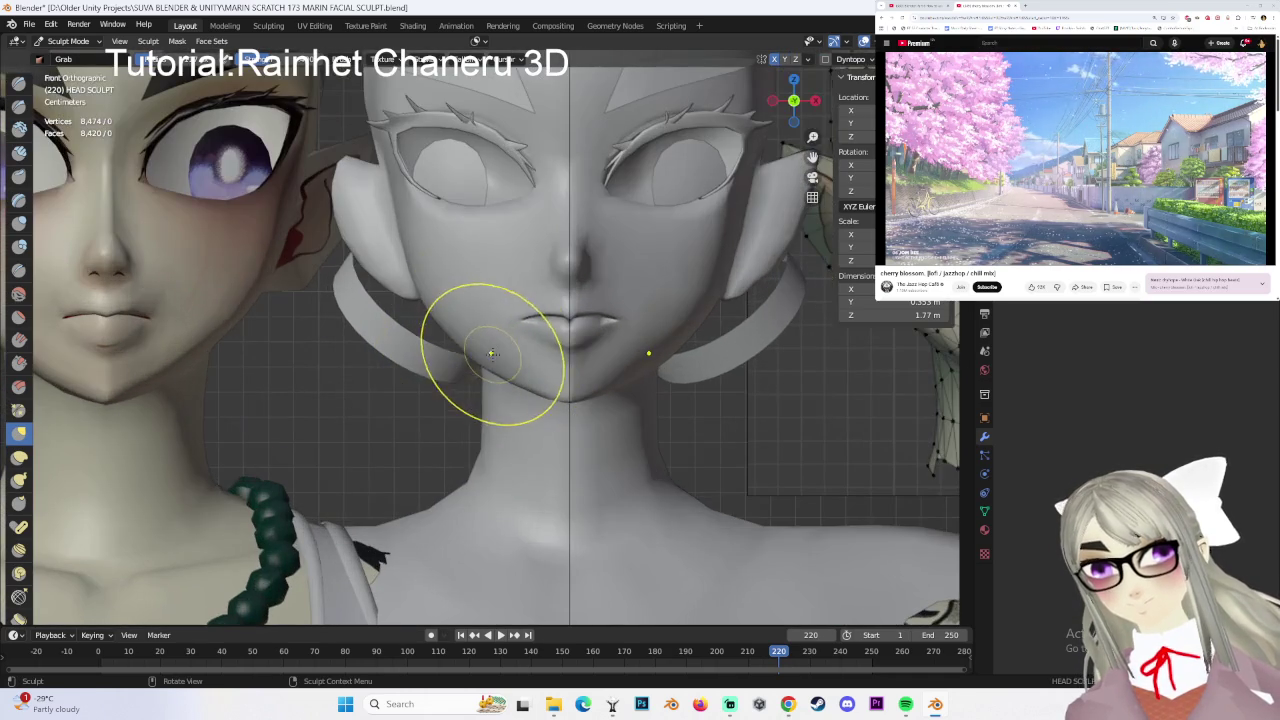
scroll(506, 340, "down", 1)
scroll(512, 318, "down", 1)
scroll(527, 309, "up", 1)
scroll(467, 349, "up", 1)
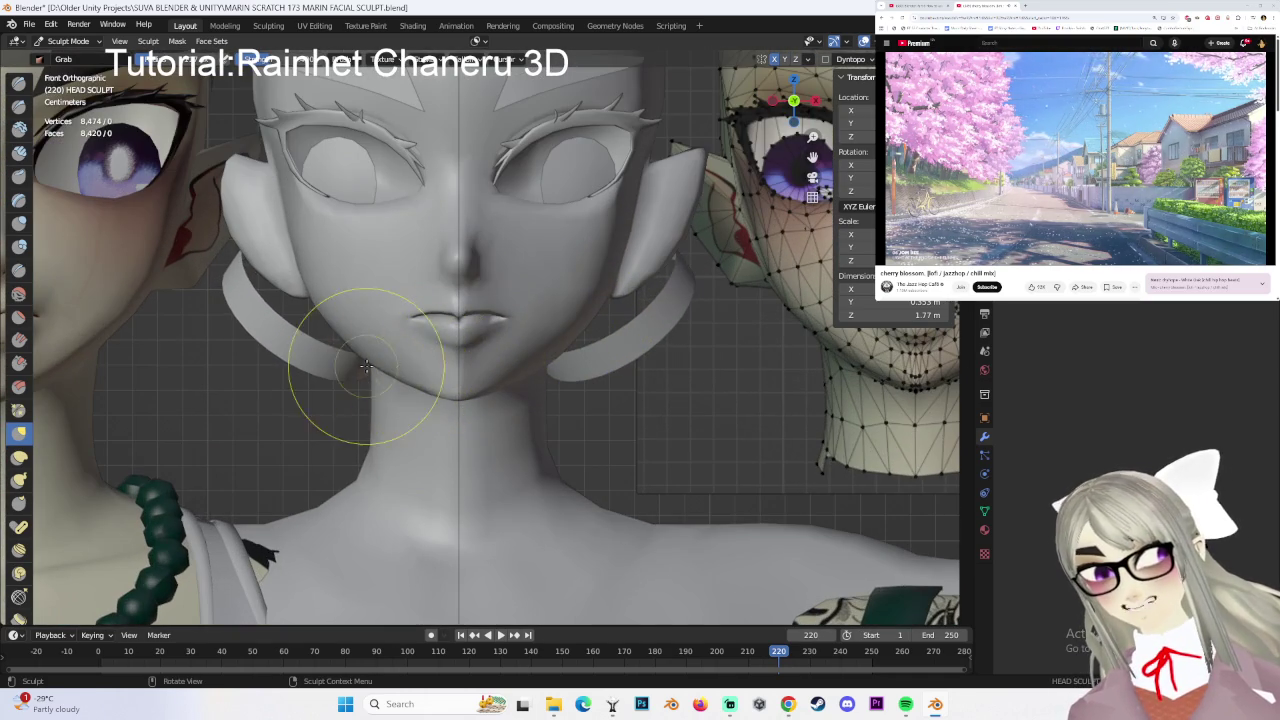
scroll(414, 349, "down", 2)
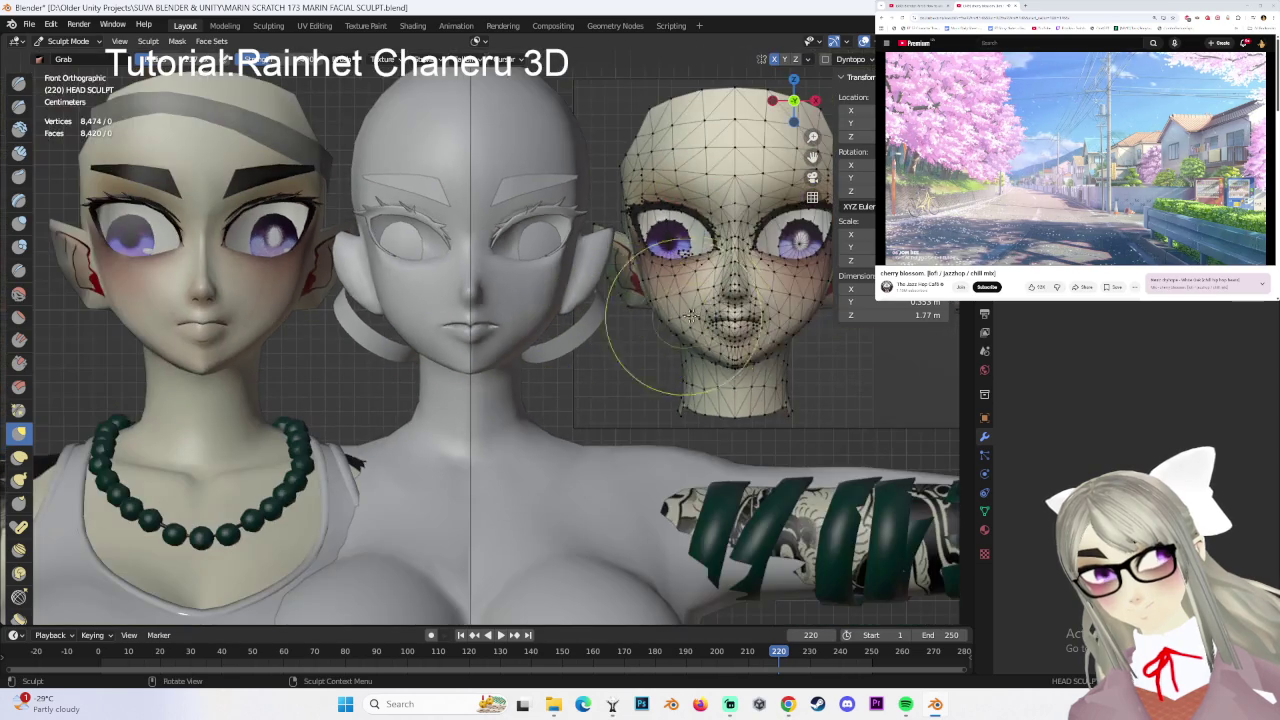
scroll(308, 310, "up", 3)
mouse_move(308, 310)
middle_mouse_down()
mouse_move(471, 309)
mouse_move(598, 341)
mouse_move(442, 323)
mouse_move(466, 294)
mouse_move(566, 322)
mouse_move(640, 300)
mouse_move(354, 320)
mouse_move(528, 286)
middle_mouse_up()
left_click(790, 100)
scroll(628, 248, "up", 5)
scroll(388, 318, "up", 2)
scroll(388, 318, "up", 3)
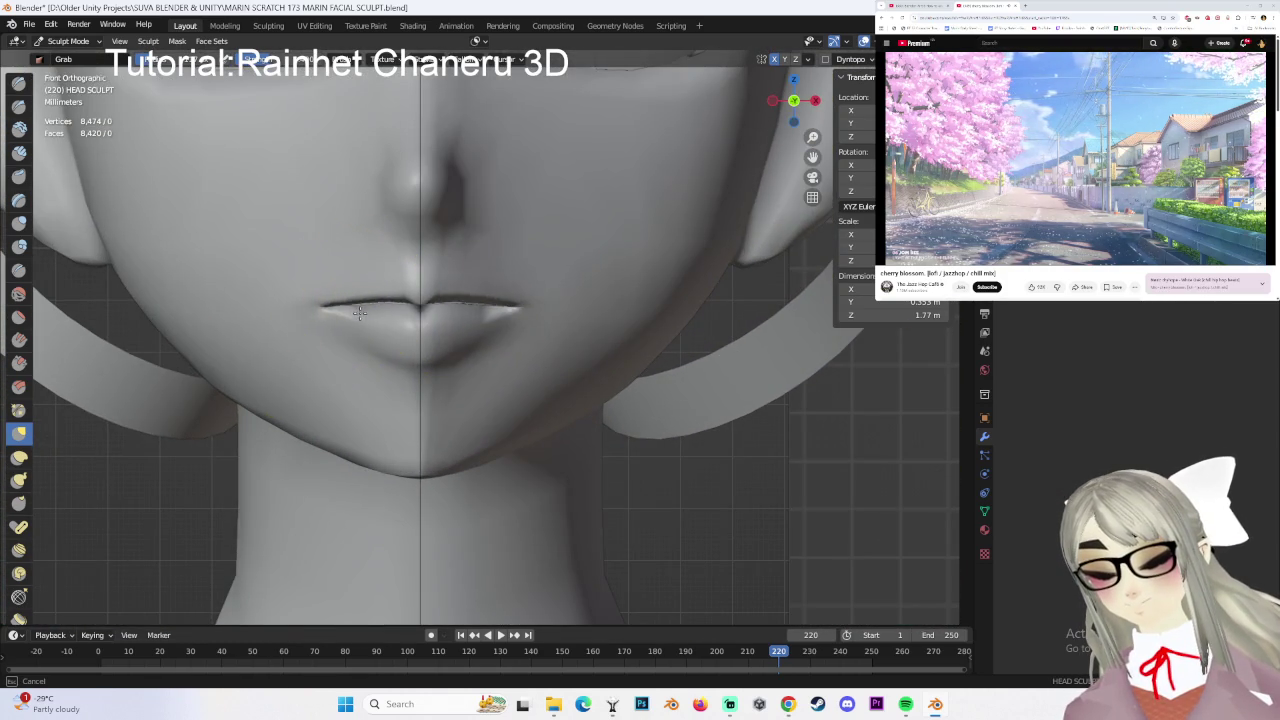
scroll(616, 326, "down", 6)
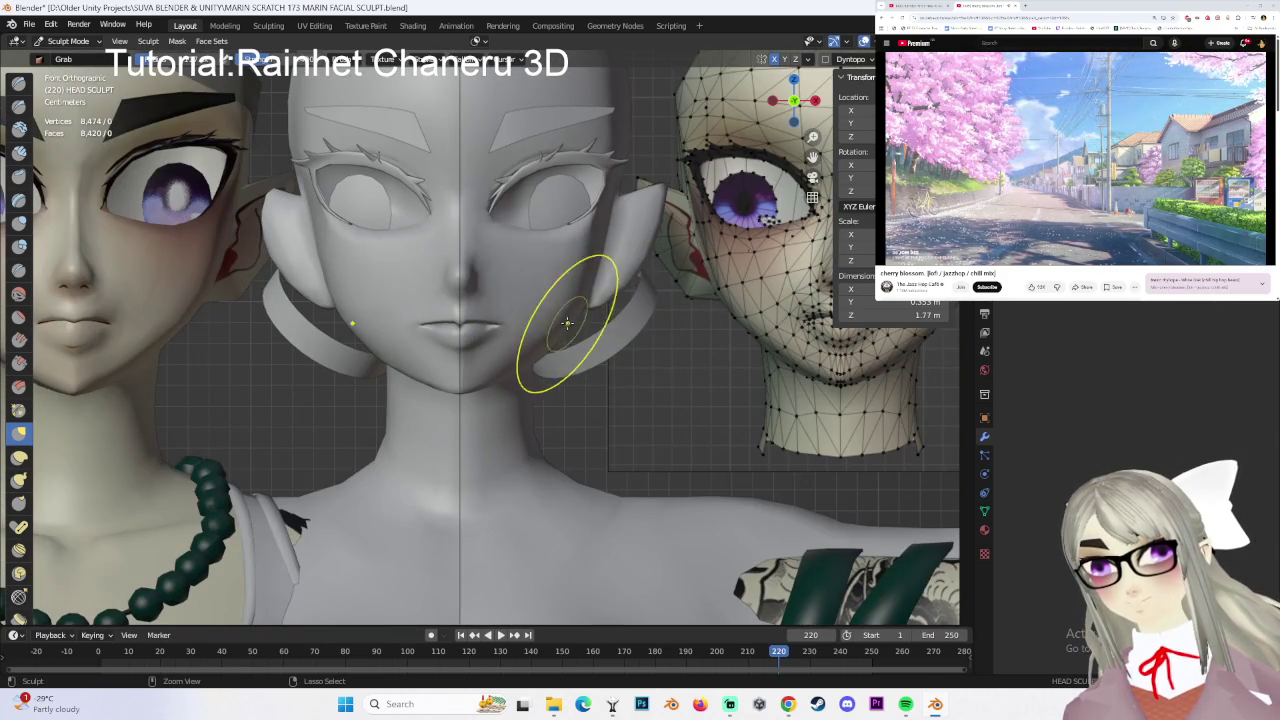
scroll(400, 290, "up", 3)
scroll(370, 260, "up", 3)
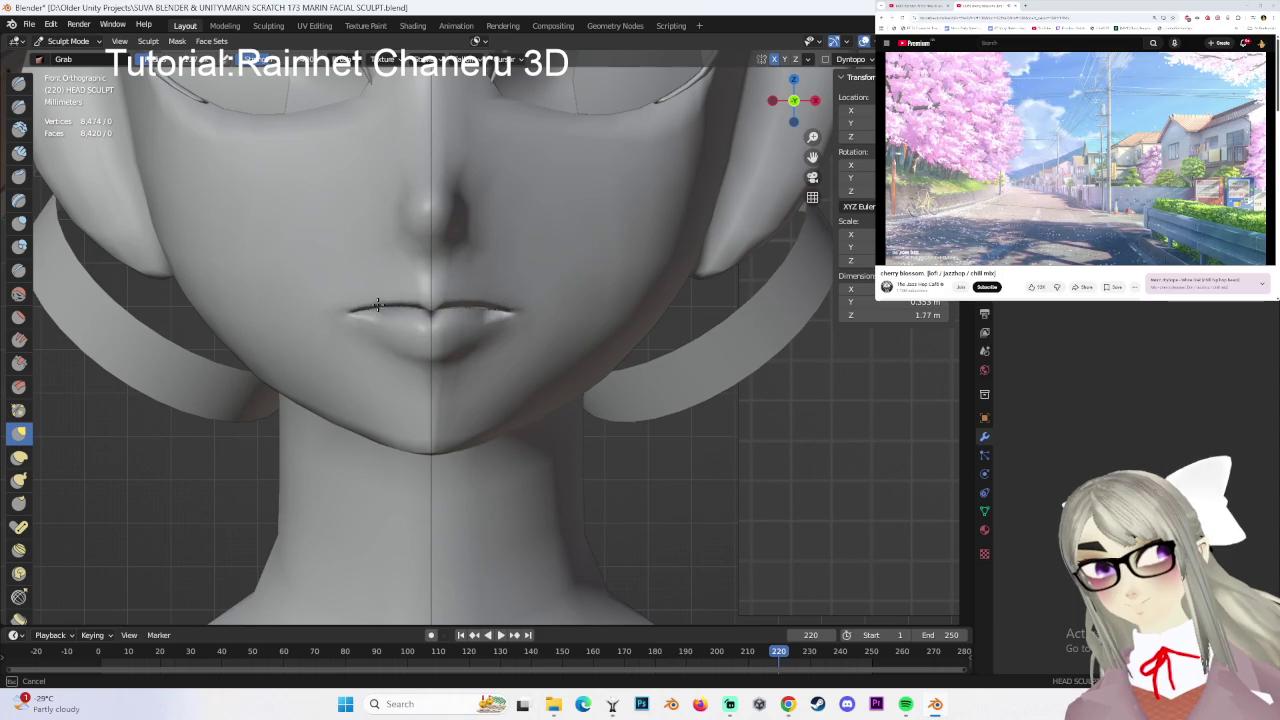
scroll(408, 300, "down", 6)
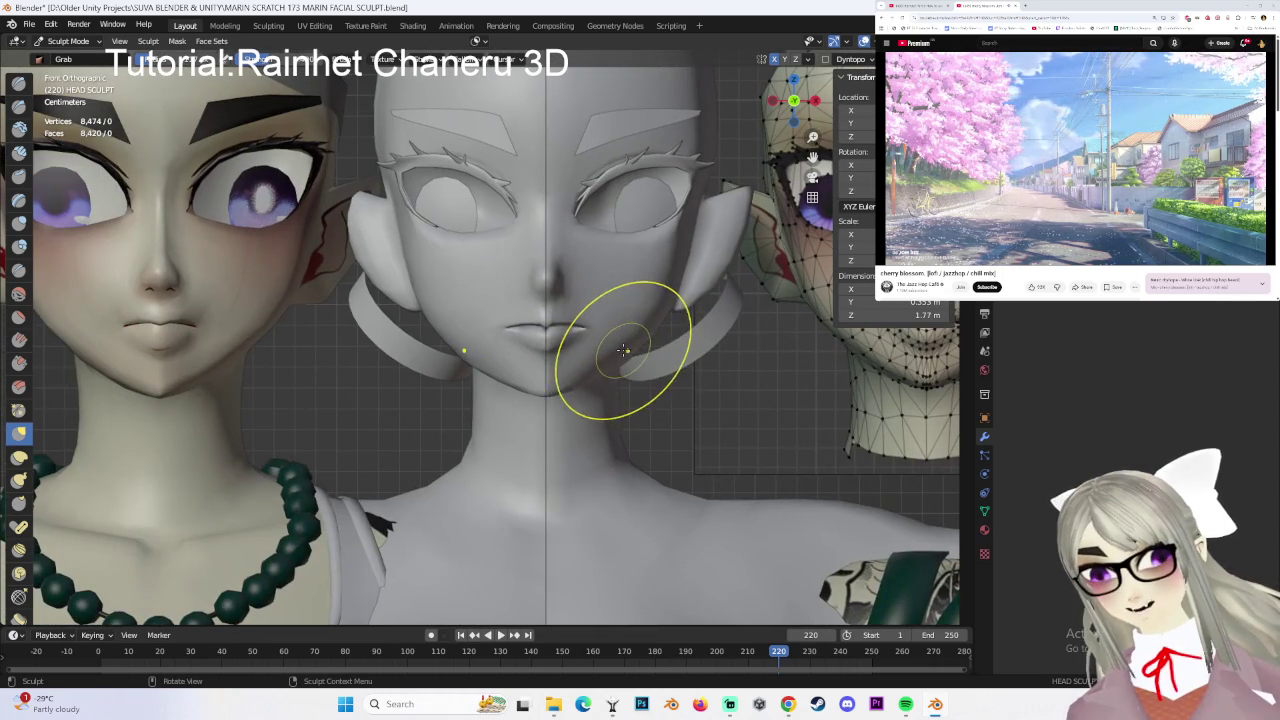
scroll(700, 240, "down", 3)
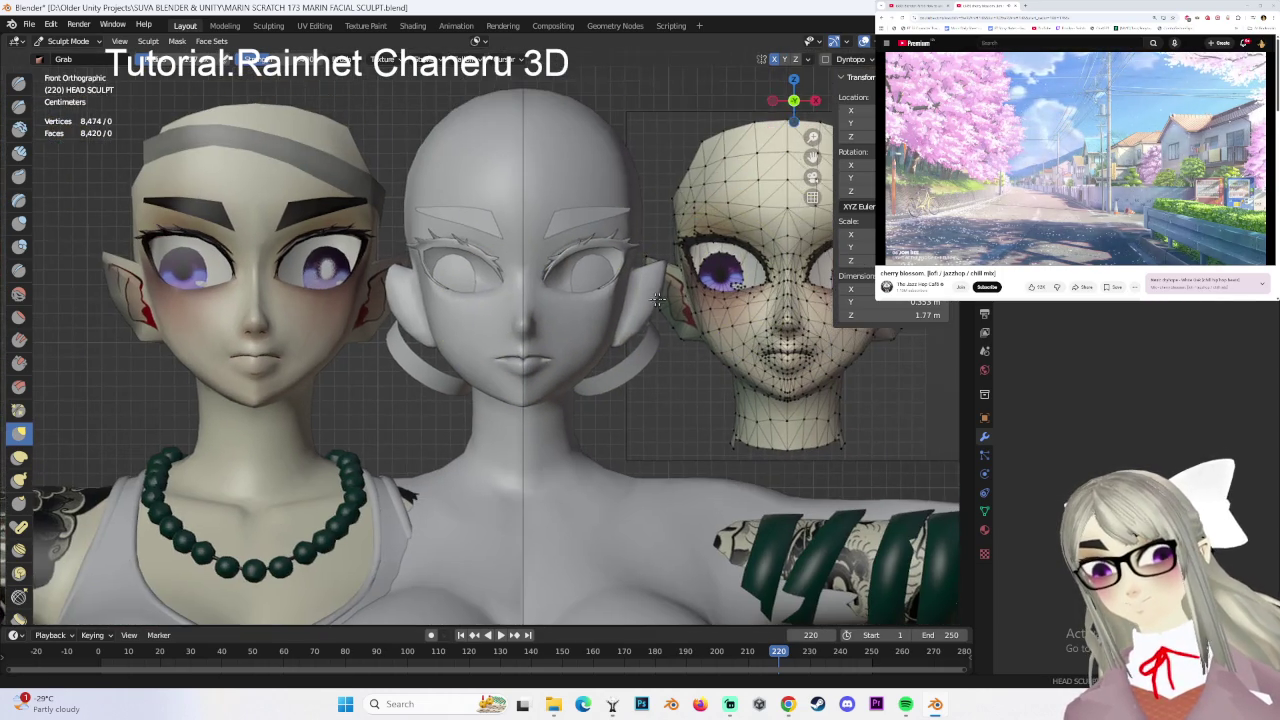
left_click(29, 24)
- Save the file as MARIN SCRATCH 174 MARIN FACIAL SCULPT.blend
left_click(50, 126)
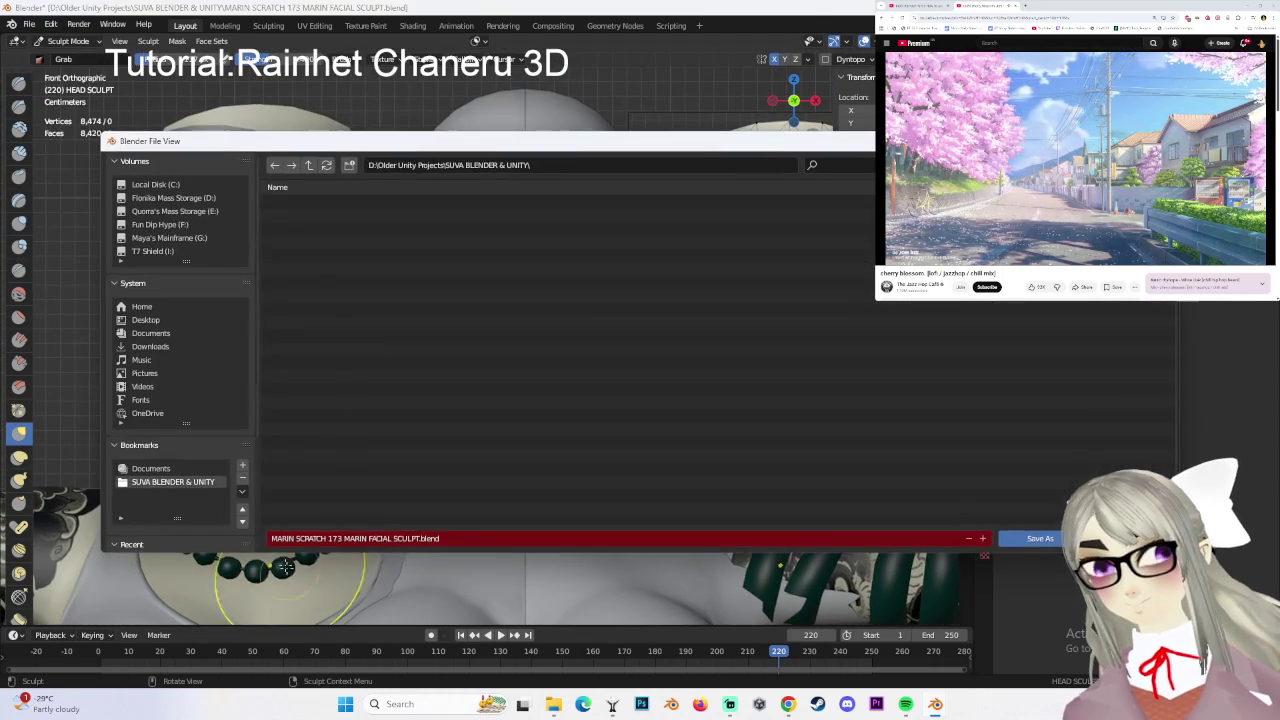
left_click(342, 538)
key("BackSpace")
type("4")
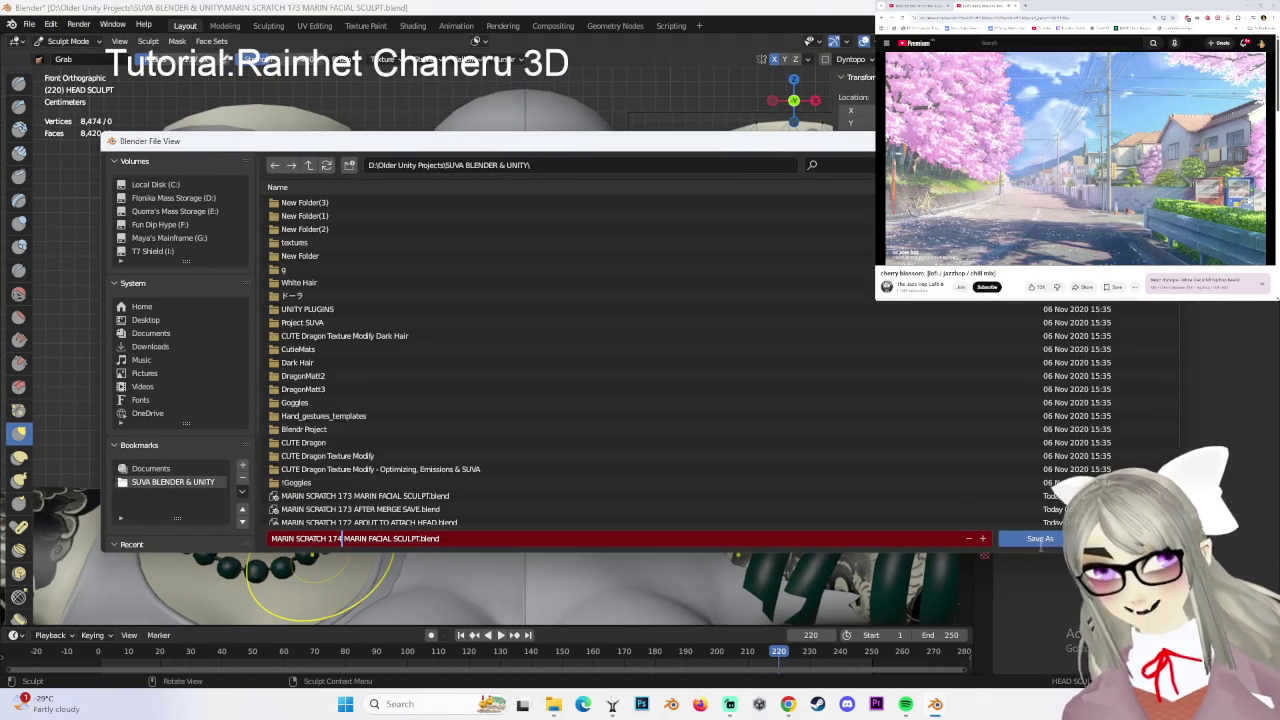
left_click(1040, 539)
- Return the HEAD SCULPT mesh to Edit Mode and pan across the head
left_click(68, 41)
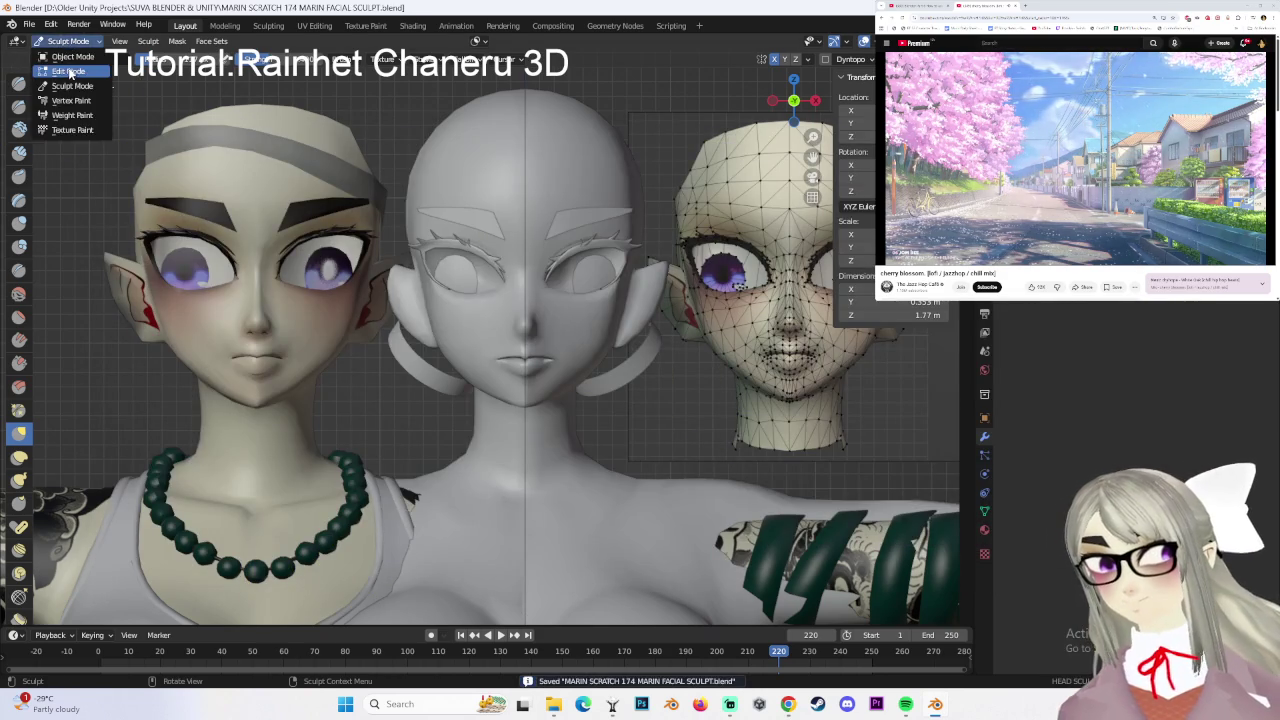
left_click(69, 70)
scroll(566, 343, "up", 2)
scroll(580, 342, "up", 2)
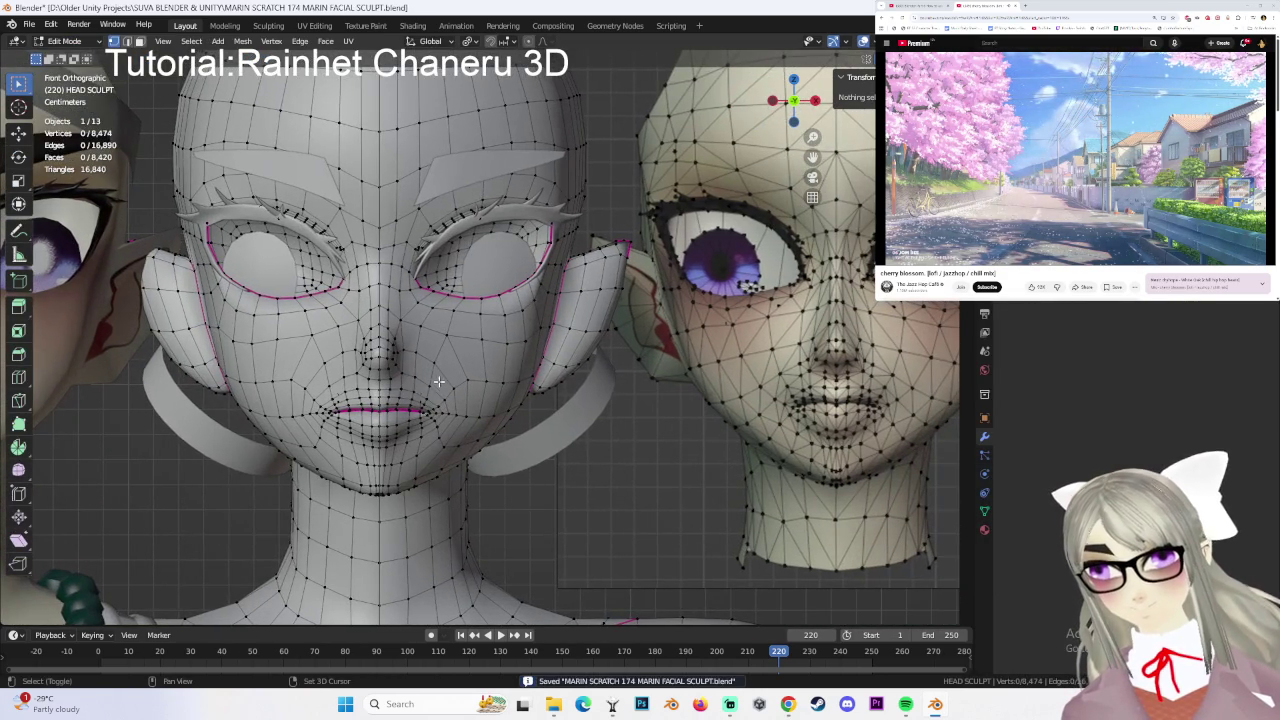
mouse_move(580, 368)
middle_mouse_down("shift")
mouse_move(503, 368)
mouse_move(522, 345)
middle_mouse_up("shift")
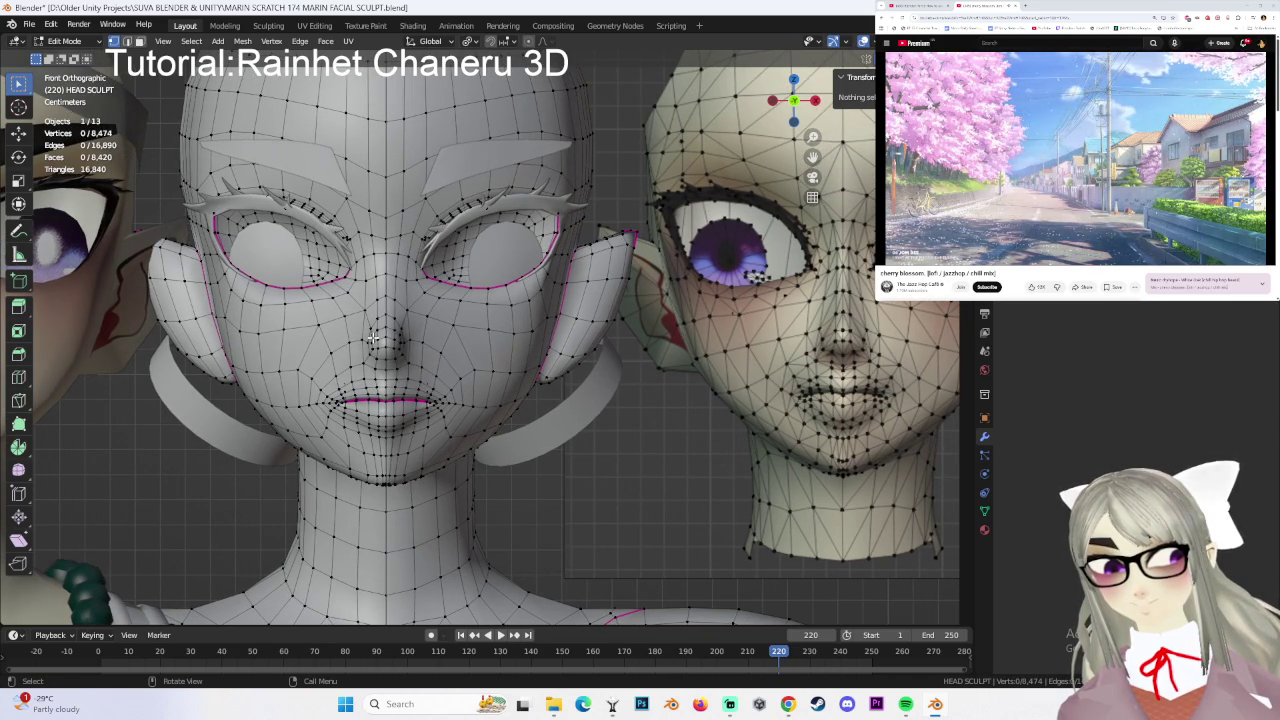
- Pan to the textured reference head and select a vertex at the nose tip
scroll(373, 338, "up", 4)
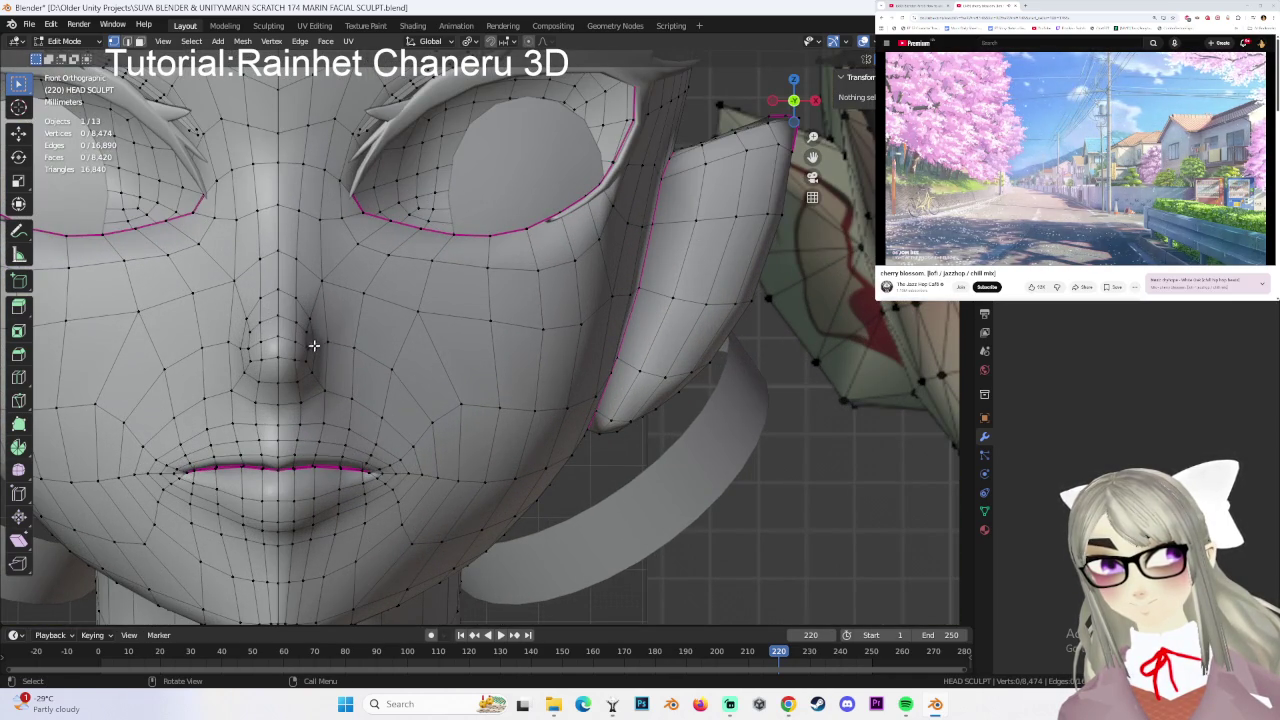
mouse_move(379, 346)
middle_mouse_down("shift")
mouse_move(222, 345)
mouse_move(440, 368)
middle_mouse_up("shift")
scroll(440, 368, "down", 2)
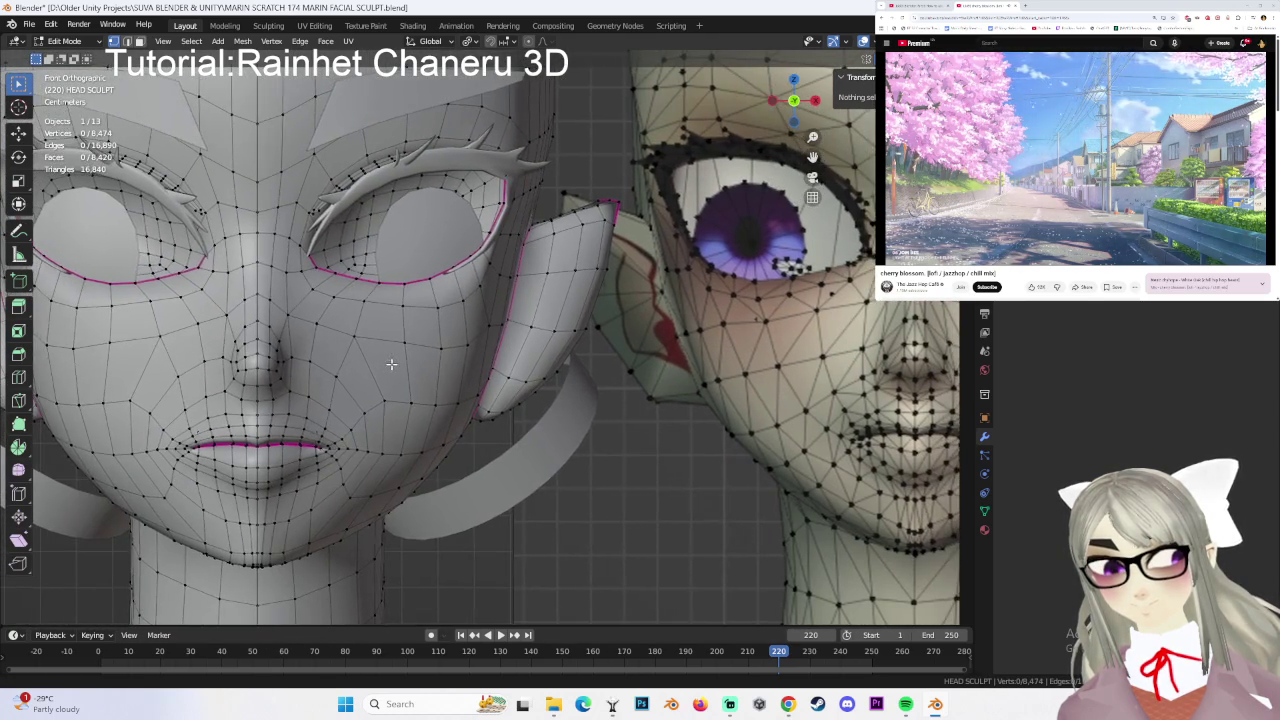
left_click(247, 354)
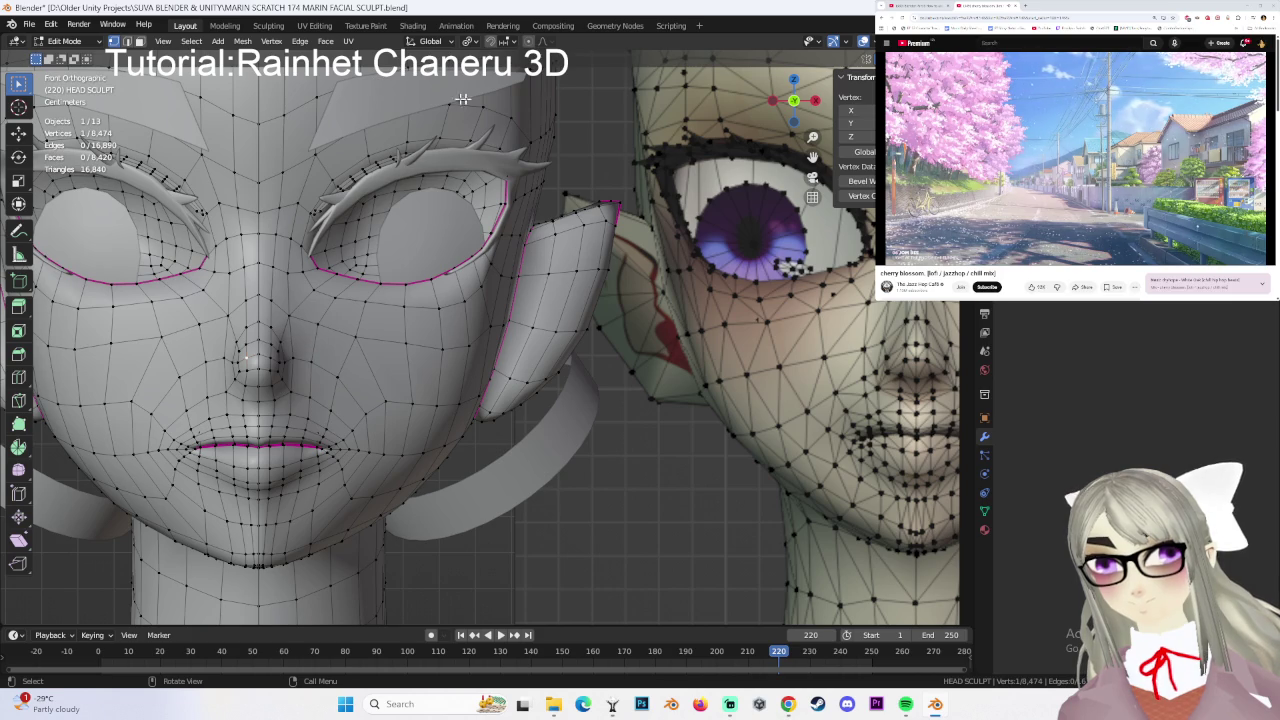
scroll(580, 302, "down", 1)
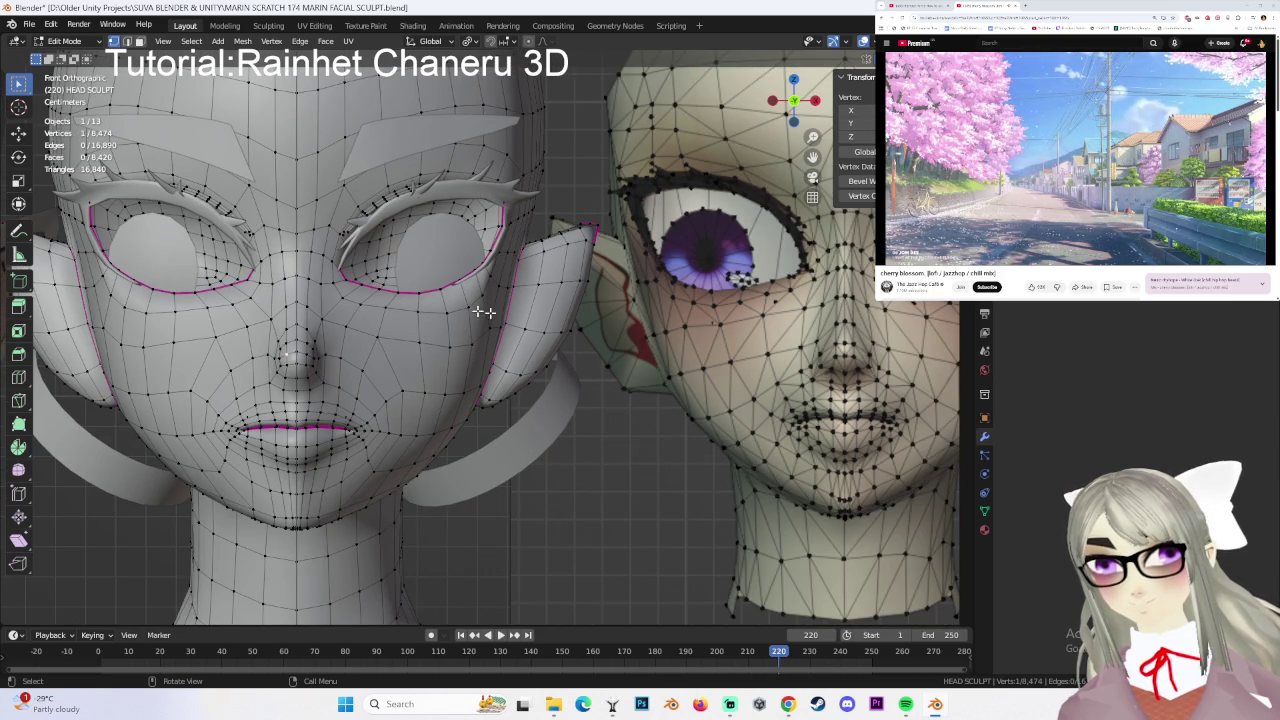
scroll(304, 368, "up", 2)
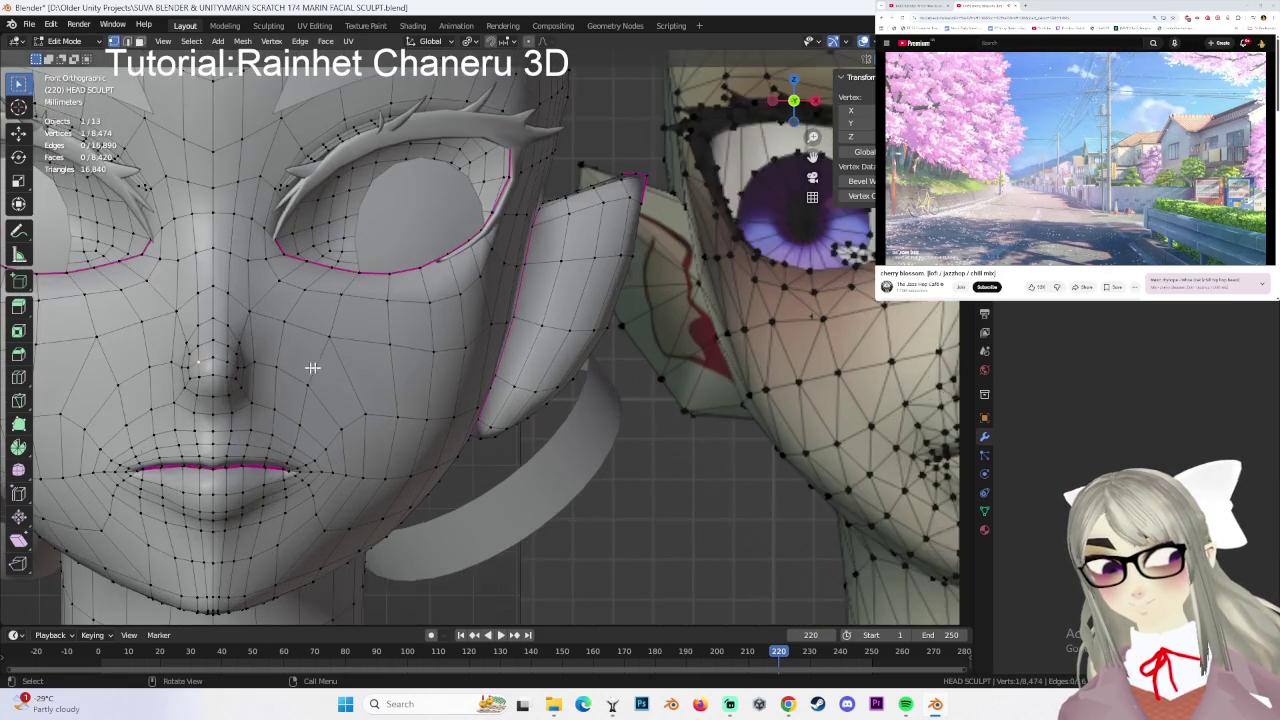
middle_click_drag(304, 368, 378, 340, "shift")
mouse_move(511, 342)
middle_mouse_down("shift")
mouse_move(343, 346)
mouse_move(414, 346)
mouse_move(368, 335)
middle_mouse_up("shift")
- Lower the selected nose vertex along Z in two small moves
key("g")
key("z")
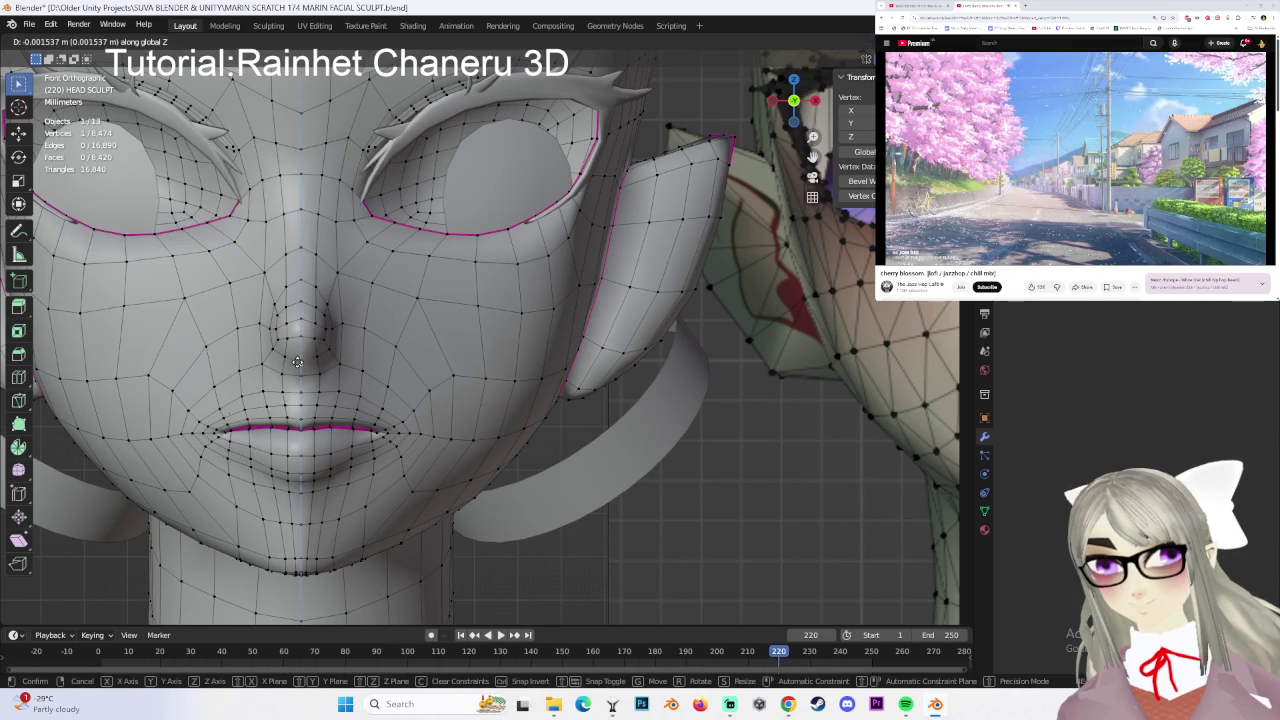
left_click(305, 359)
key("g")
key("z")
left_click(305, 339)
- From a side view, raise the nose vertex 0.001521 m along Z
mouse_move(348, 338)
middle_mouse_down()
mouse_move(364, 344)
mouse_move(257, 354)
mouse_move(525, 368)
middle_mouse_up()
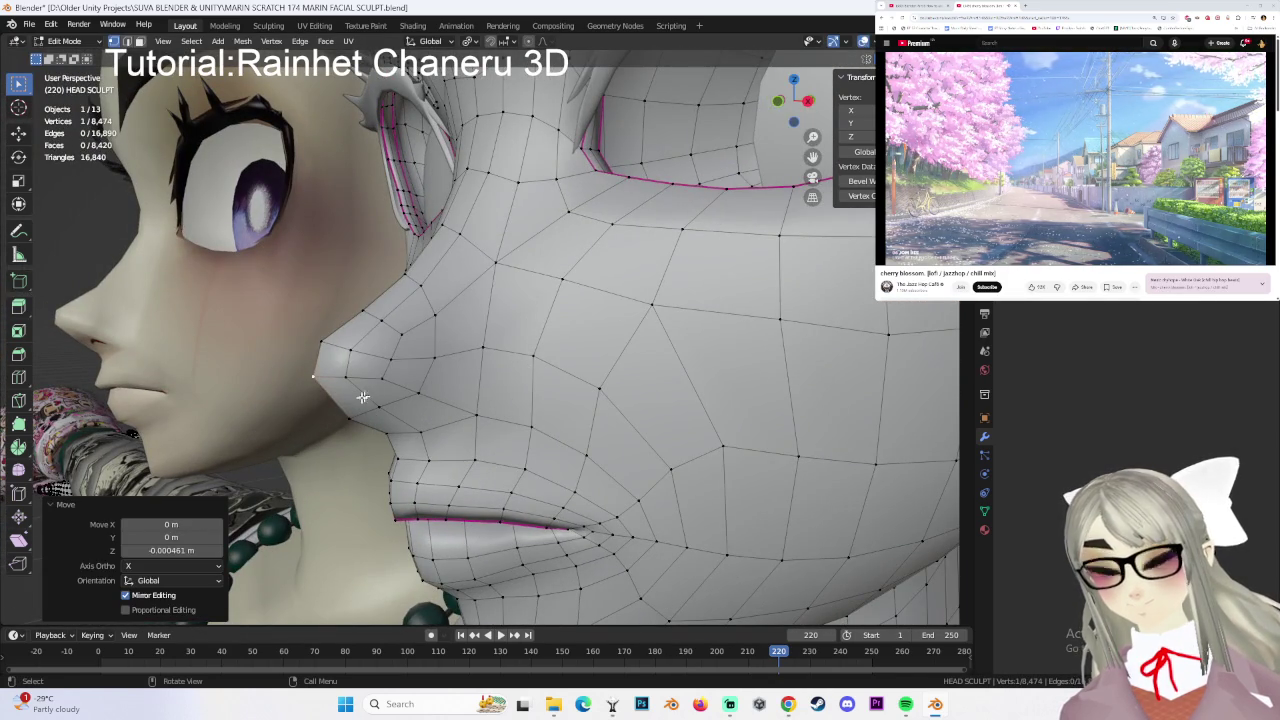
key("g")
mouse_move(370, 395)
middle_mouse_down()
mouse_move(494, 370)
mouse_move(527, 408)
middle_mouse_up()
key("z")
left_click(460, 370)
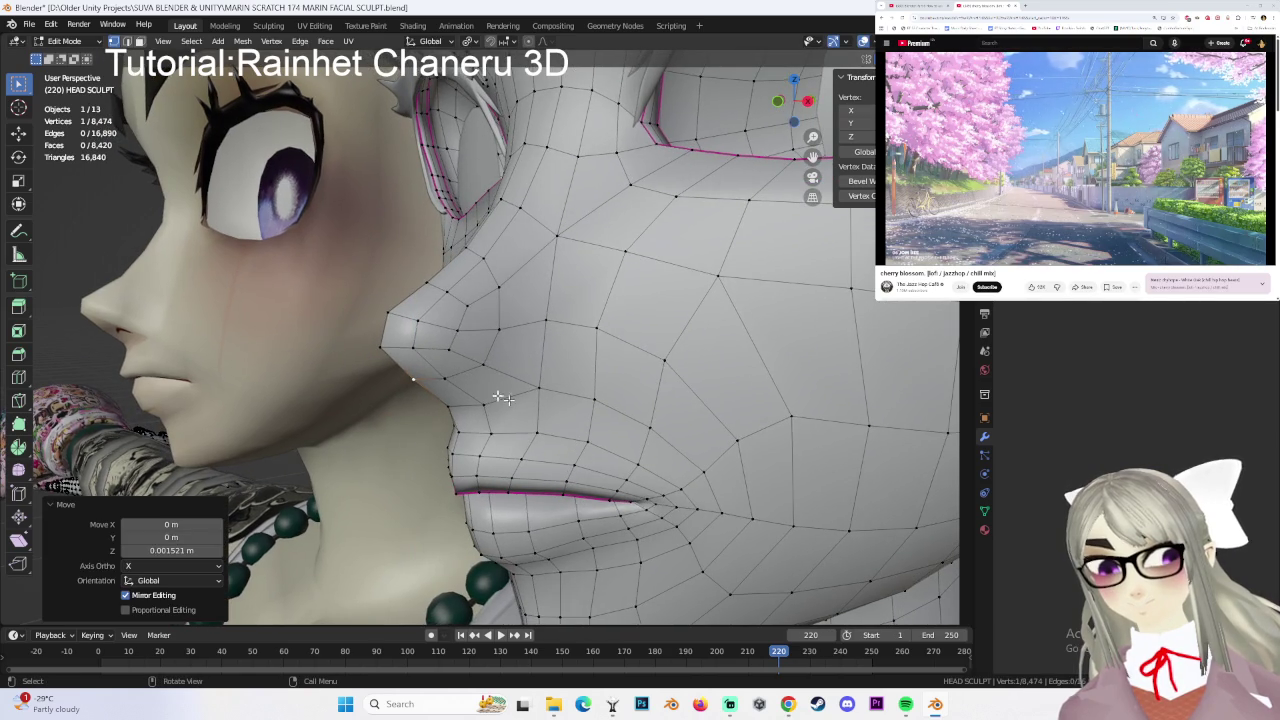
- Push the nose vertex back along Y, then give it a small free adjustment
mouse_move(447, 381)
middle_mouse_down()
mouse_move(568, 345)
mouse_move(551, 362)
middle_mouse_up()
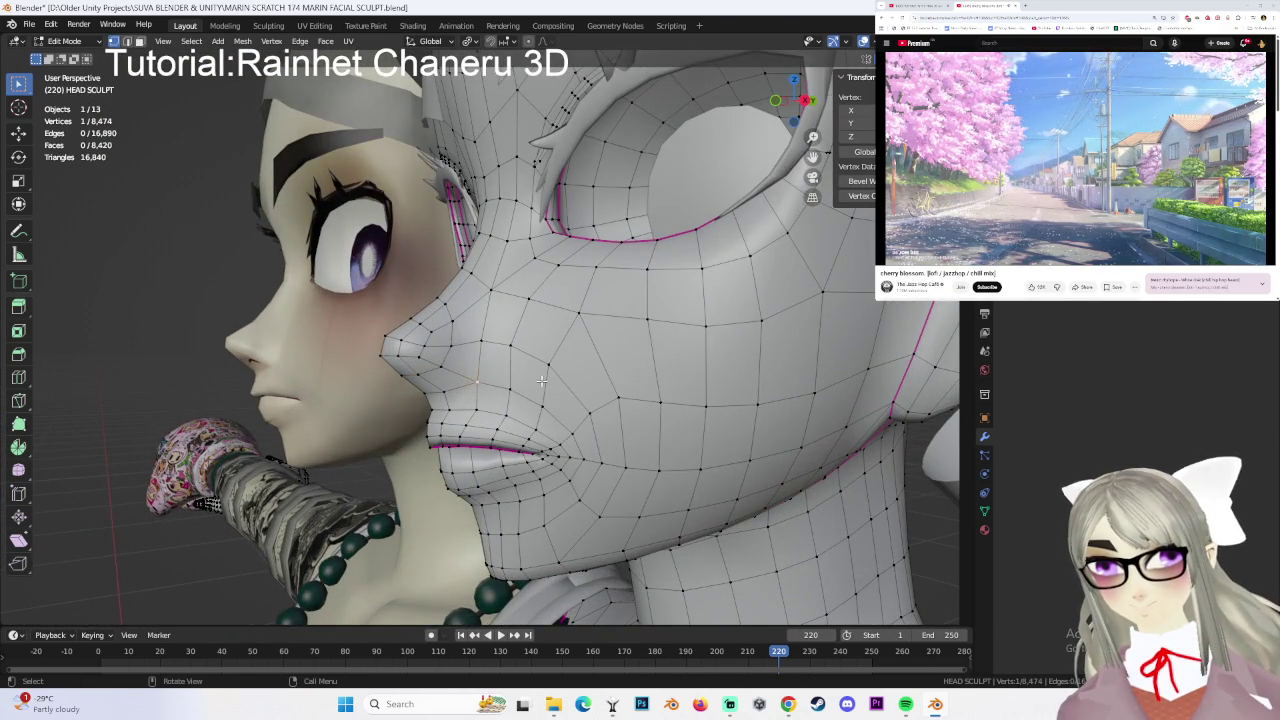
key("g")
key("y")
left_click(559, 410)
middle_click_drag(555, 378, 545, 377)
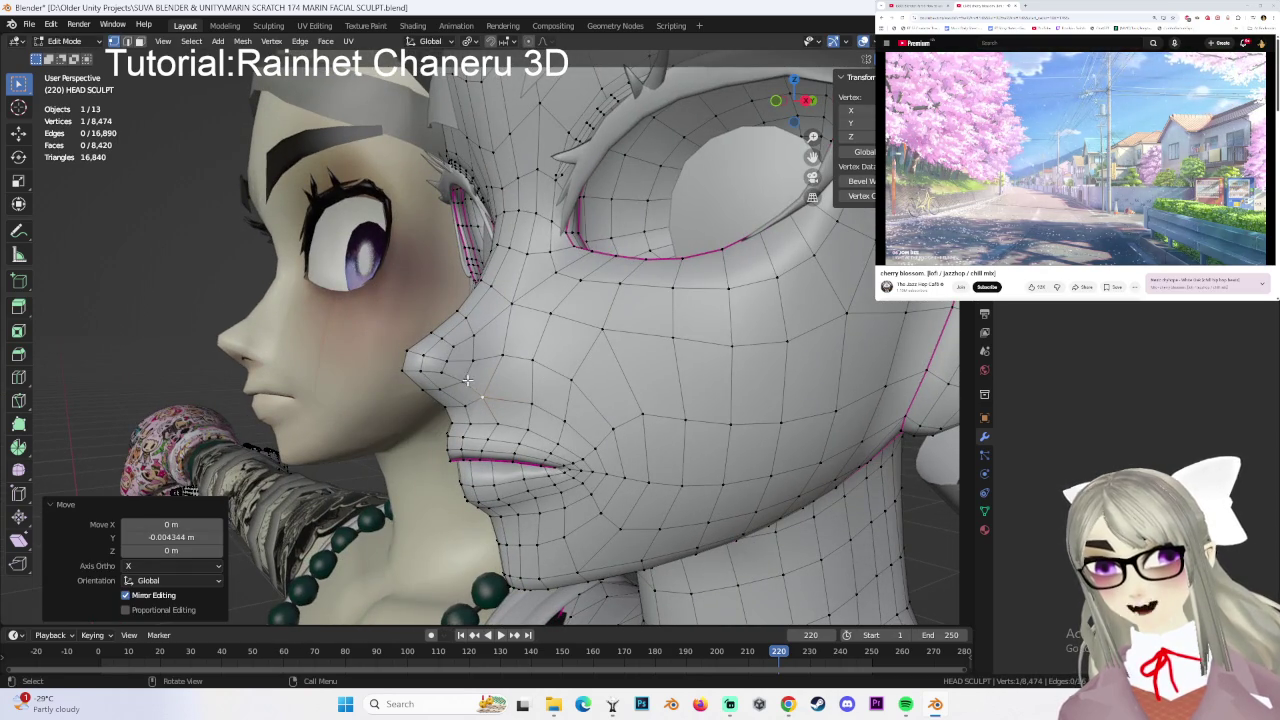
mouse_move(467, 380)
middle_mouse_down()
mouse_move(563, 349)
mouse_move(697, 366)
mouse_move(675, 398)
mouse_move(597, 333)
middle_mouse_up()
key("g")
left_click(510, 349)
- Near the ear and collar, select a second vertex and move both together
scroll(670, 406, "up", 5)
scroll(670, 406, "down", 5)
scroll(650, 380, "up", 5)
scroll(597, 333, "down", 3)
middle_click_drag(609, 380, 568, 449)
scroll(568, 449, "up", 3)
scroll(575, 440, "up", 2)
scroll(585, 425, "down", 2)
key("g")
right_click(590, 415)
left_click(588, 529, "shift")
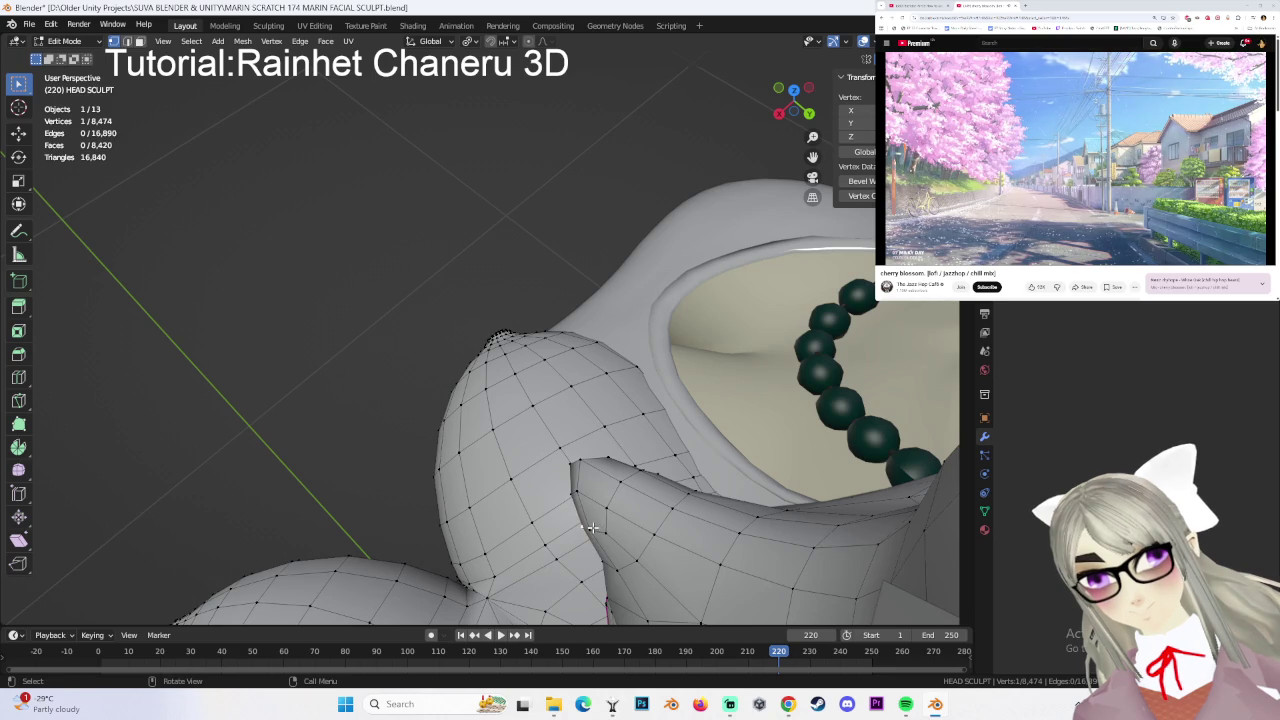
key("g")
left_click(705, 466)
- Shift the nose vertices sideways along X, including a single vertex by 0.000354 m
middle_click_drag(705, 466, 717, 400)
mouse_move(802, 369)
middle_mouse_down()
mouse_move(669, 423)
mouse_move(663, 400)
mouse_move(667, 483)
mouse_move(645, 430)
mouse_move(660, 360)
mouse_move(614, 354)
mouse_move(641, 374)
middle_mouse_up()
left_click(660, 345)
key("g")
key("x")
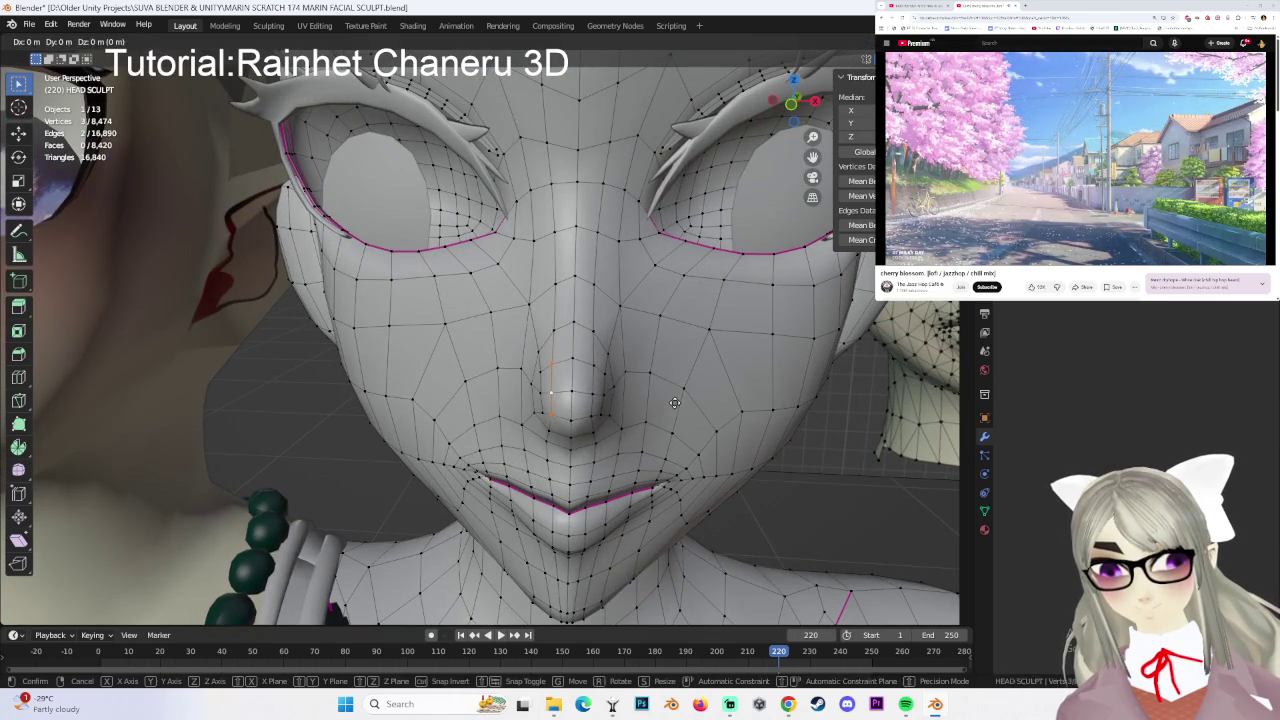
left_click(677, 403)
left_click(558, 336)
key("g")
key("x")
left_click(600, 370)
- Orbit and zoom to a three-quarter view of the face
middle_click_drag(600, 370, 651, 436)
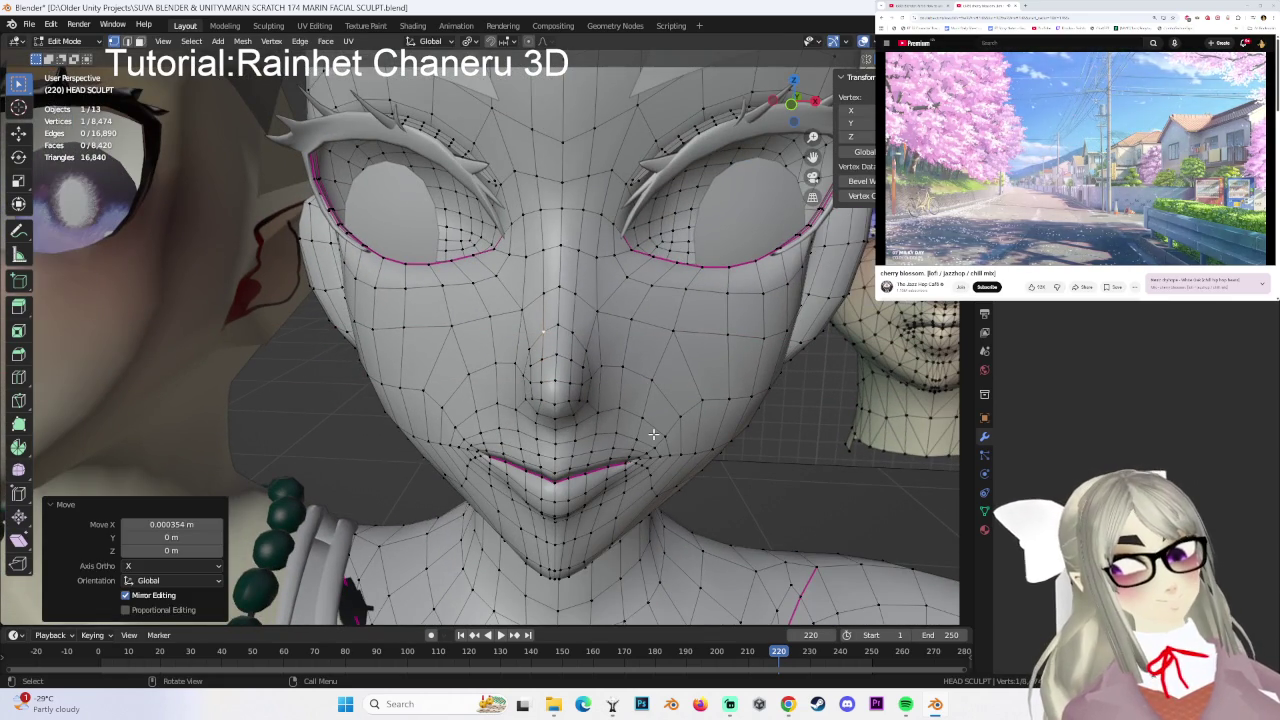
scroll(670, 430, "down", 1)
scroll(689, 426, "down", 1)
scroll(640, 395, "down", 1)
scroll(667, 394, "down", 1)
scroll(667, 394, "up", 1)
scroll(667, 394, "up", 1)
middle_click_drag(667, 394, 313, 345)
- Return to object mode and put the Body head mesh into Edit Mode
left_click(64, 41)
left_click(62, 56)
left_click(213, 277)
left_click(55, 48)
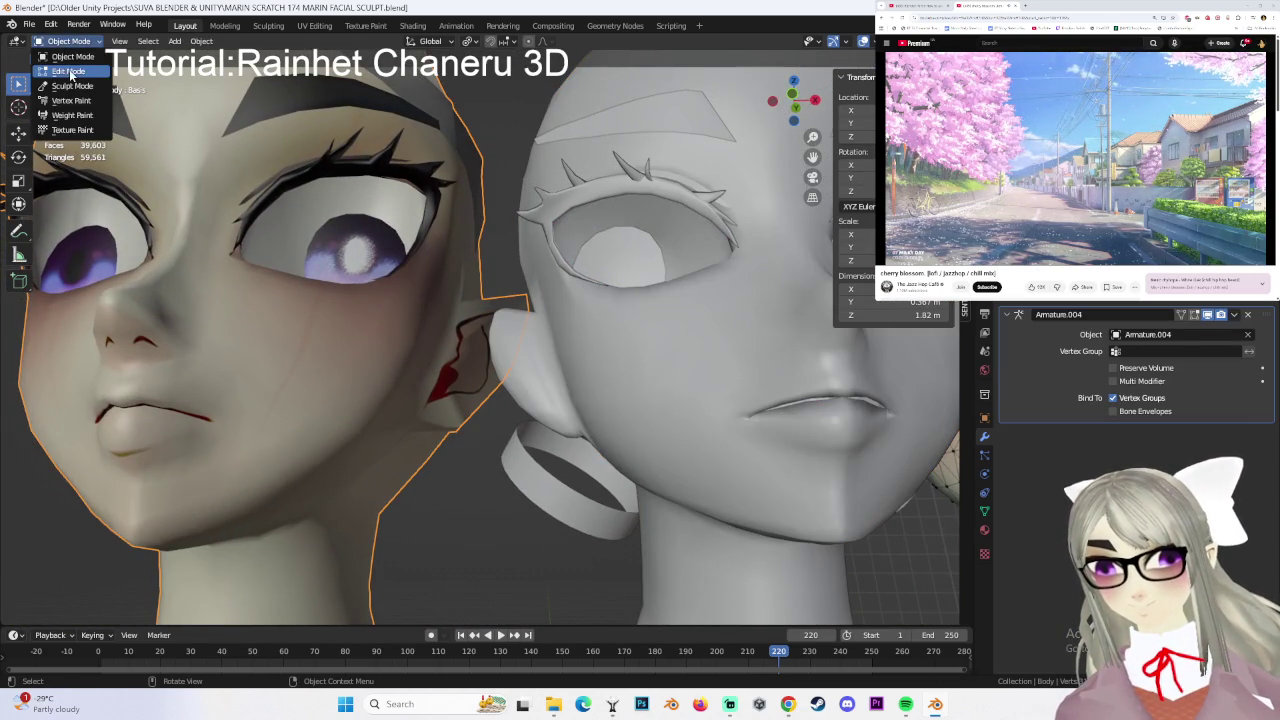
left_click(68, 58)
middle_click_drag(165, 310, 244, 287)
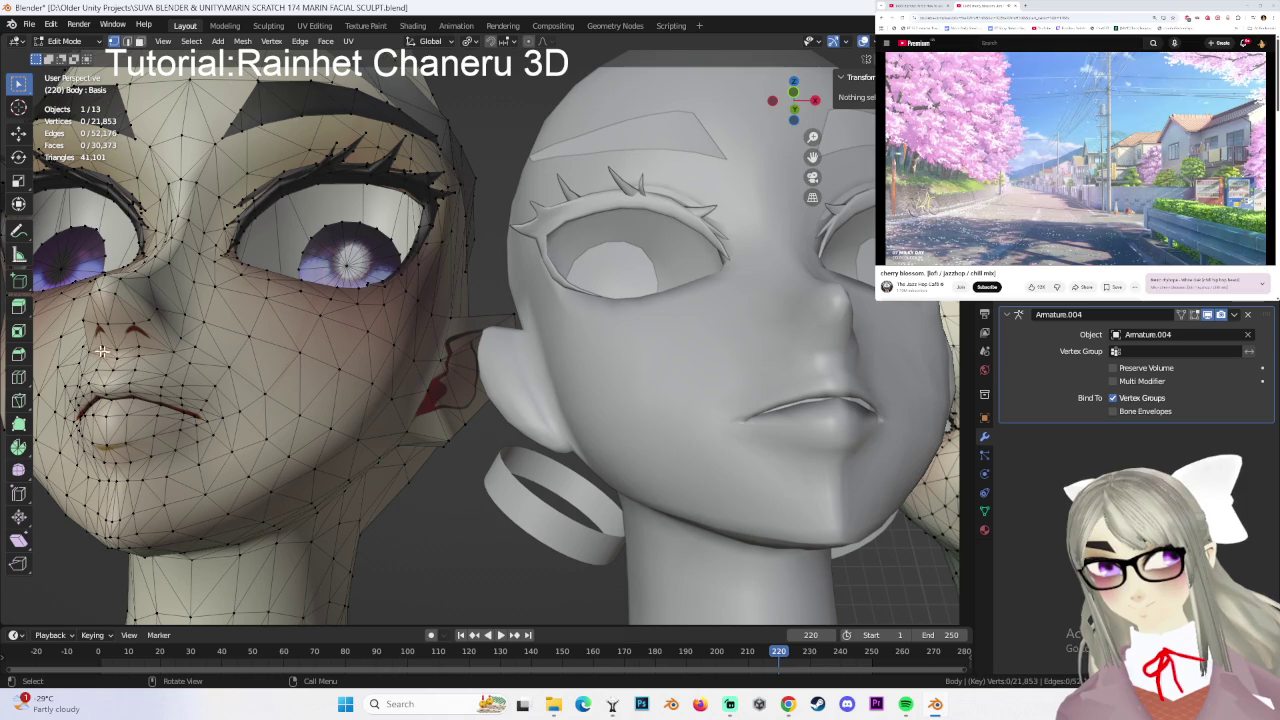
- Switch to editing the HEAD SCULPT mesh, viewed three-quarter with both heads
left_click(70, 41)
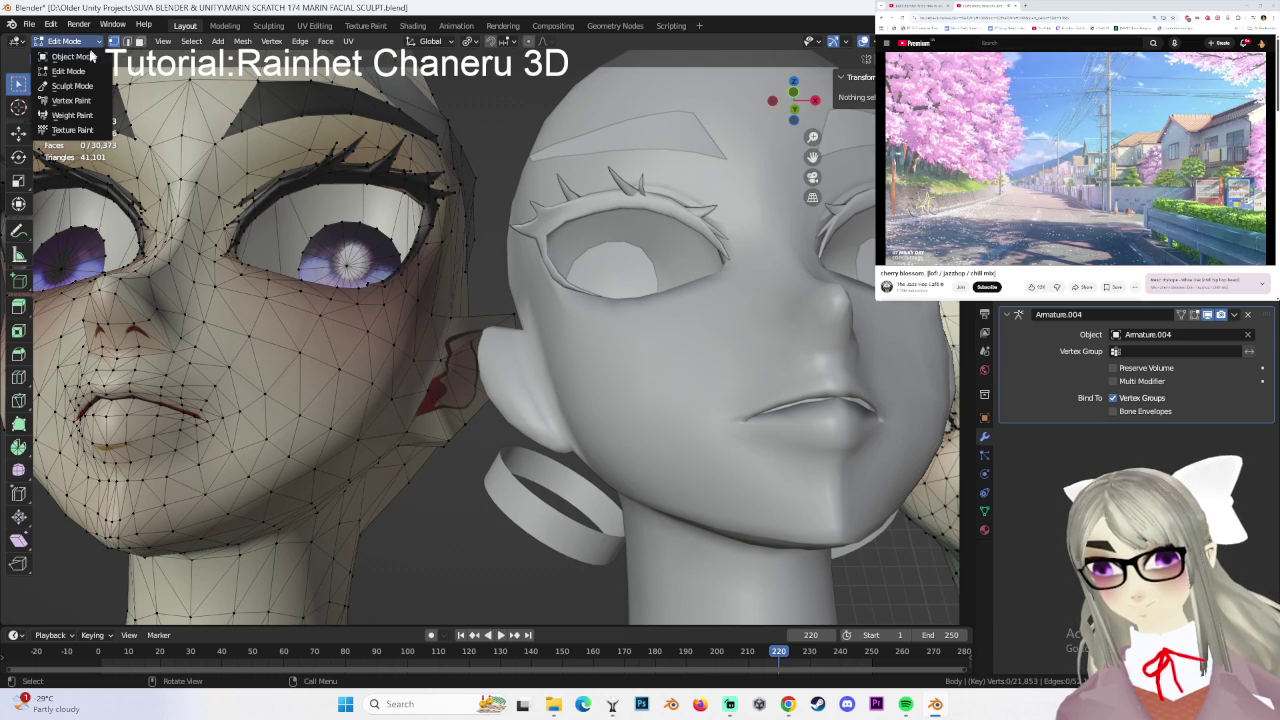
left_click(83, 58)
left_click(774, 317)
mouse_move(729, 394)
middle_mouse_down("shift")
mouse_move(639, 300)
mouse_move(672, 347)
middle_mouse_up("shift")
left_click(68, 41)
left_click(70, 60)
middle_click_drag(768, 330, 796, 337)
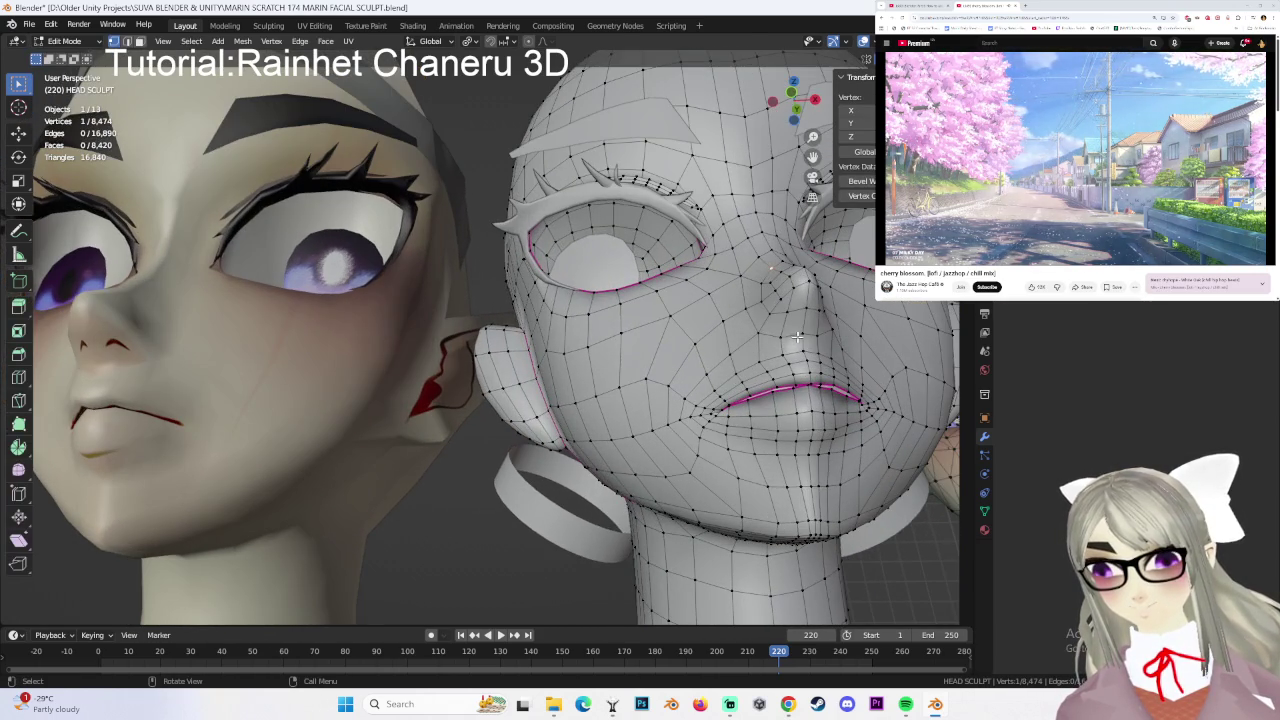
- Lower a HEAD SCULPT nose vertex along the Z axis
key("g")
left_click(805, 340)
key("g")
key("z")
left_click(910, 401)
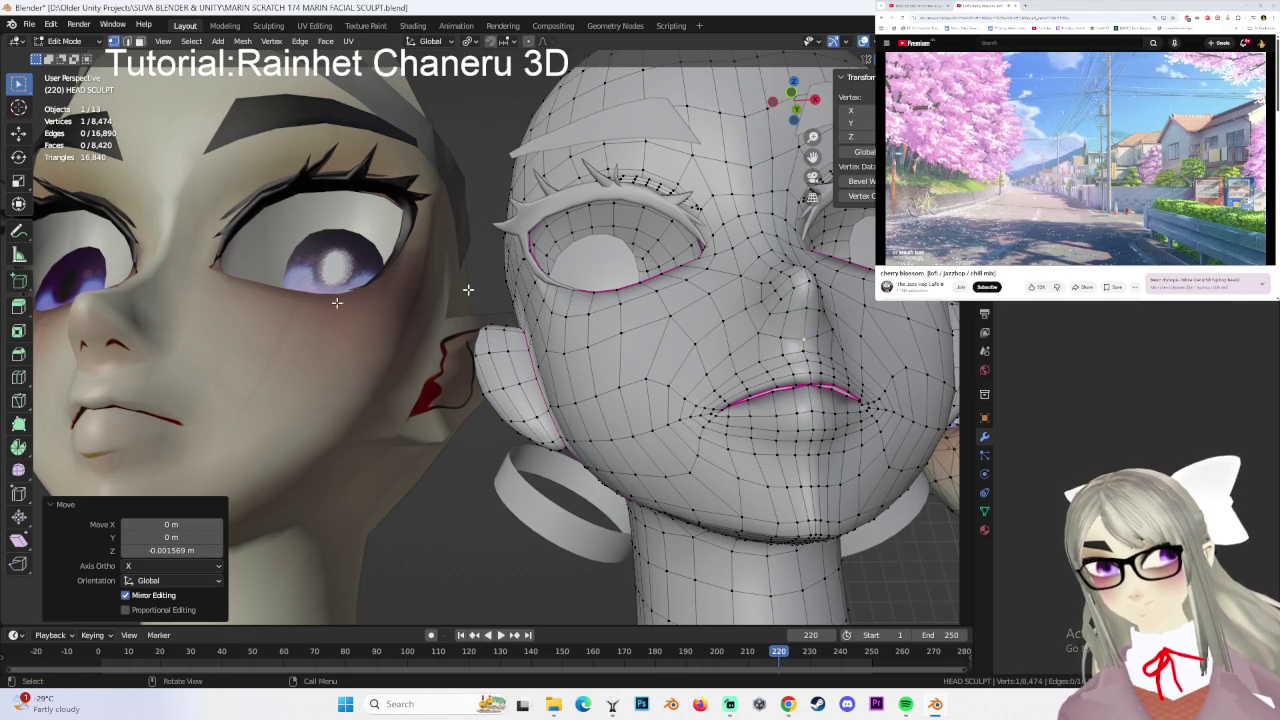
- Slide nose vertices along their edges to factor 0.187, then deselect all
left_click(791, 310)
key("shift+v")
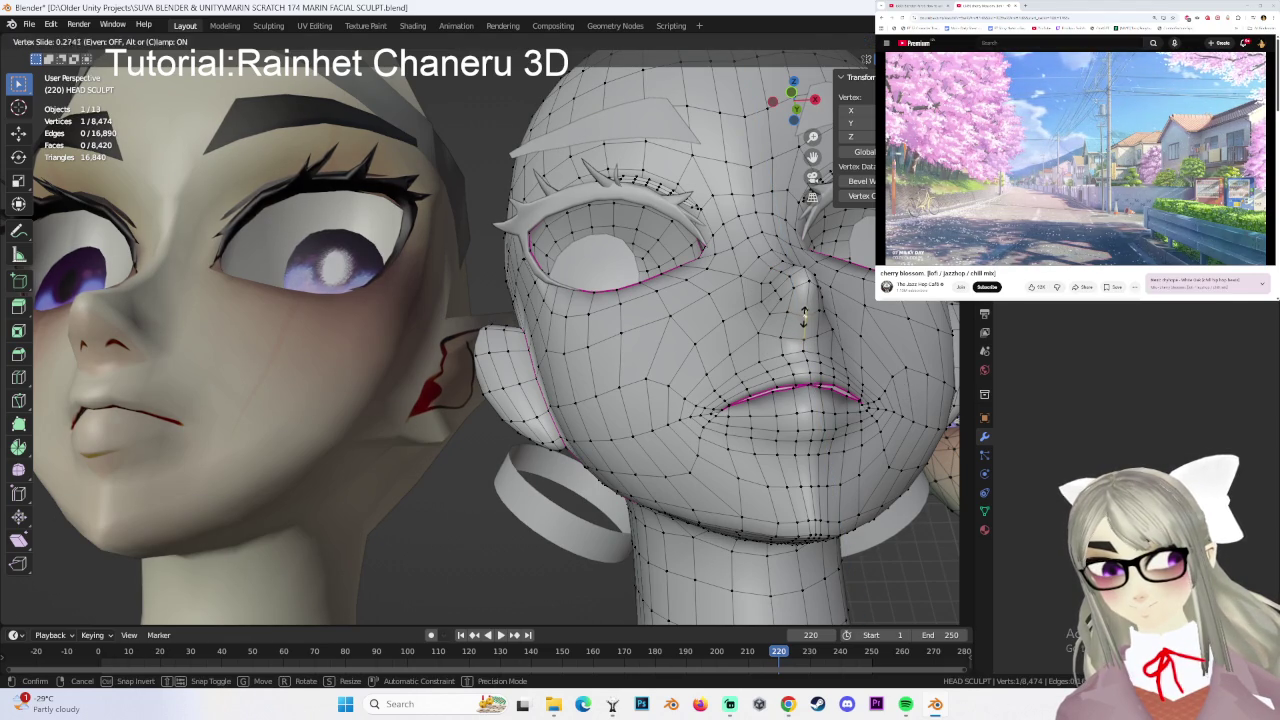
left_click(784, 310)
left_click(786, 312)
key("shift+v")
left_click(848, 317)
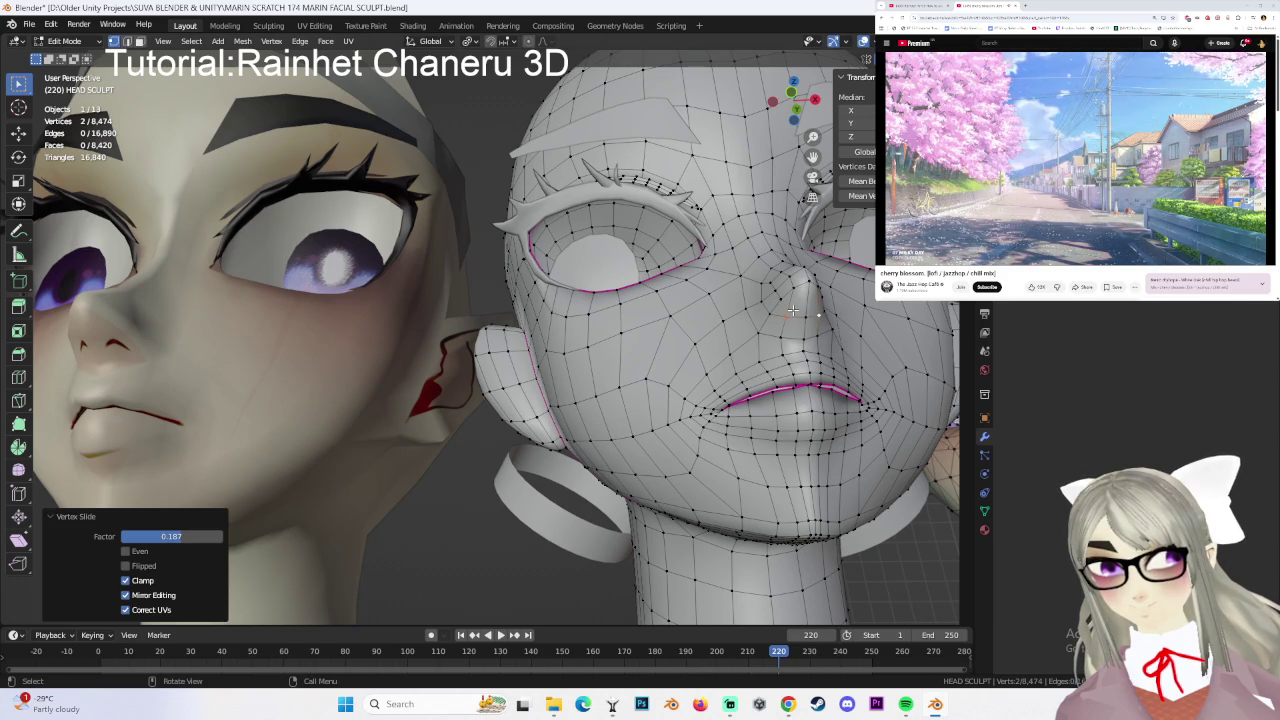
left_click(904, 571)
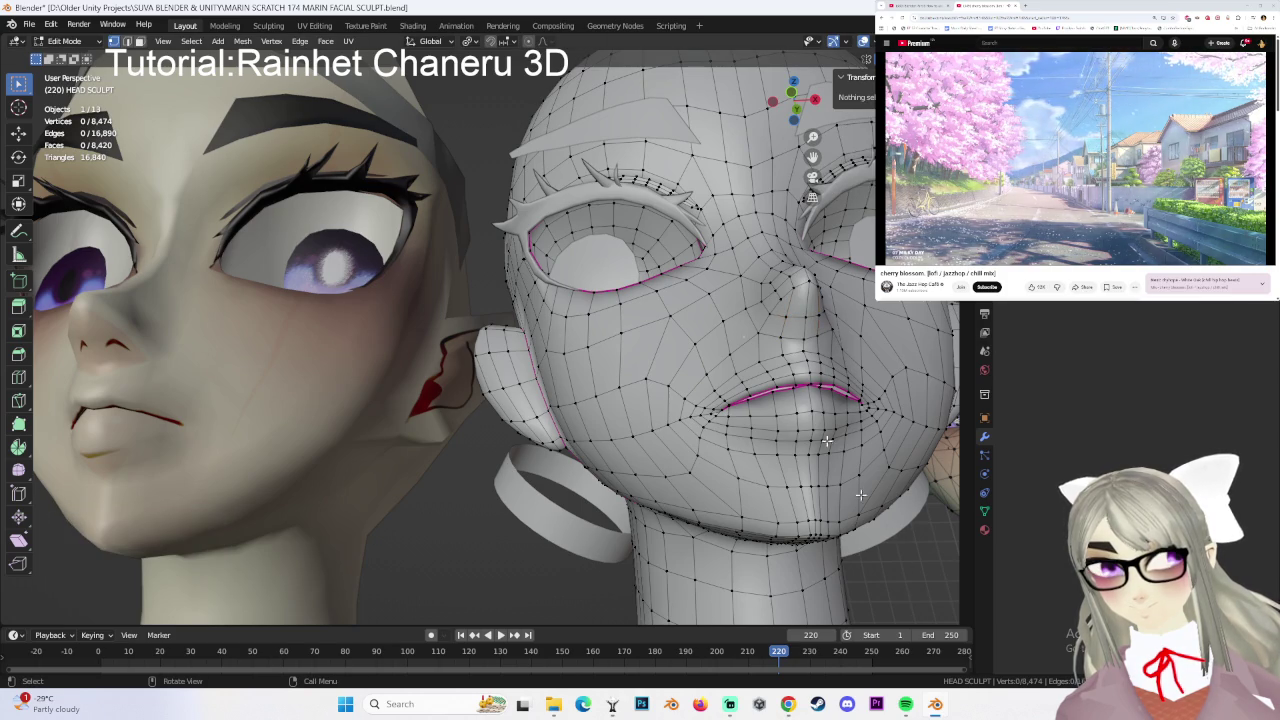
- Open the Body mesh for editing and compare both faces from front and side
left_click(68, 41)
left_click(72, 56)
left_click(68, 41)
left_click(68, 71)
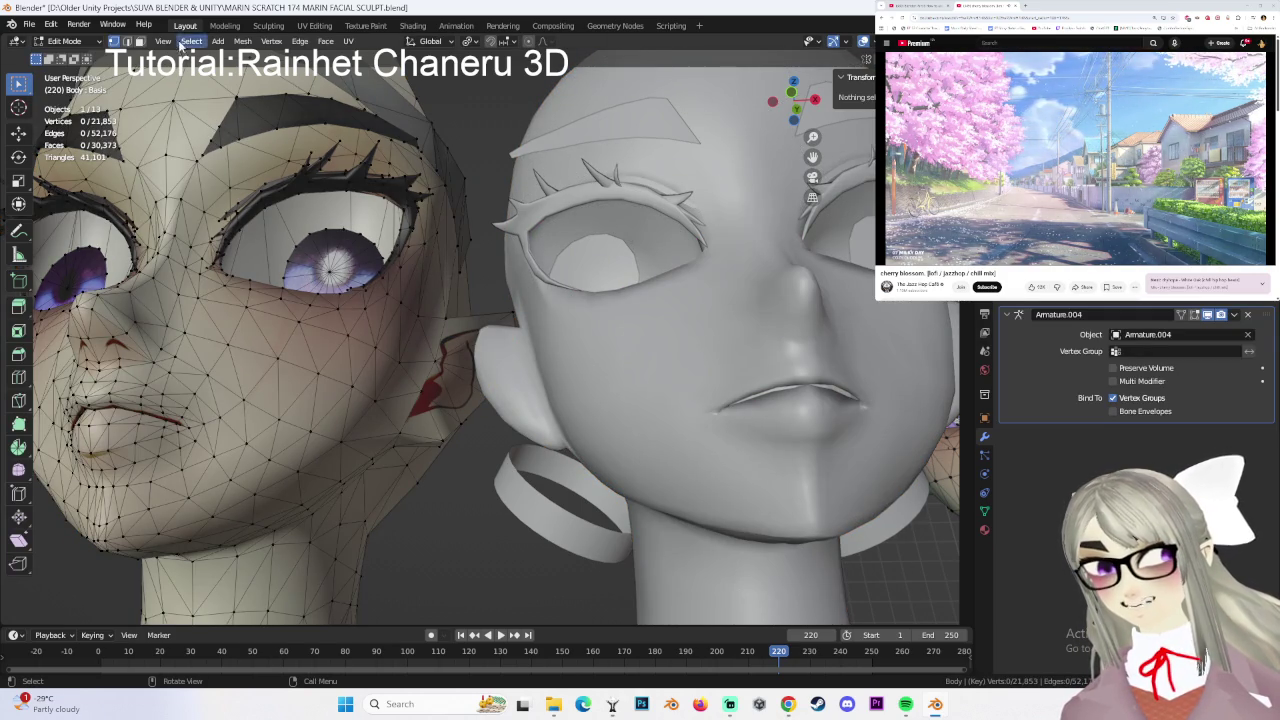
middle_click_drag(266, 261, 236, 261)
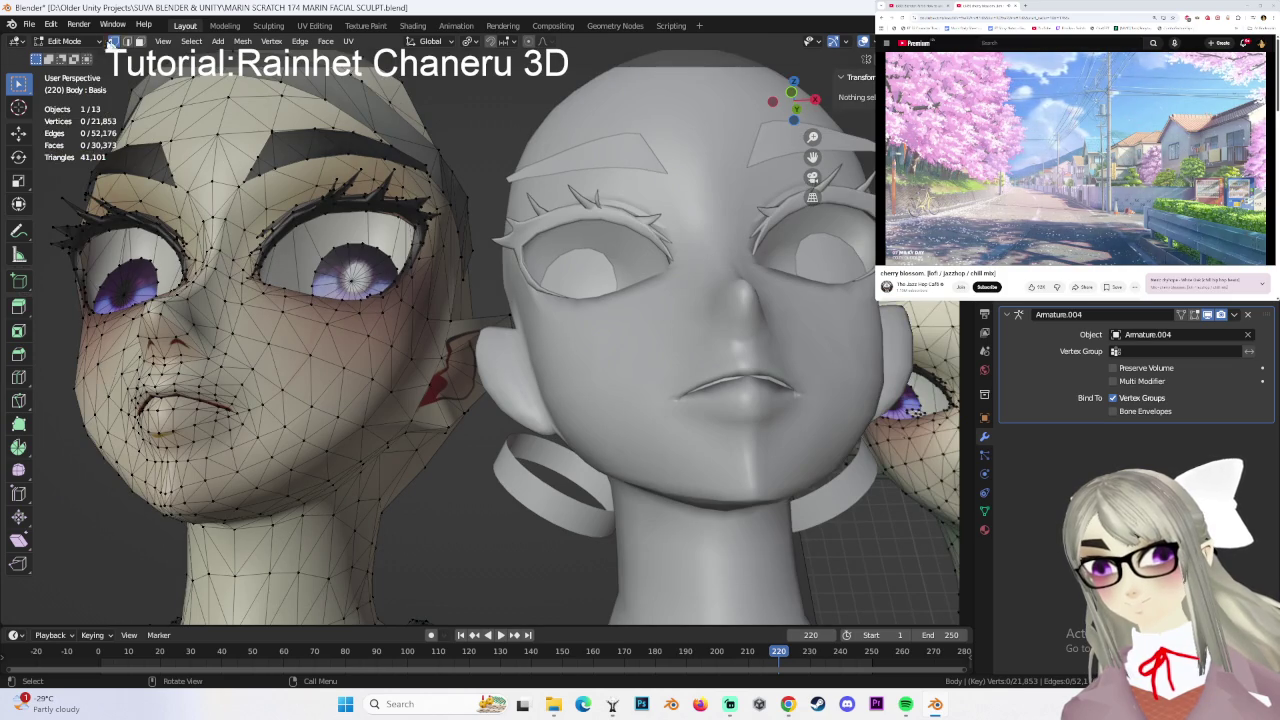
mouse_move(243, 168)
middle_mouse_down()
mouse_move(490, 260)
mouse_move(586, 278)
middle_mouse_up()
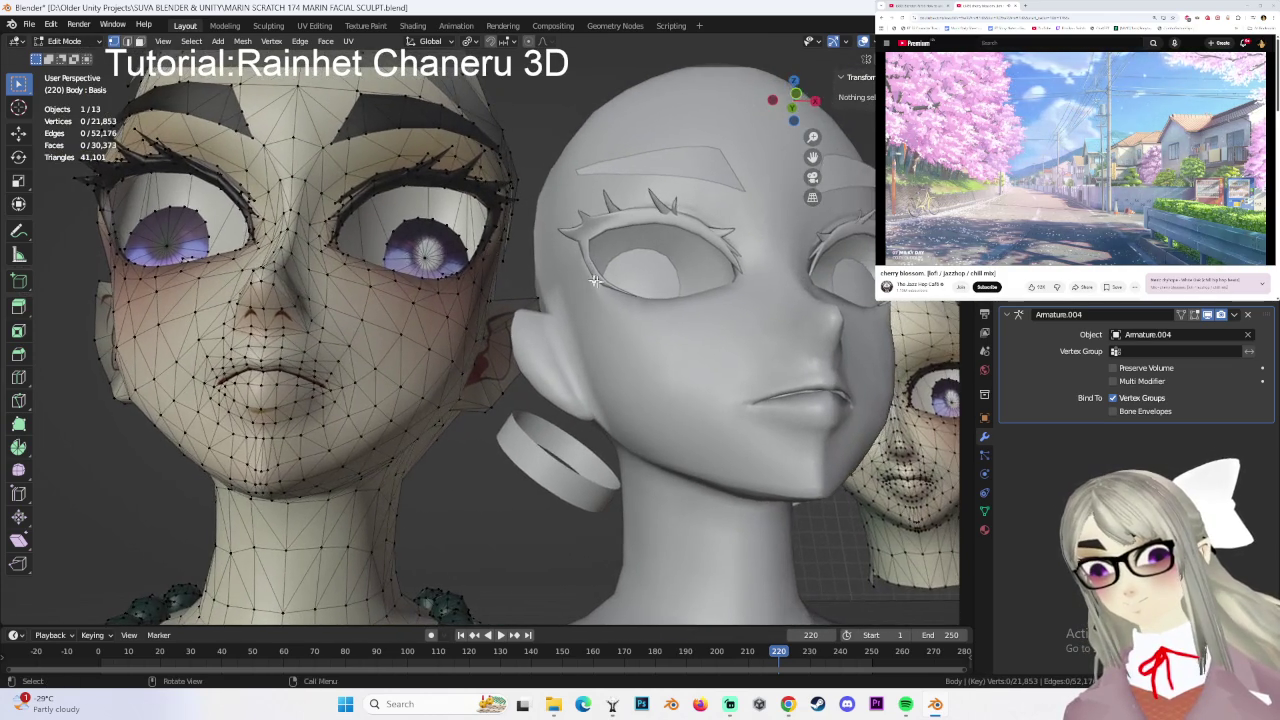
mouse_move(398, 236)
middle_mouse_down()
mouse_move(549, 286)
mouse_move(539, 296)
middle_mouse_up()
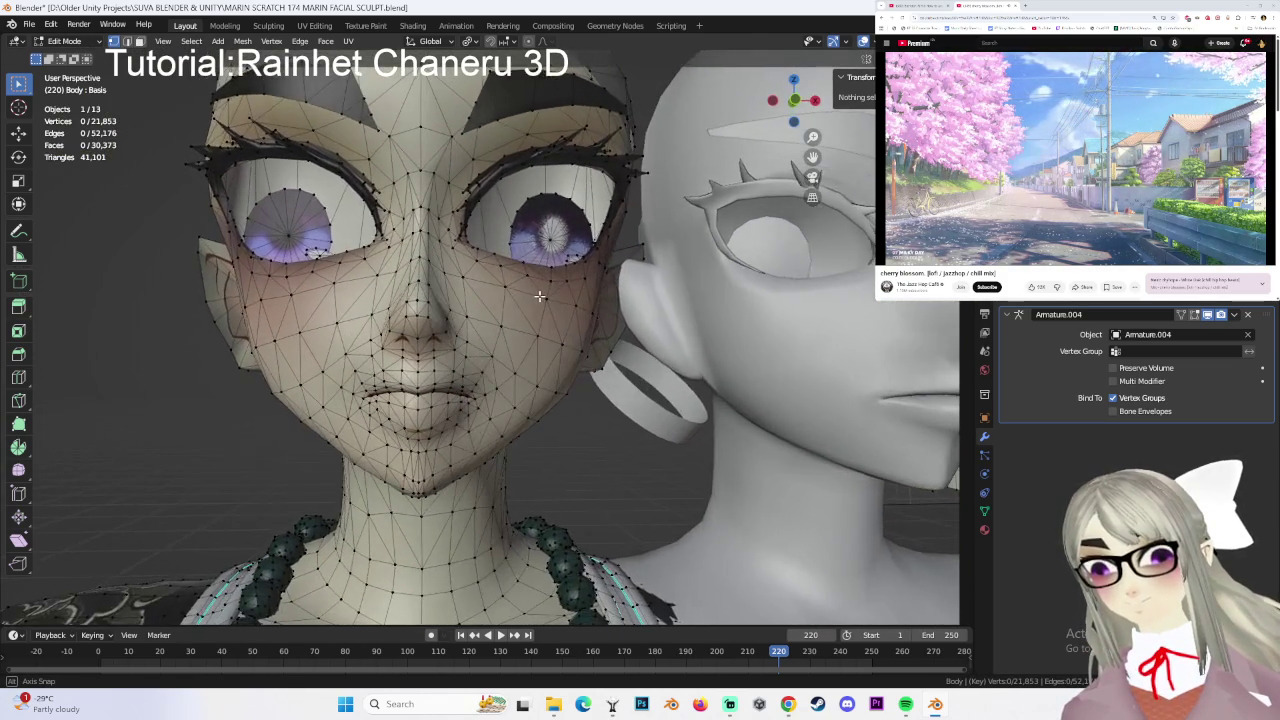
mouse_move(352, 319)
middle_mouse_down()
mouse_move(677, 304)
mouse_move(514, 309)
mouse_move(526, 328)
mouse_move(732, 311)
middle_mouse_up()
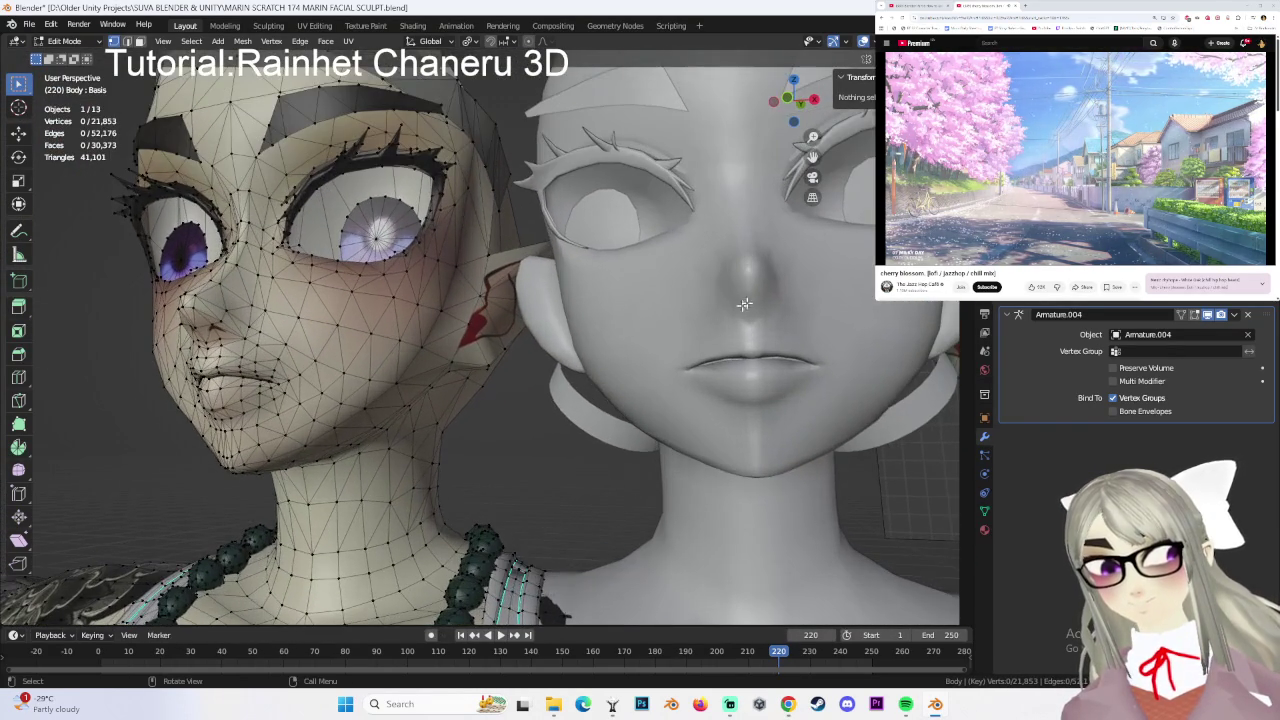
left_click(65, 41)
left_click(72, 56)
- In HEAD SCULPT Edit Mode, shift a nose vertex sideways along X
left_click(70, 41)
left_click(68, 71)
mouse_move(560, 262)
middle_mouse_down()
mouse_move(652, 256)
mouse_move(665, 299)
mouse_move(689, 281)
mouse_move(788, 290)
mouse_move(648, 287)
mouse_move(670, 270)
mouse_move(574, 287)
mouse_move(674, 305)
mouse_move(425, 298)
mouse_move(527, 277)
middle_mouse_up()
left_click(662, 299)
key("g")
key("x")
left_click(683, 266)
- Shift two more face vertices slightly along X
left_click(535, 294)
key("g")
left_click(577, 297)
left_click(637, 294)
key("g")
left_click(672, 303)
- Reposition a nose-profile vertex twice, then move it along X
left_click(420, 297)
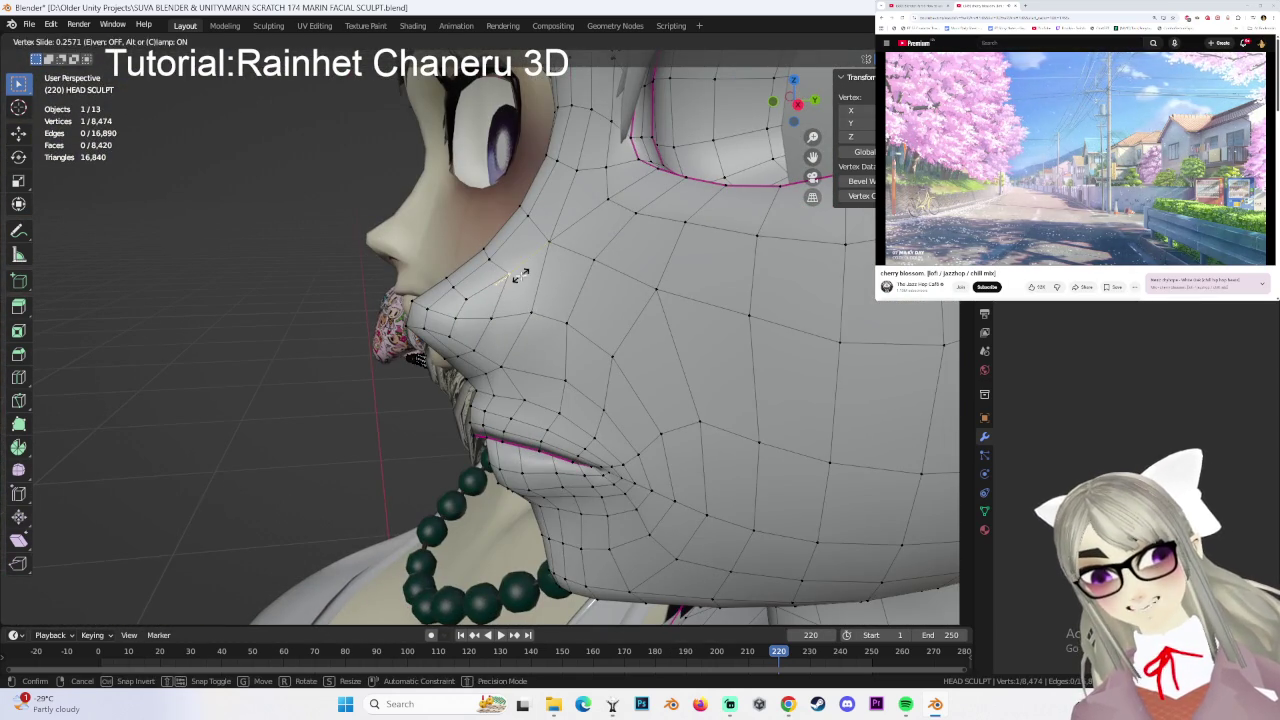
key("g")
left_click(525, 282)
key("g")
left_click(512, 296)
middle_click_drag(512, 296, 663, 300)
key("g")
key("x")
left_click(669, 300)
- Shift the vertex a further 0.001467 m along X with mirroring
mouse_move(669, 300)
middle_mouse_down()
mouse_move(656, 333)
mouse_move(505, 305)
mouse_move(650, 301)
middle_mouse_up()
scroll(656, 333, "down", 3)
scroll(650, 301, "up", 3)
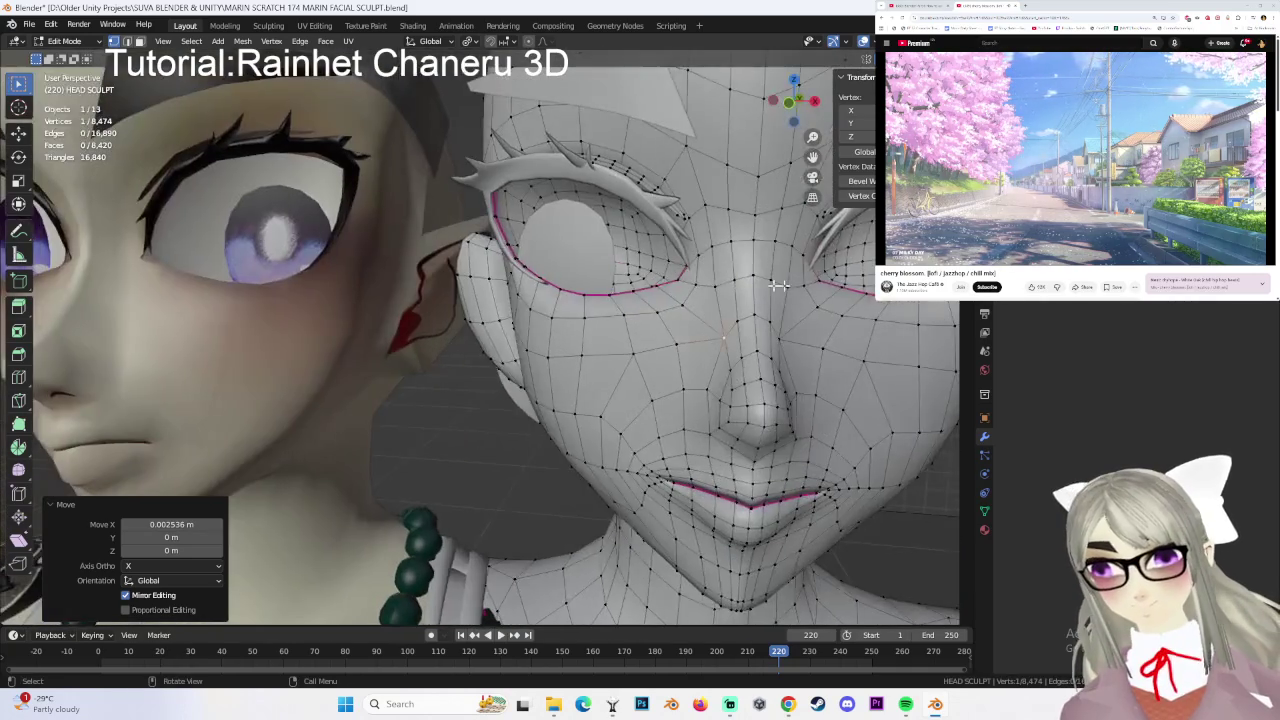
key("g")
key("x")
left_click(649, 300)
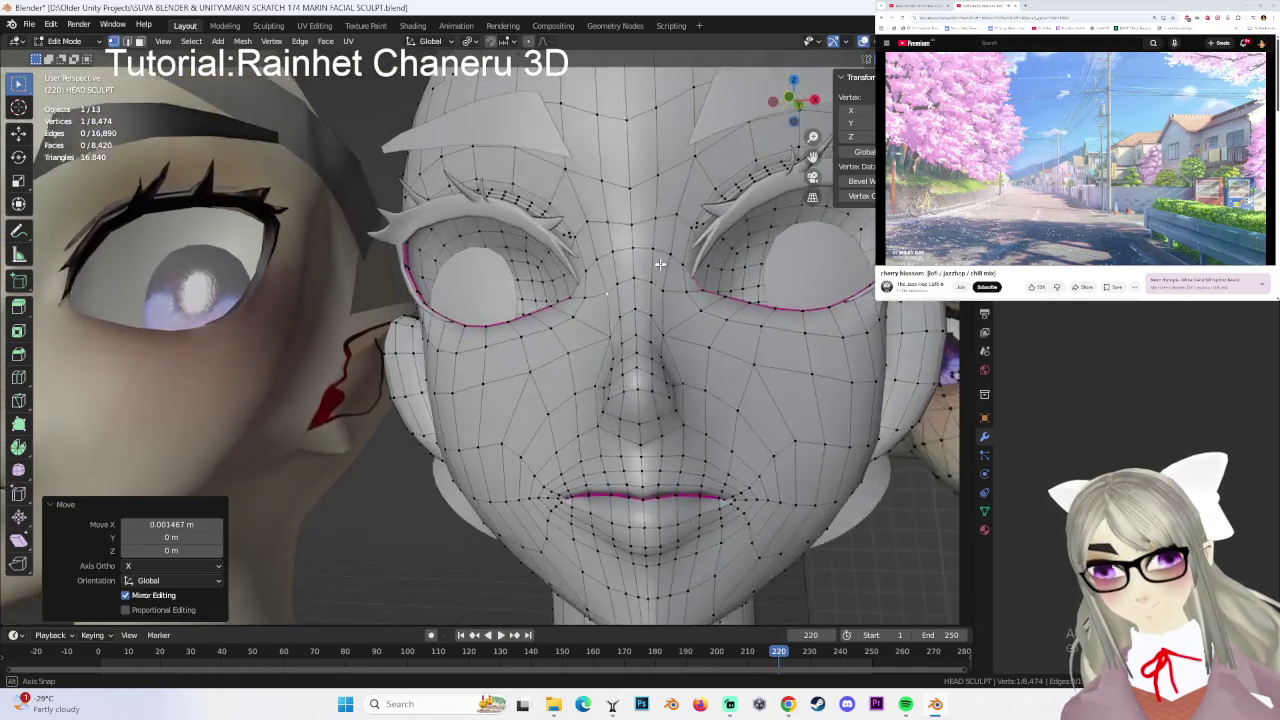
- Zoom out and orbit back to a frontal view of the head
scroll(649, 300, "down", 2)
middle_click_drag(649, 300, 648, 299)
scroll(648, 299, "down", 2)
left_click(602, 398)
scroll(400, 290, "down", 2)
scroll(395, 322, "down", 2)
scroll(395, 322, "up", 2)
middle_click_drag(395, 322, 360, 320)
- Return to object mode and select the Body head
left_click(64, 41)
left_click(81, 57)
left_click(487, 358)
left_click(68, 41)
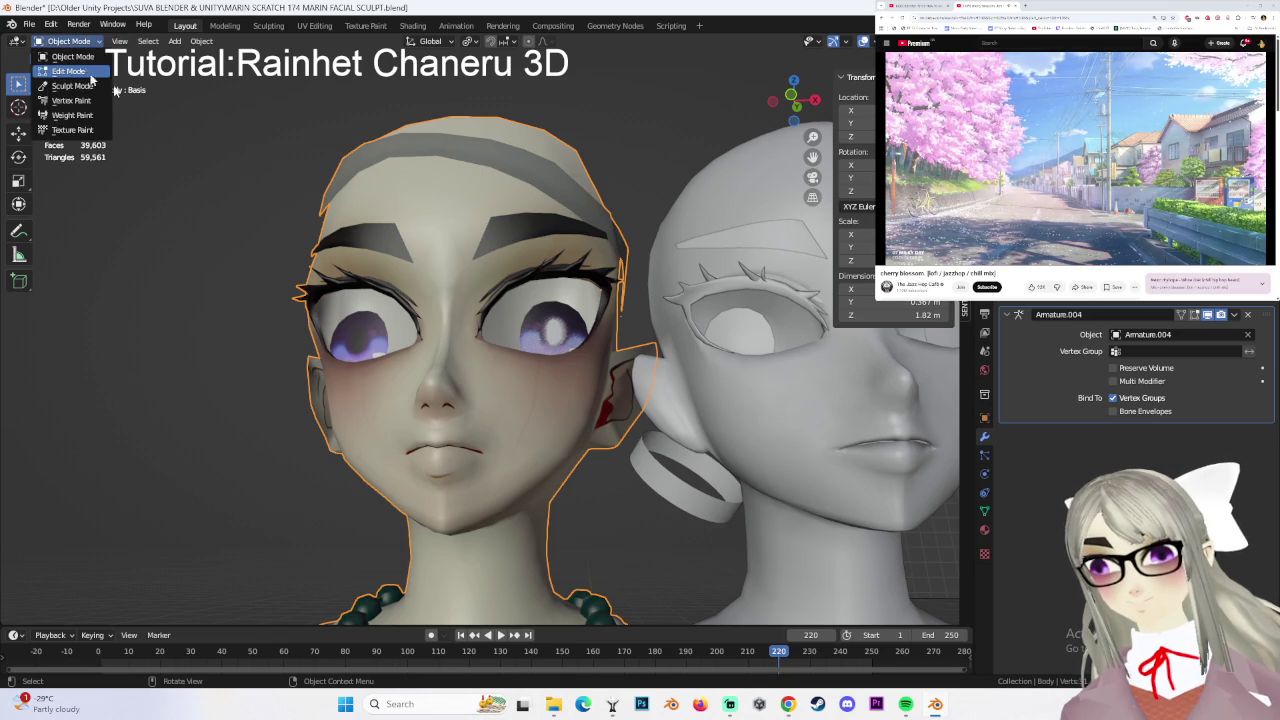
- Edit the Body mesh, orbiting to view both heads near-frontally
left_click(60, 75)
scroll(501, 333, "up", 3)
scroll(501, 333, "up", 3)
mouse_move(501, 333)
middle_mouse_down()
mouse_move(578, 329)
mouse_move(430, 370)
mouse_move(533, 367)
middle_mouse_up()
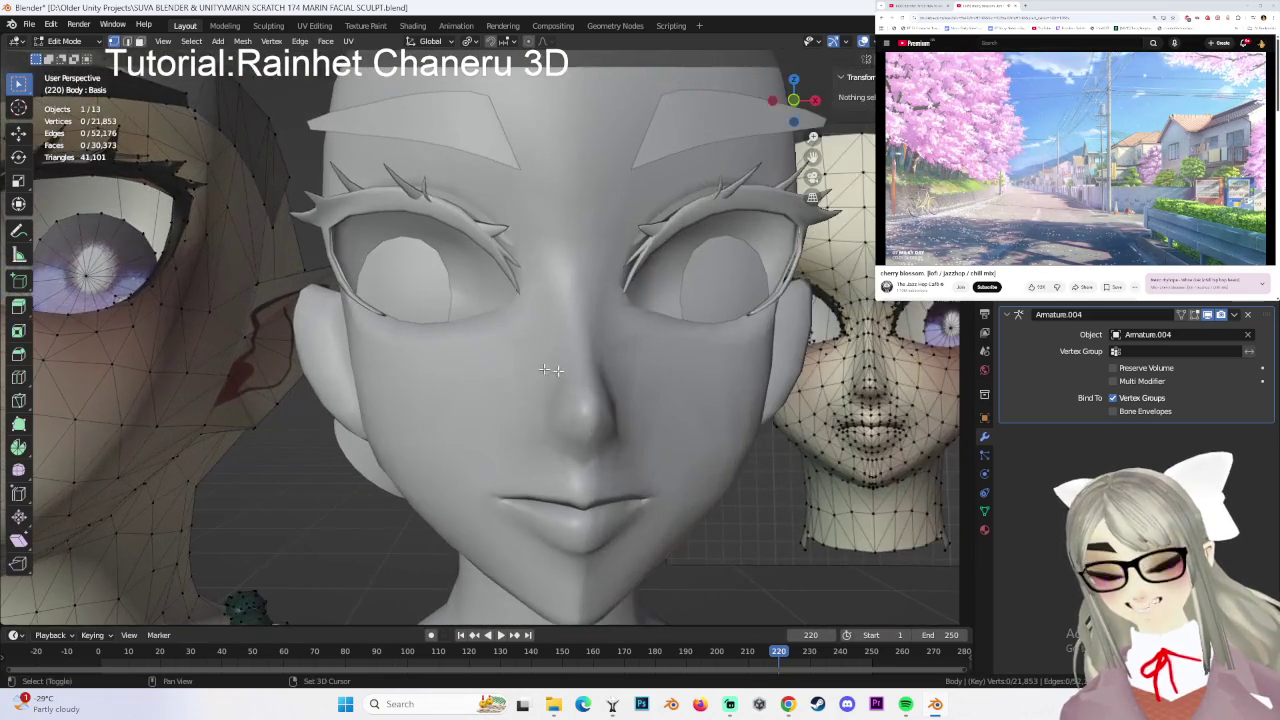
mouse_move(384, 347)
middle_mouse_down("shift")
mouse_move(549, 334)
mouse_move(420, 340)
middle_mouse_up("shift")
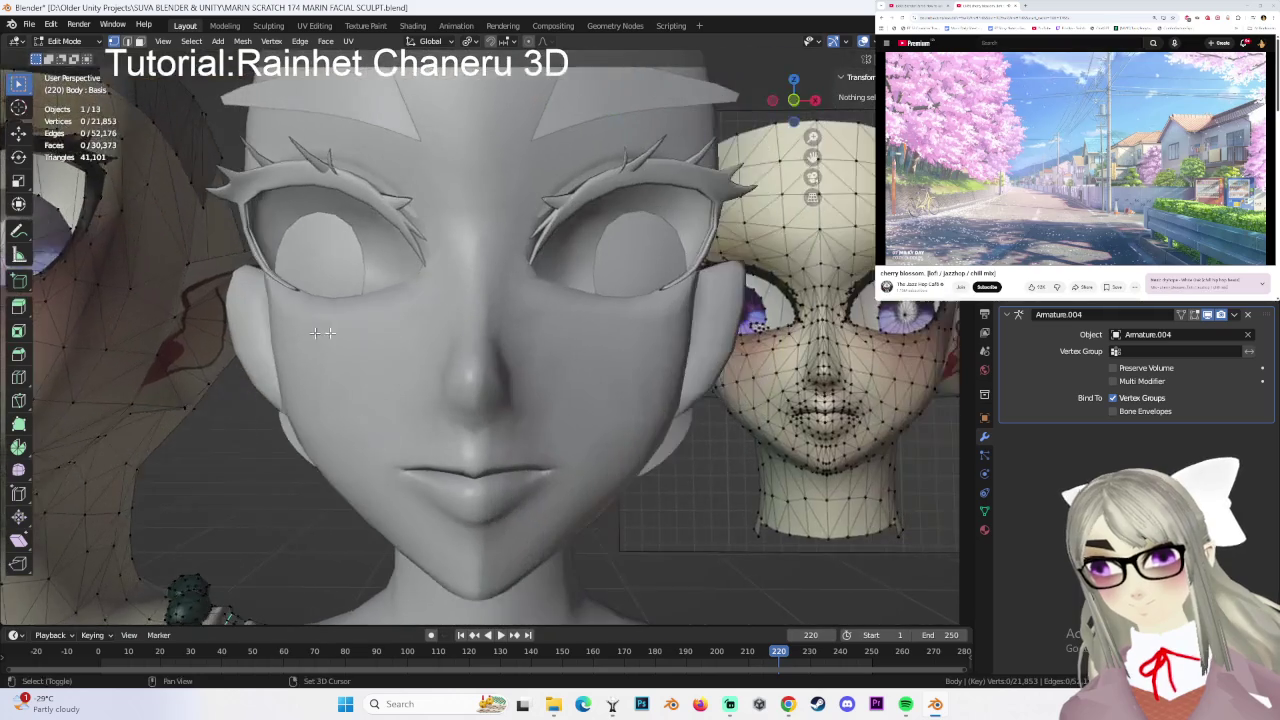
- Switch to object mode and put the grey HEAD SCULPT head into Edit Mode
left_click(70, 41)
left_click(72, 56)
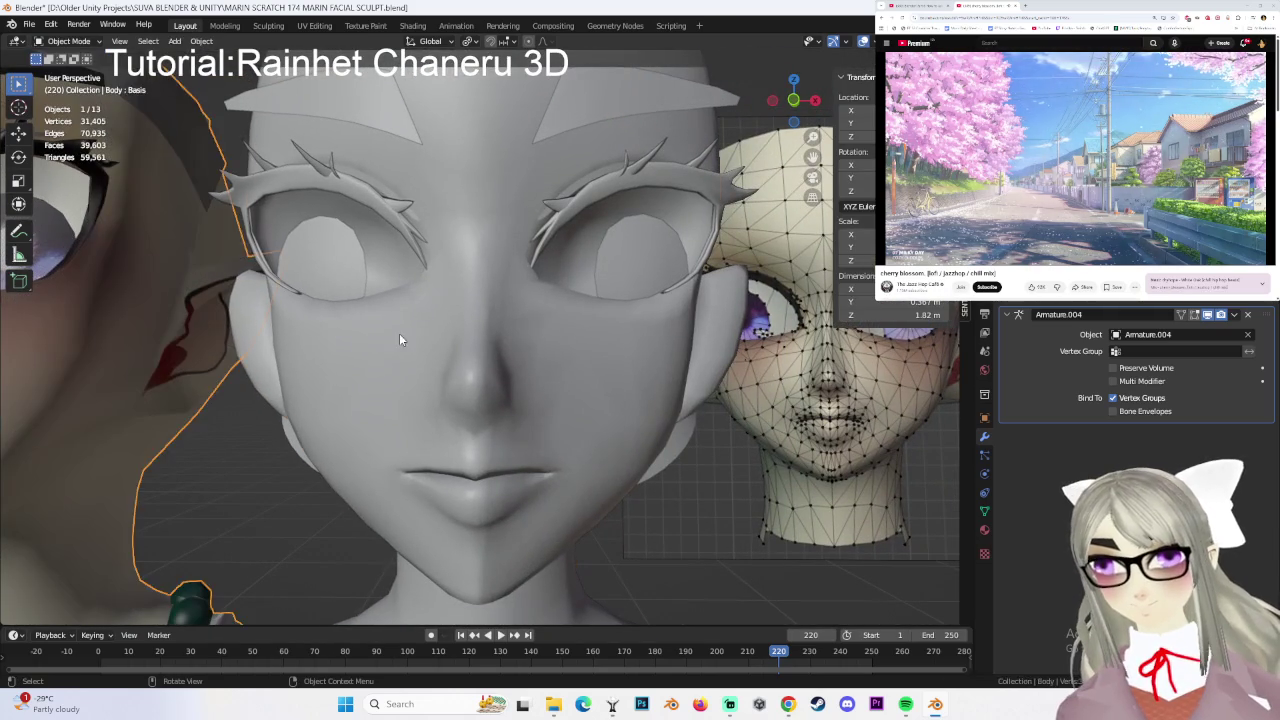
left_click(399, 333)
left_click(70, 41)
left_click(68, 71)
scroll(517, 361, "up", 1)
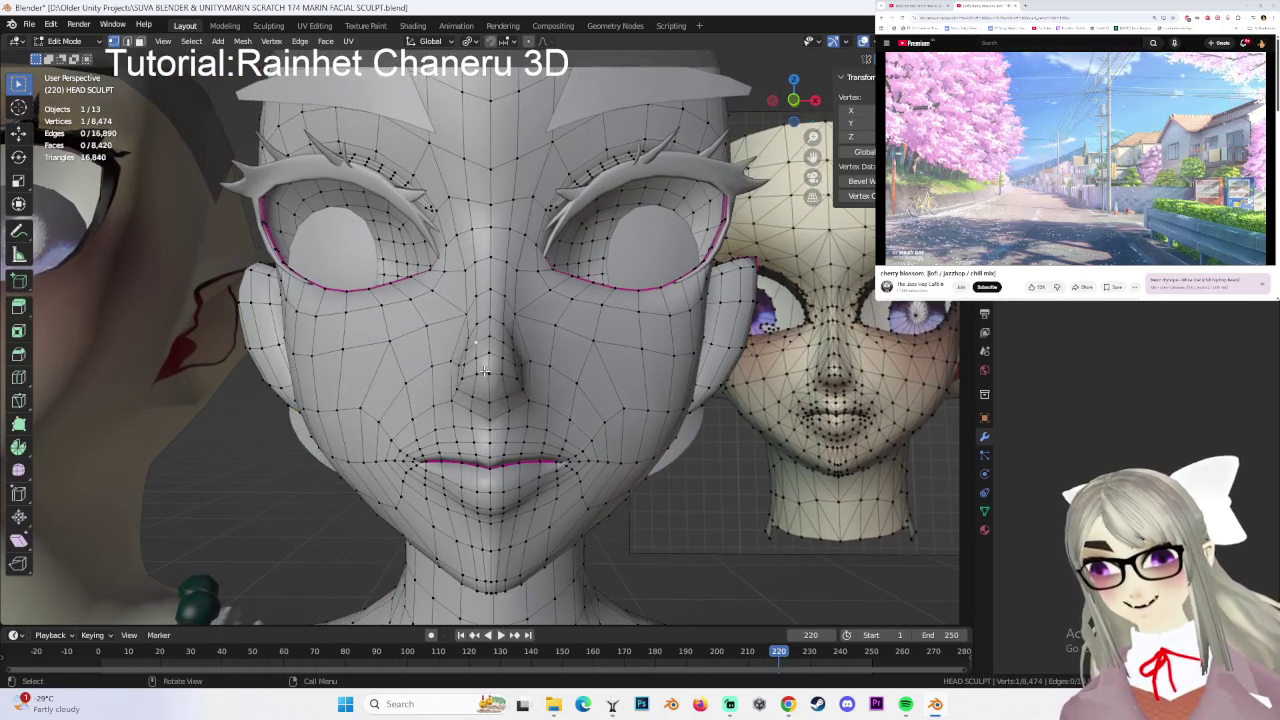
scroll(517, 361, "up", 1)
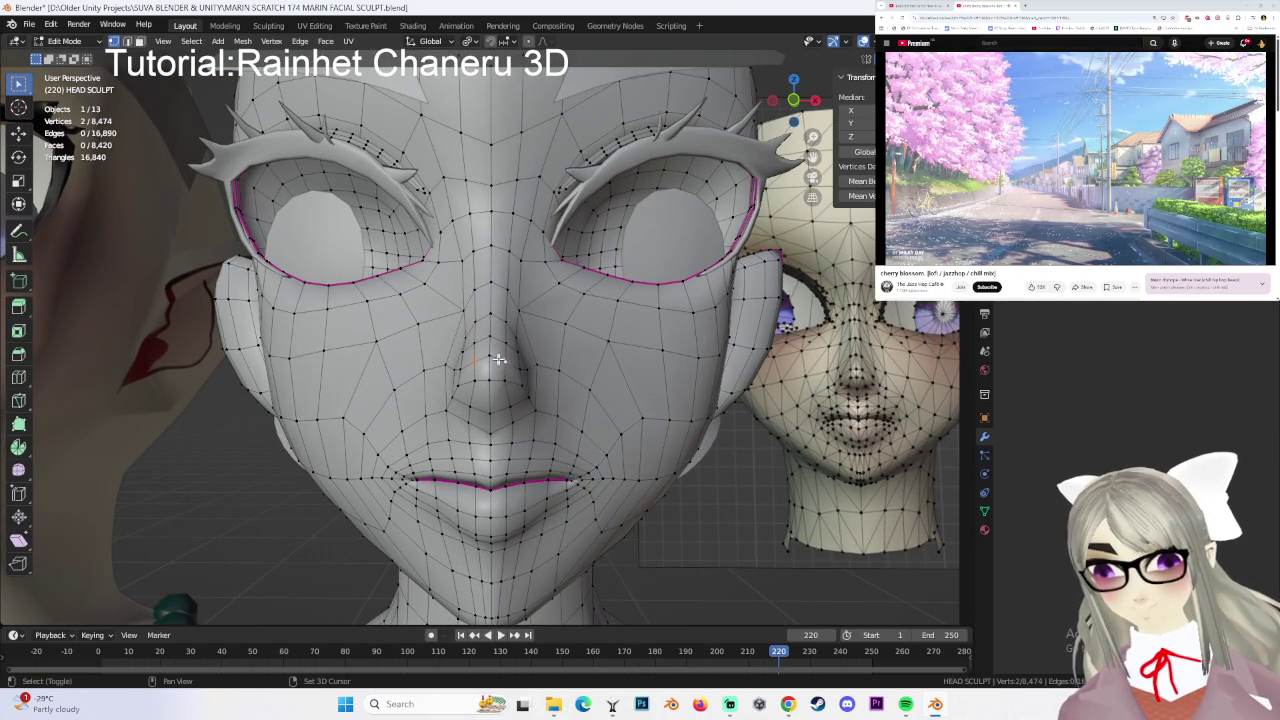
- Move the selected nose vertex, then shift it along X without deleting anything
key("g")
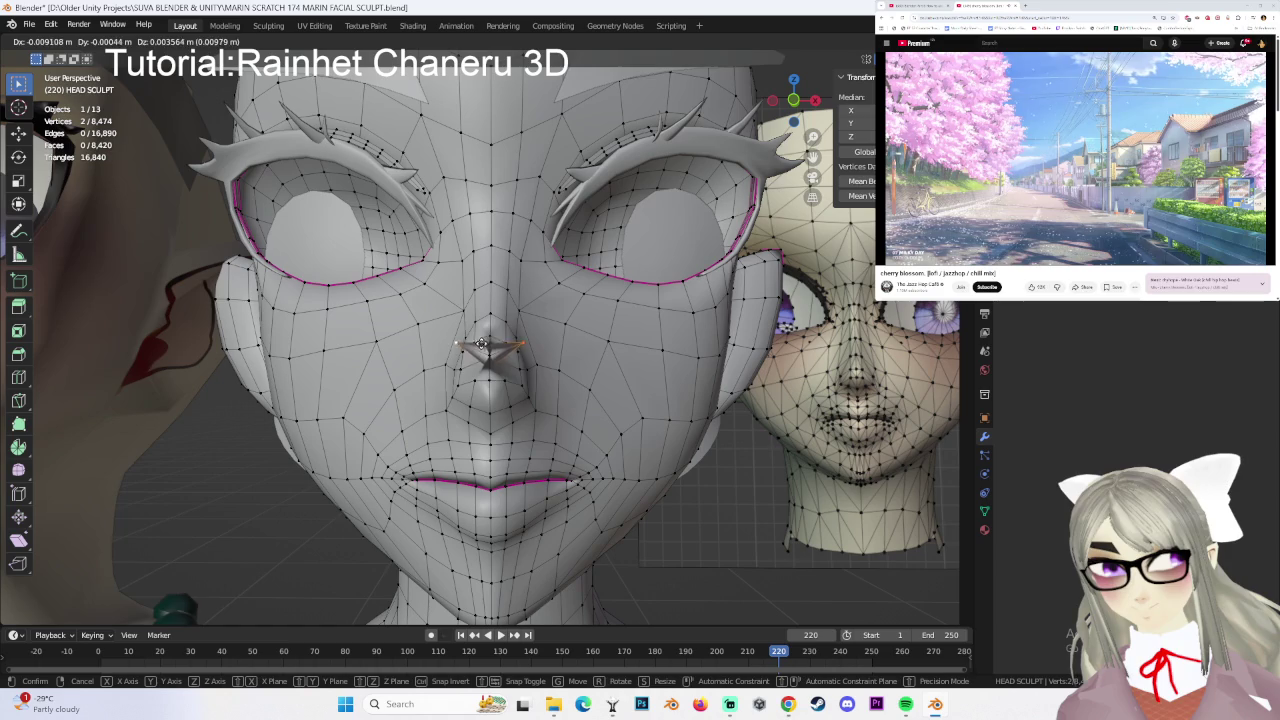
left_click(481, 343)
right_click(523, 347)
key("Escape")
key("x")
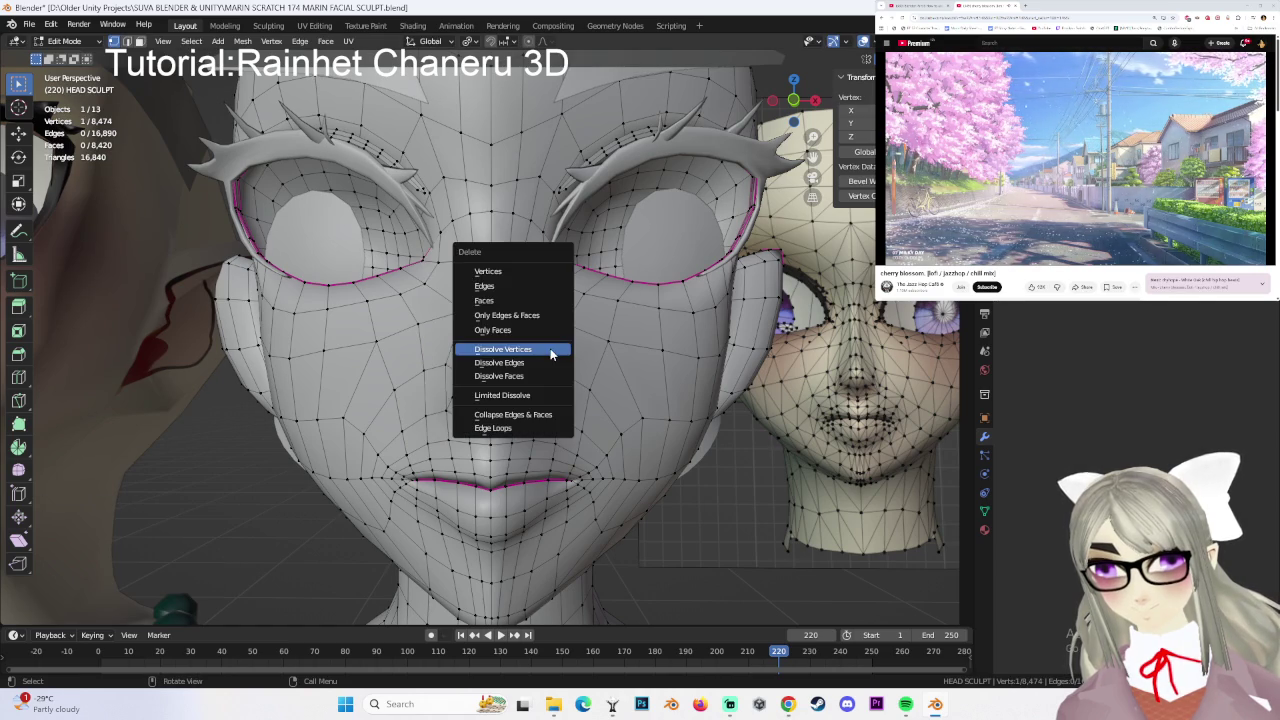
key("Escape")
key("g")
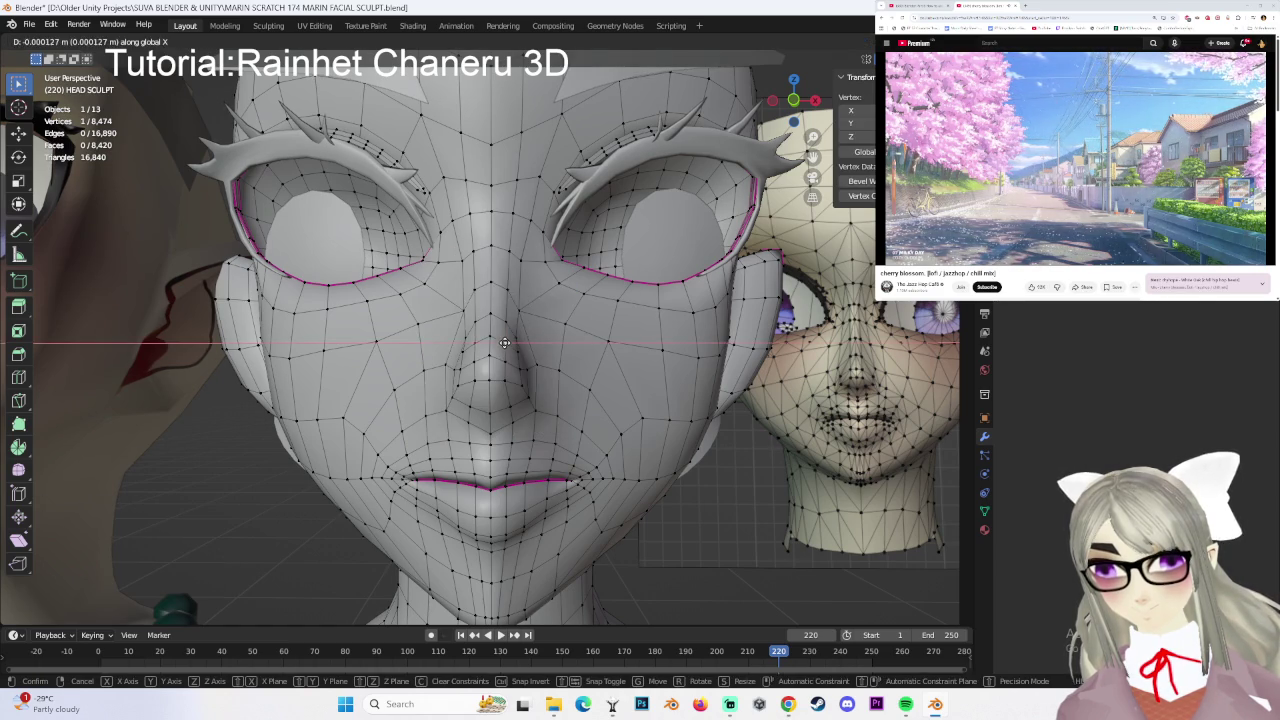
key("x")
left_click(608, 284)
- From a front view, nudge the nose vertex further along X
left_click(794, 100)
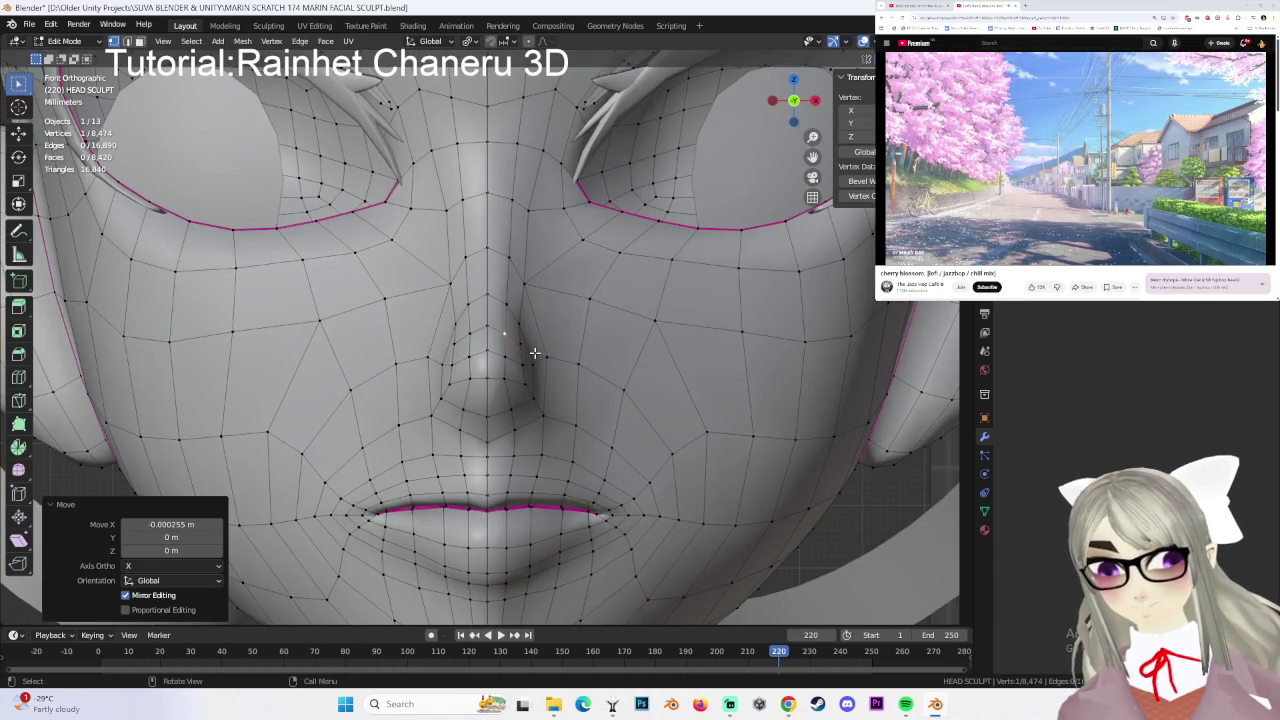
scroll(533, 352, "down", 2)
mouse_move(505, 355)
middle_mouse_down("shift")
mouse_move(440, 357)
mouse_move(455, 363)
middle_mouse_up("shift")
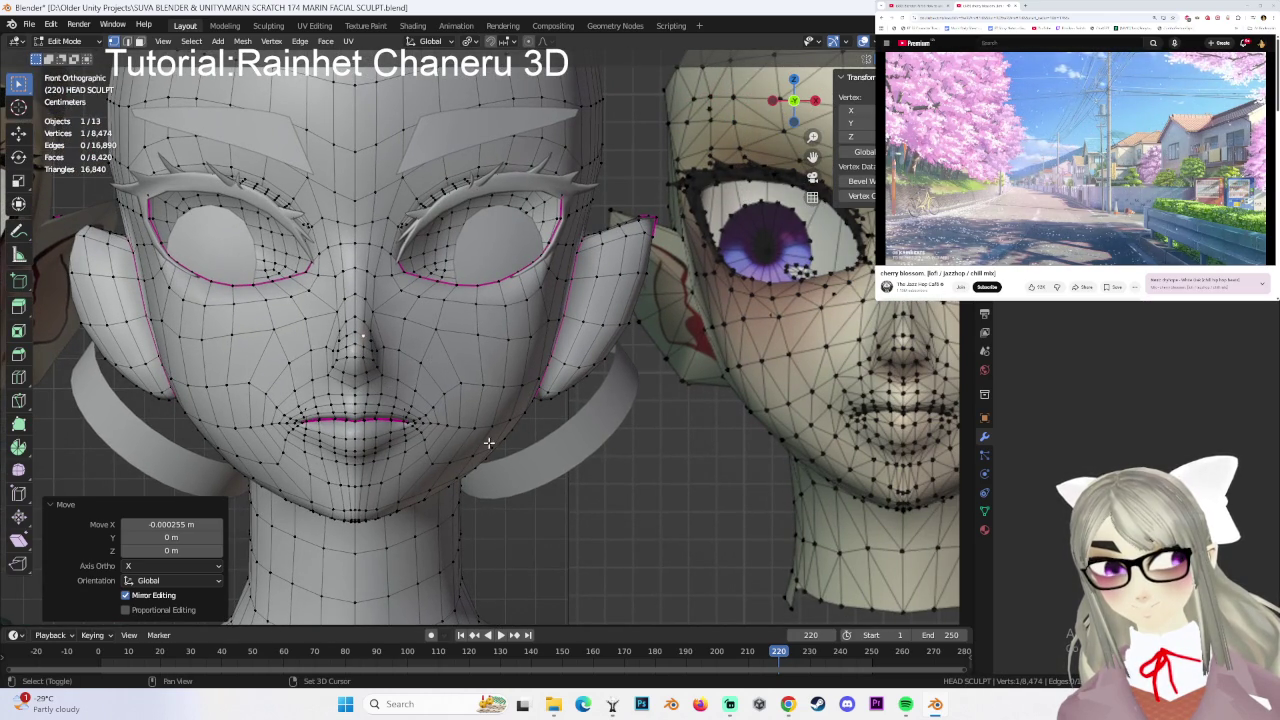
middle_click_drag(445, 375, 393, 336, "shift")
key("g")
key("x")
left_click(352, 311)
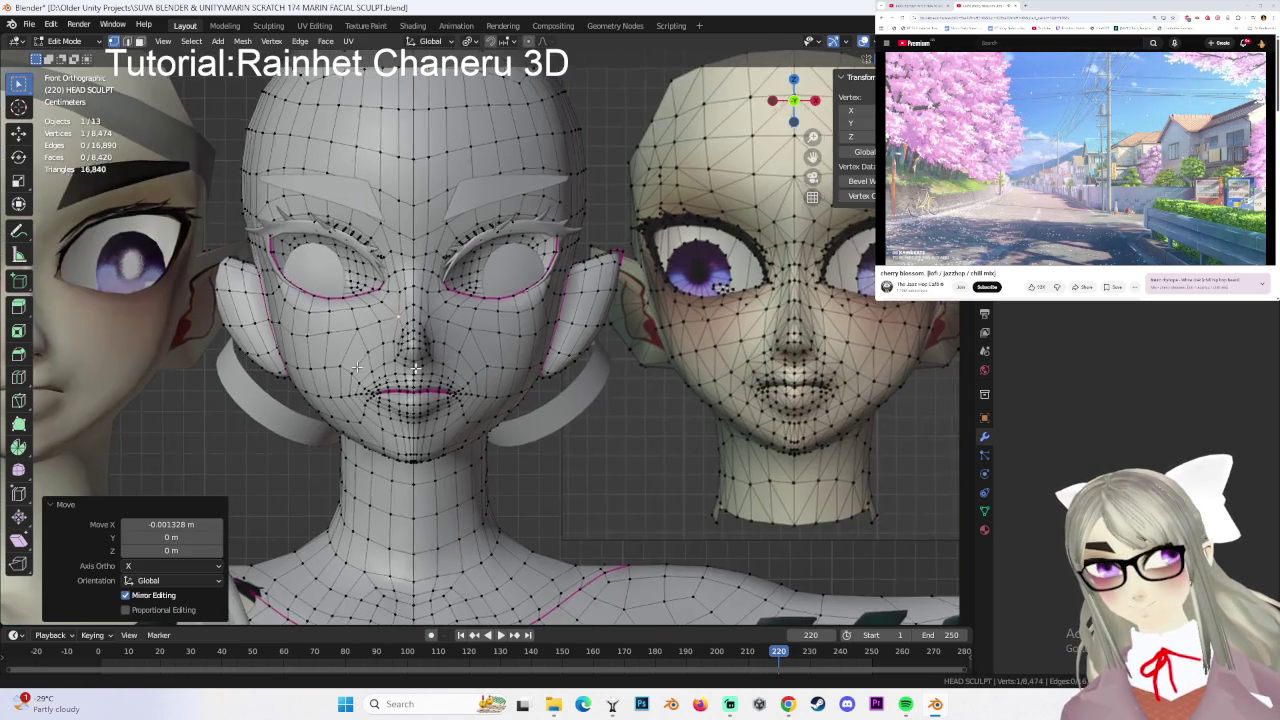
- Switch to the textured Body head in Edit Mode and orbit around both heads
mouse_move(407, 364)
middle_mouse_down("shift")
mouse_move(612, 365)
mouse_move(299, 305)
middle_mouse_up("shift")
scroll(597, 368, "up", 3)
left_click(63, 41)
left_click(66, 56)
scroll(332, 359, "up", 2)
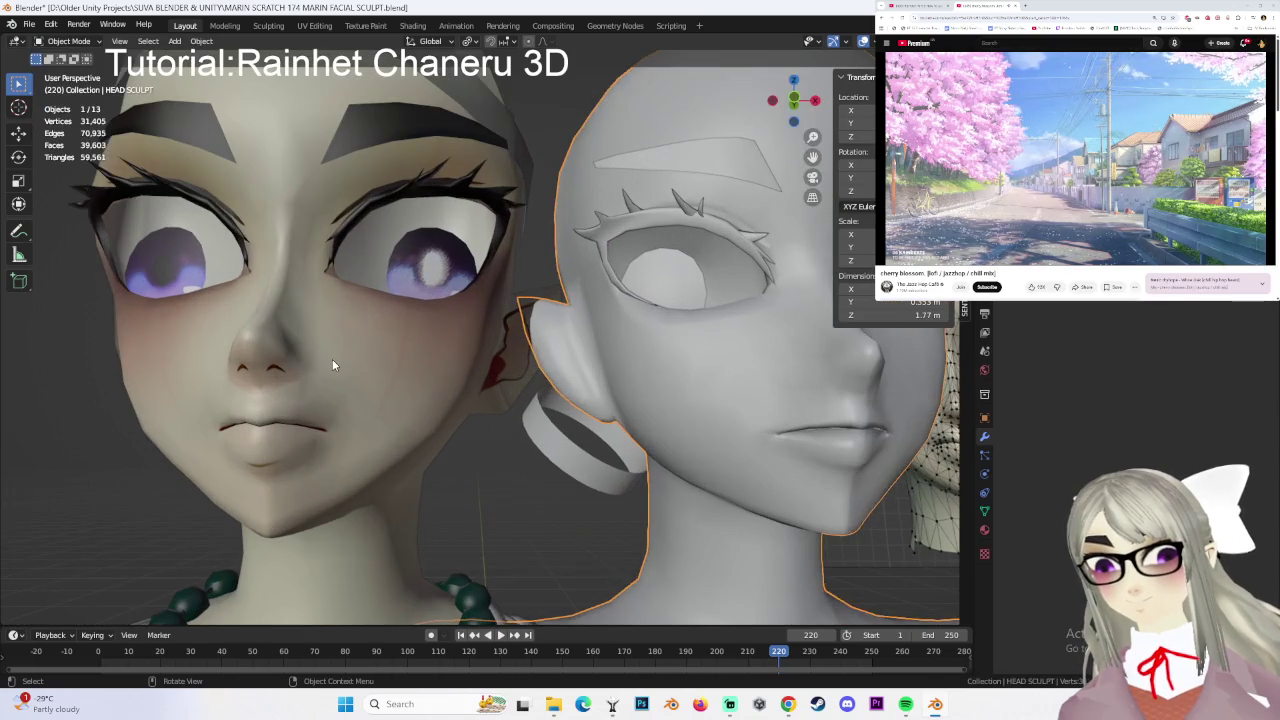
left_click(332, 359)
left_click(69, 41)
left_click(70, 72)
mouse_move(400, 335)
middle_mouse_down()
mouse_move(513, 341)
mouse_move(398, 355)
mouse_move(519, 340)
middle_mouse_up()
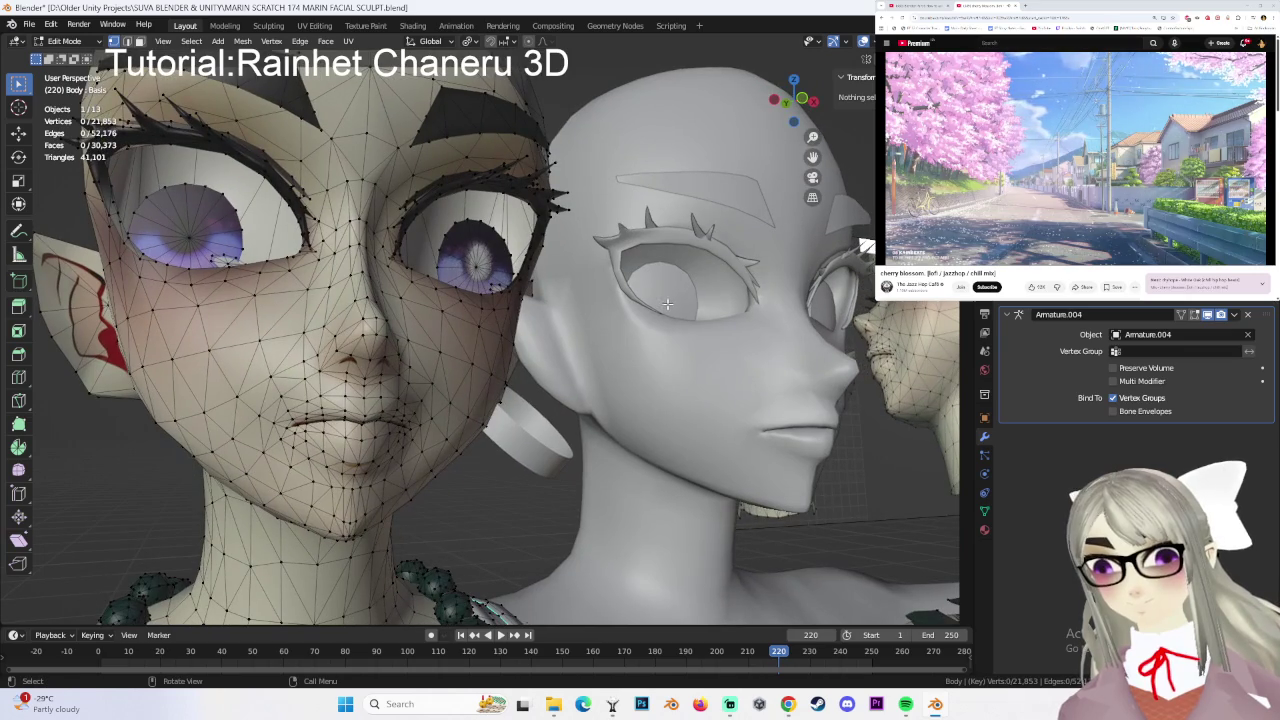
- Reselect HEAD SCULPT in Edit Mode and orbit to face it directly
left_click(72, 47)
left_click(68, 58)
left_click(762, 385)
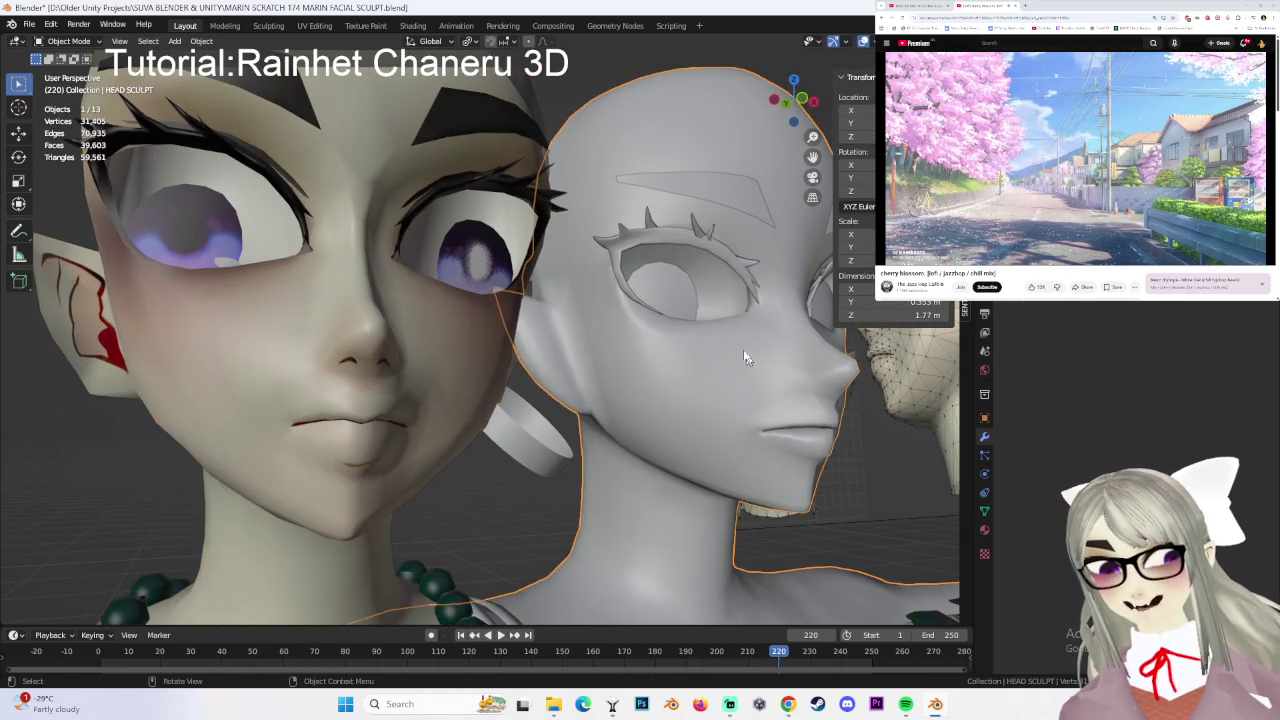
left_click(68, 41)
left_click(68, 62)
mouse_move(600, 320)
middle_mouse_down()
mouse_move(688, 314)
mouse_move(722, 349)
middle_mouse_up()
scroll(708, 353, "up", 3)
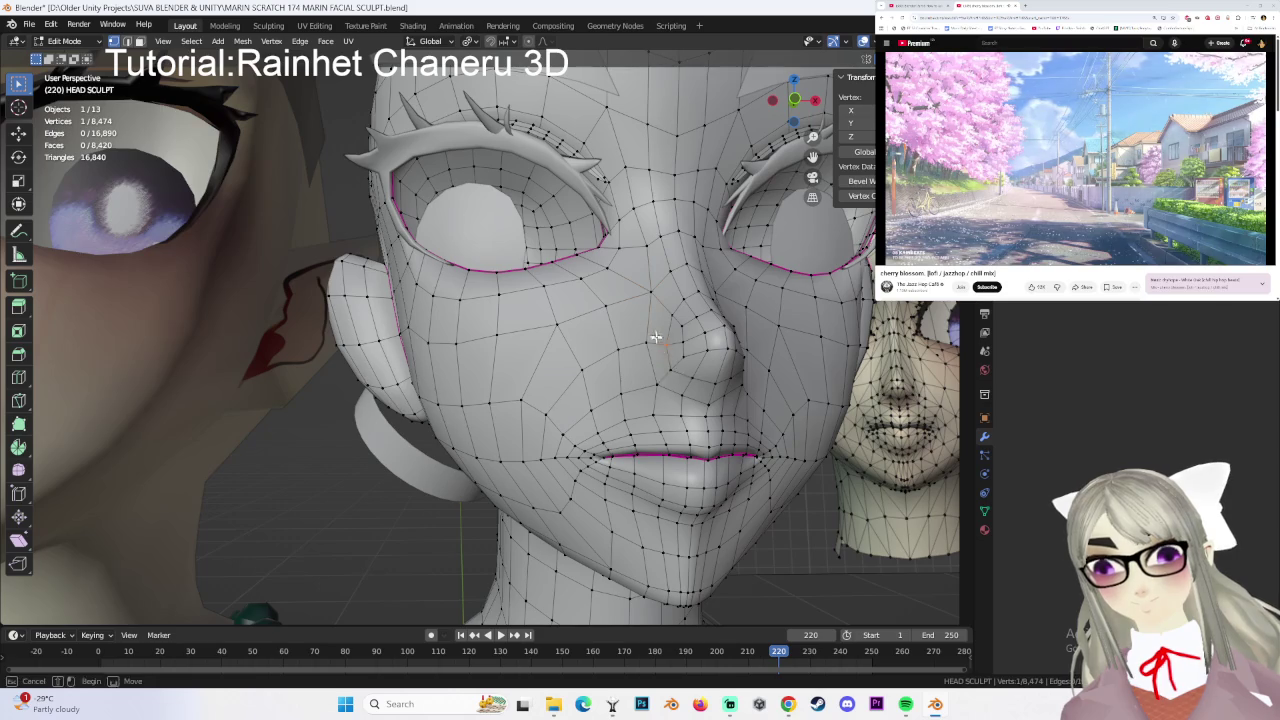
middle_click_drag(651, 322, 760, 330)
- In Right Orthographic view, nudge the selected nose and nose-bridge vertices of HEAD SCULPT
left_click(805, 330)
scroll(631, 370, "up", 3)
mouse_move(631, 370)
middle_mouse_down()
mouse_move(575, 339)
mouse_move(477, 340)
middle_mouse_up()
key("KP_3")
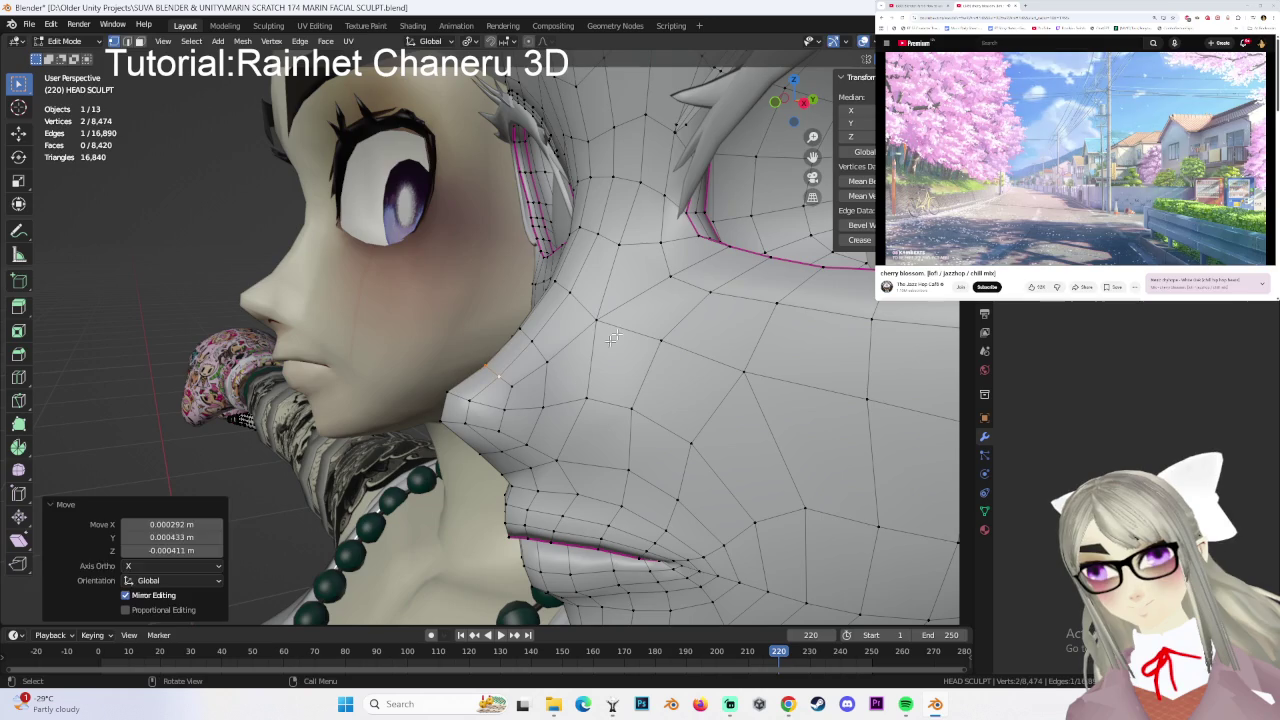
scroll(667, 248, "down", 1)
key("g")
left_click(446, 250)
key("g")
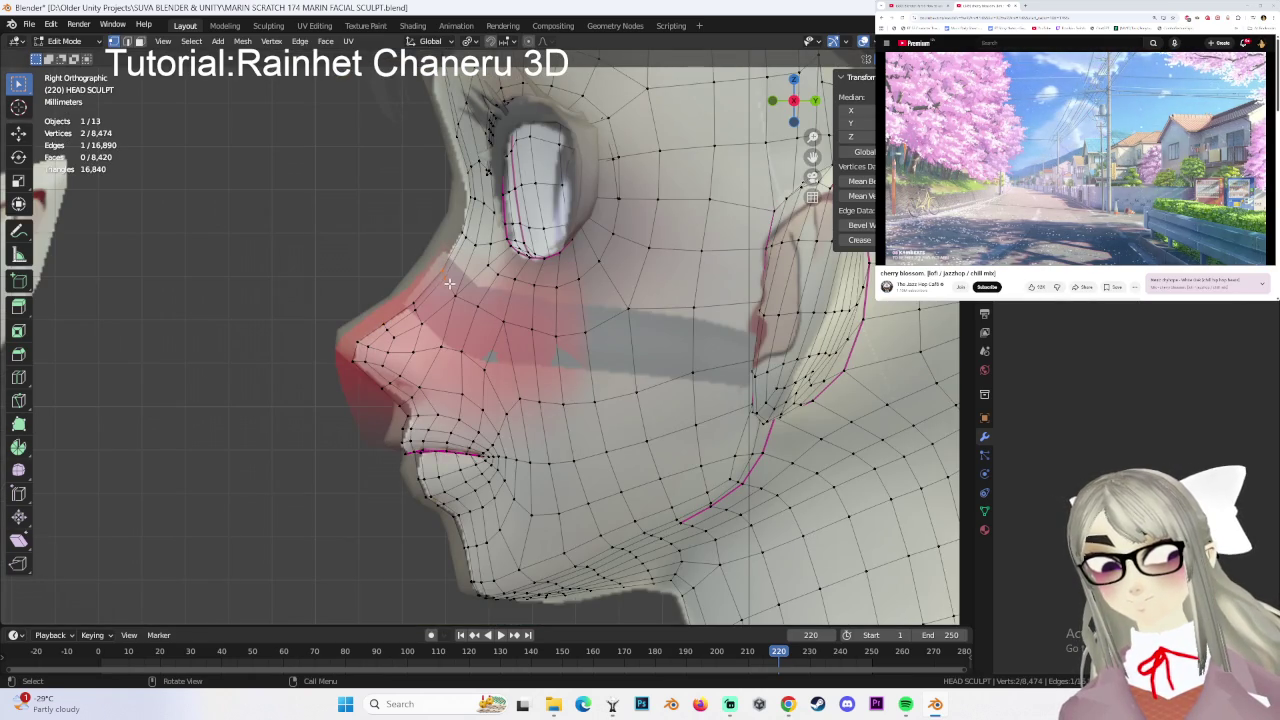
left_click(446, 284)
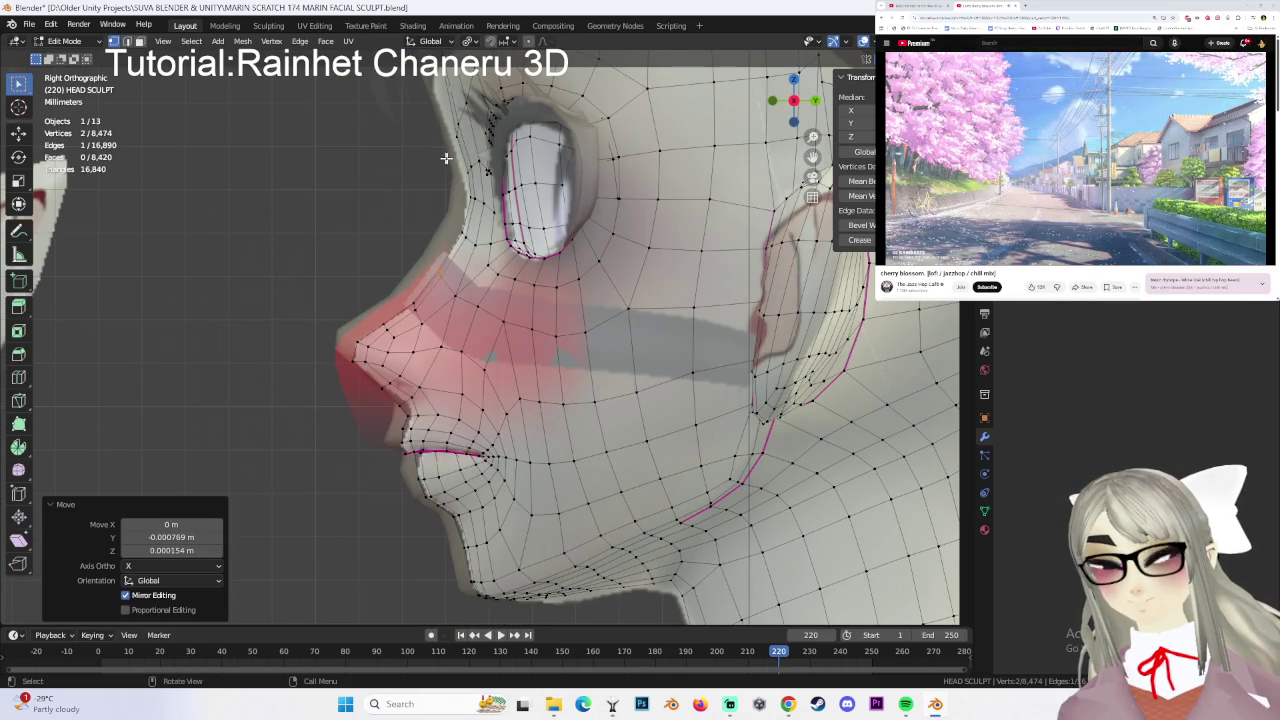
scroll(443, 158, "down", 2)
scroll(435, 402, "up", 2)
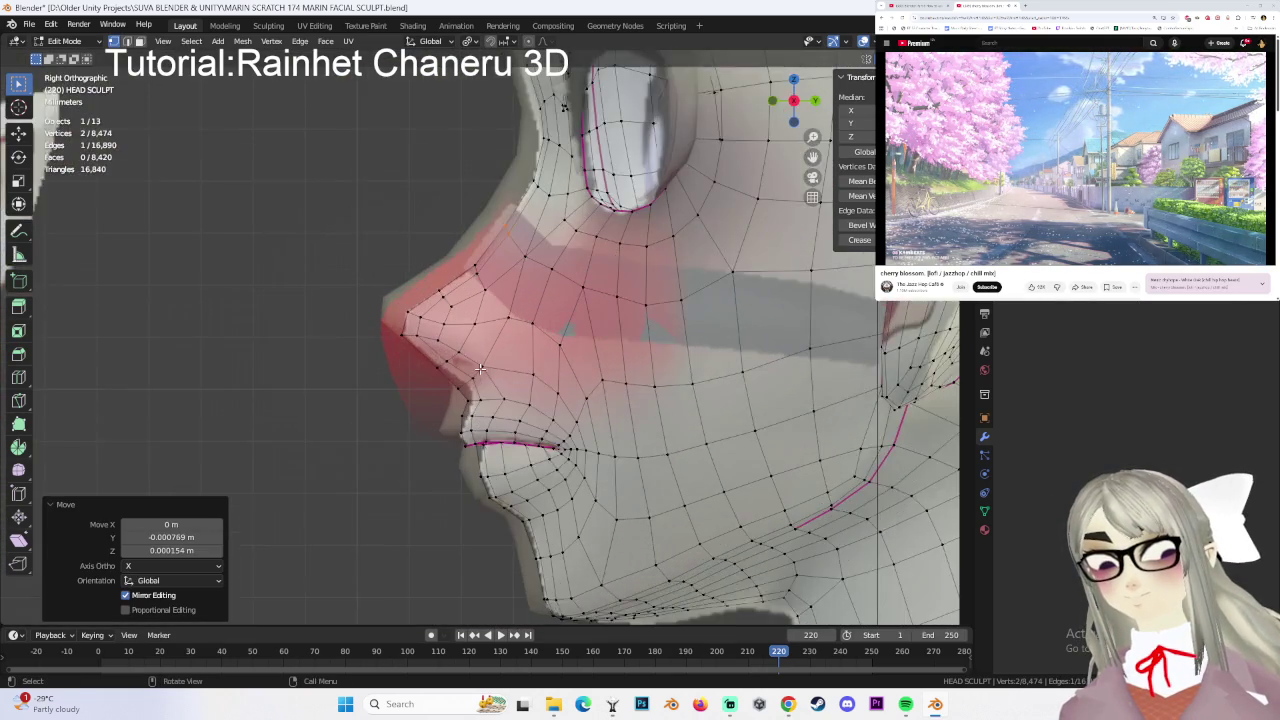
scroll(445, 395, "up", 2)
- Reposition the vertices below the nose and beside the nostril to reshape the profile
left_click(455, 393)
key("g")
left_click(482, 399)
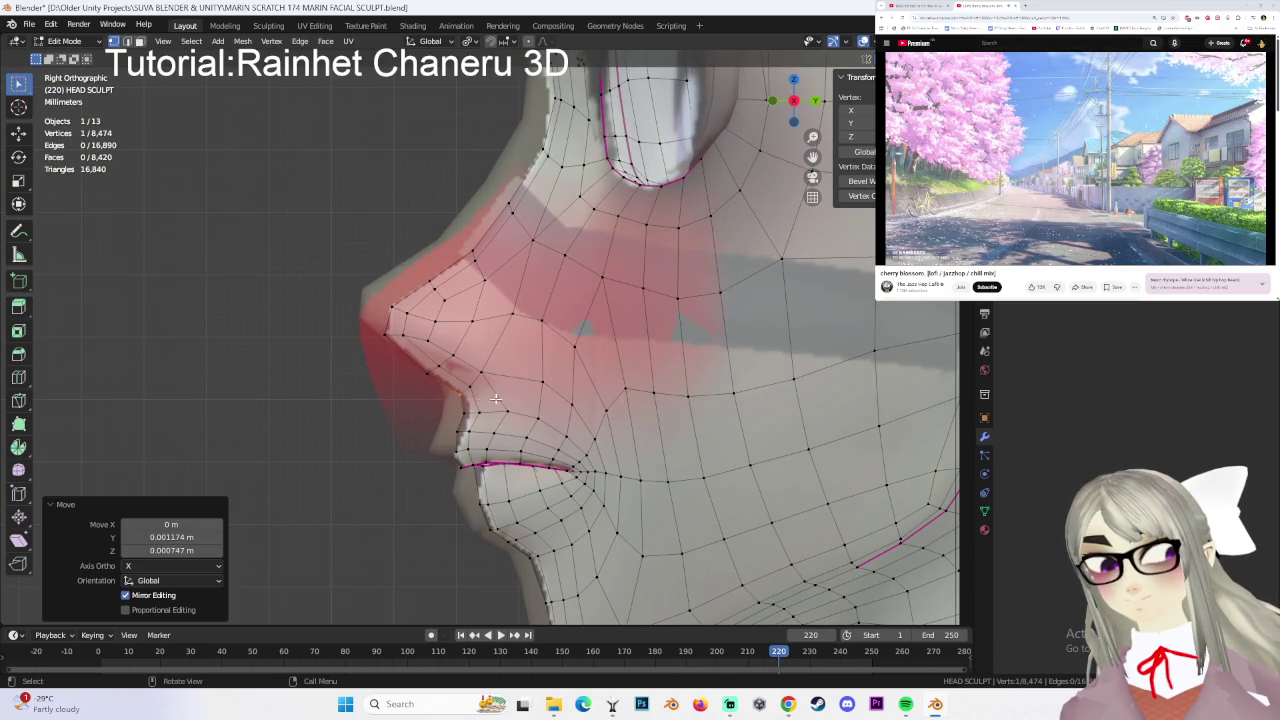
left_click(465, 410)
left_click_drag(422, 362, 445, 380)
key("g")
left_click(455, 380)
key("g")
left_click(472, 386)
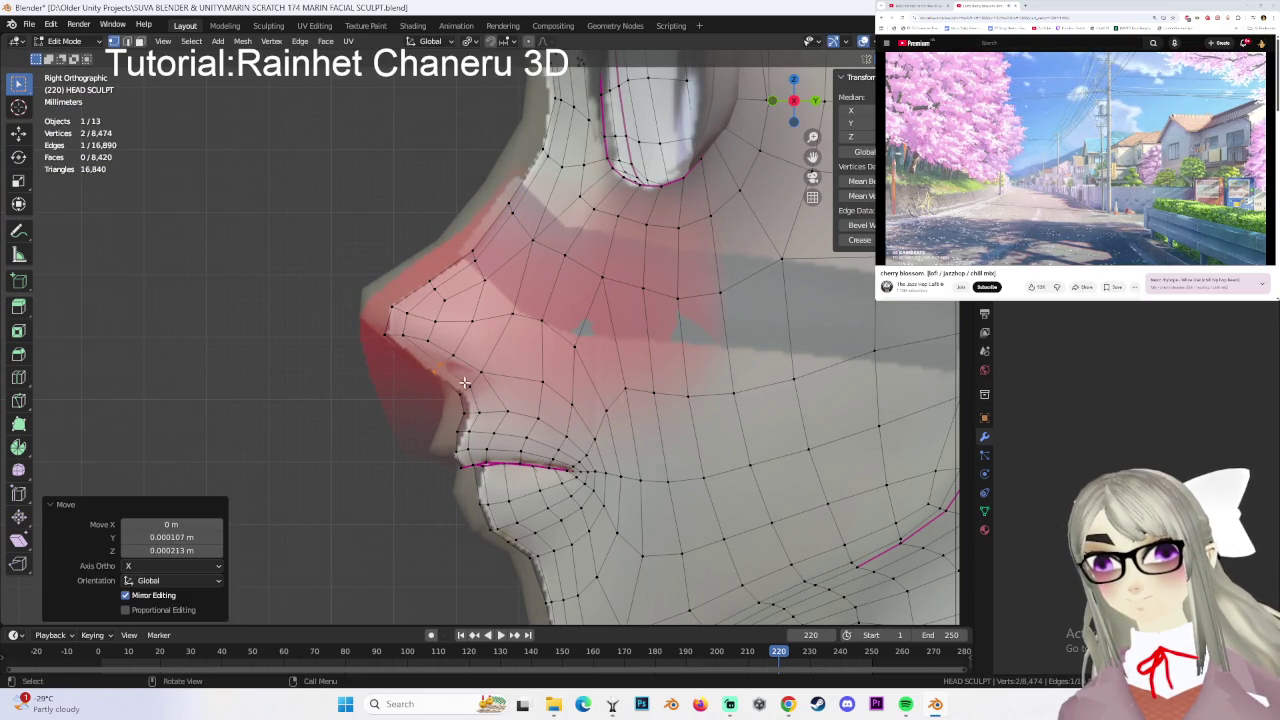
left_click(473, 368)
key("g")
left_click(515, 388)
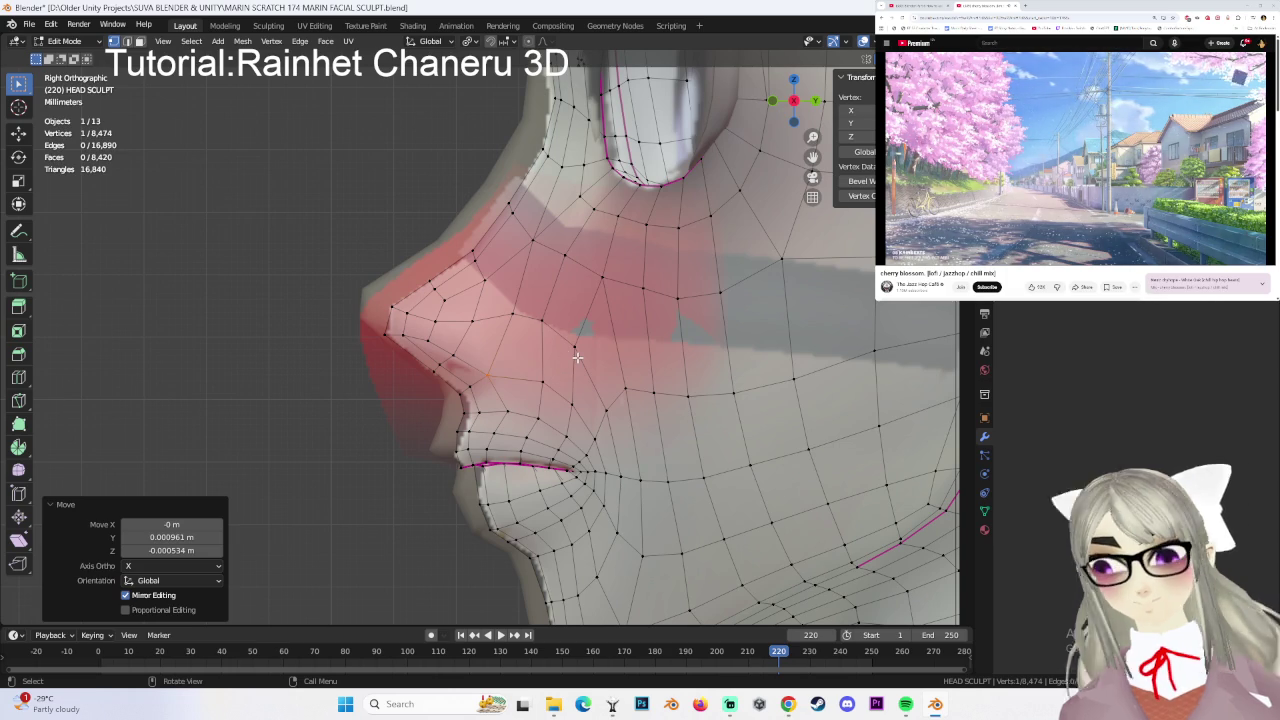
- Move the vertices above the upper lip along the Y axis
scroll(560, 400, "up", 1)
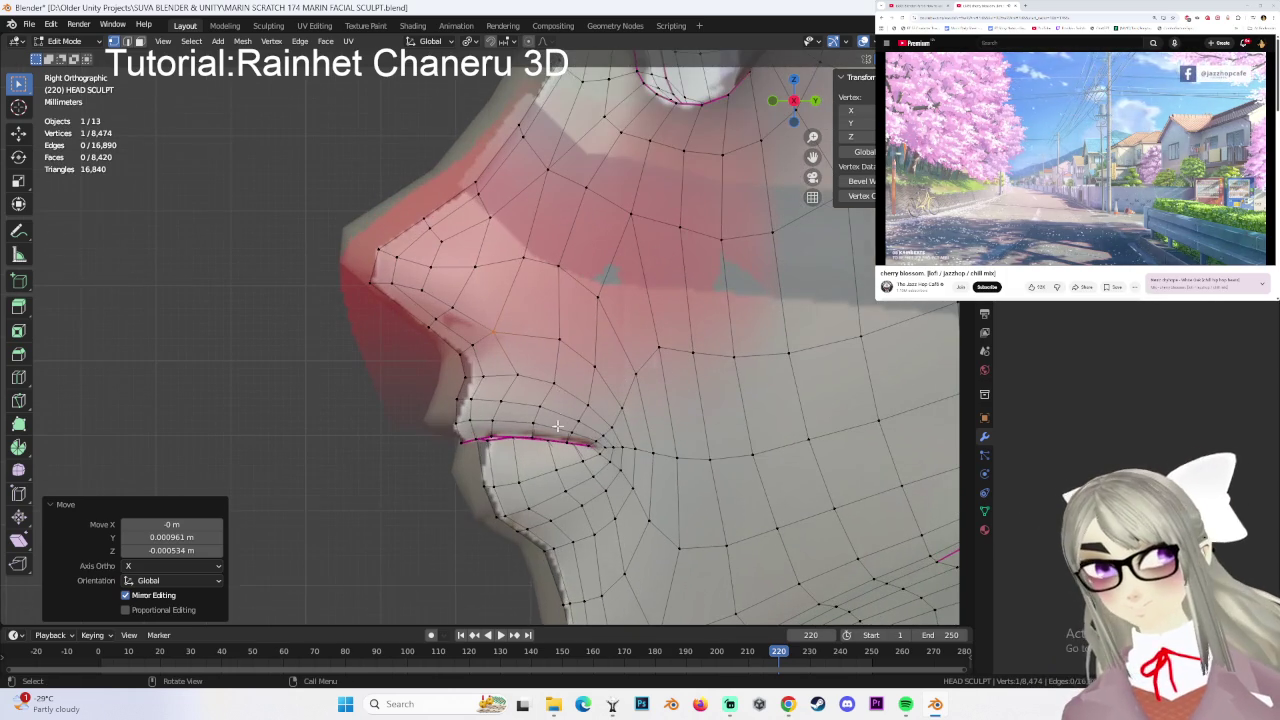
left_click(452, 418)
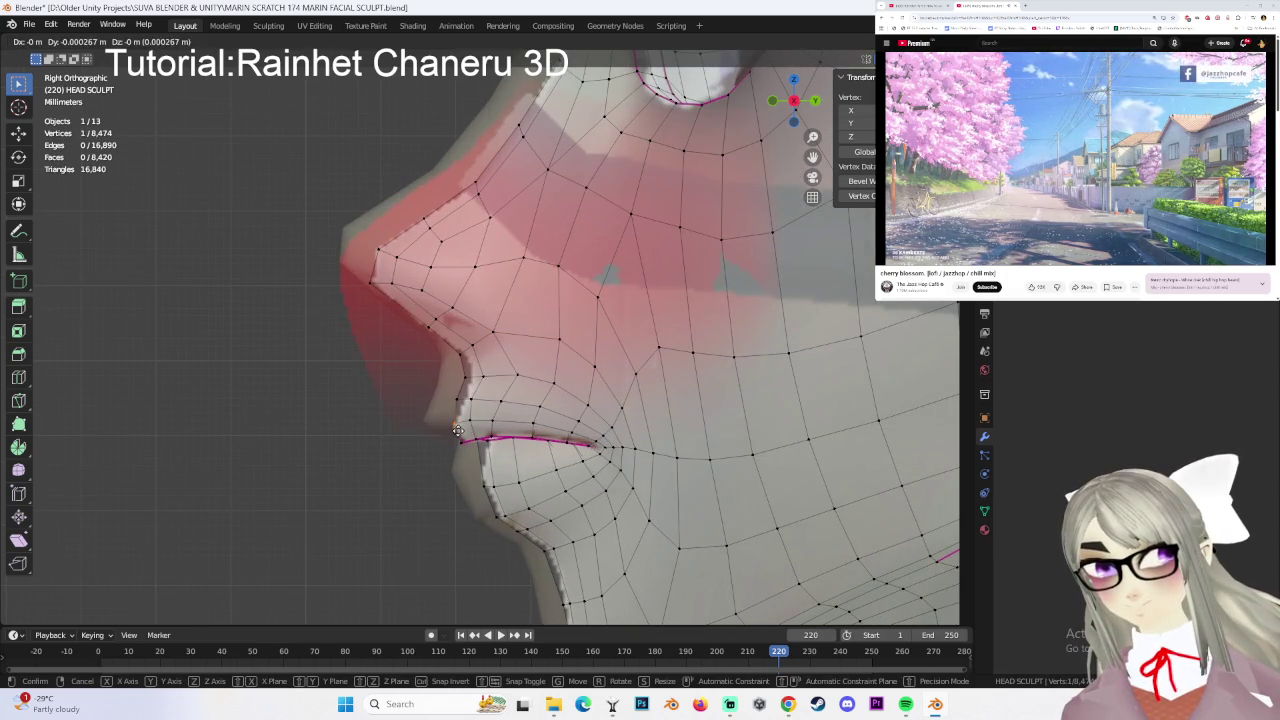
left_click(525, 402)
key("g")
key("y")
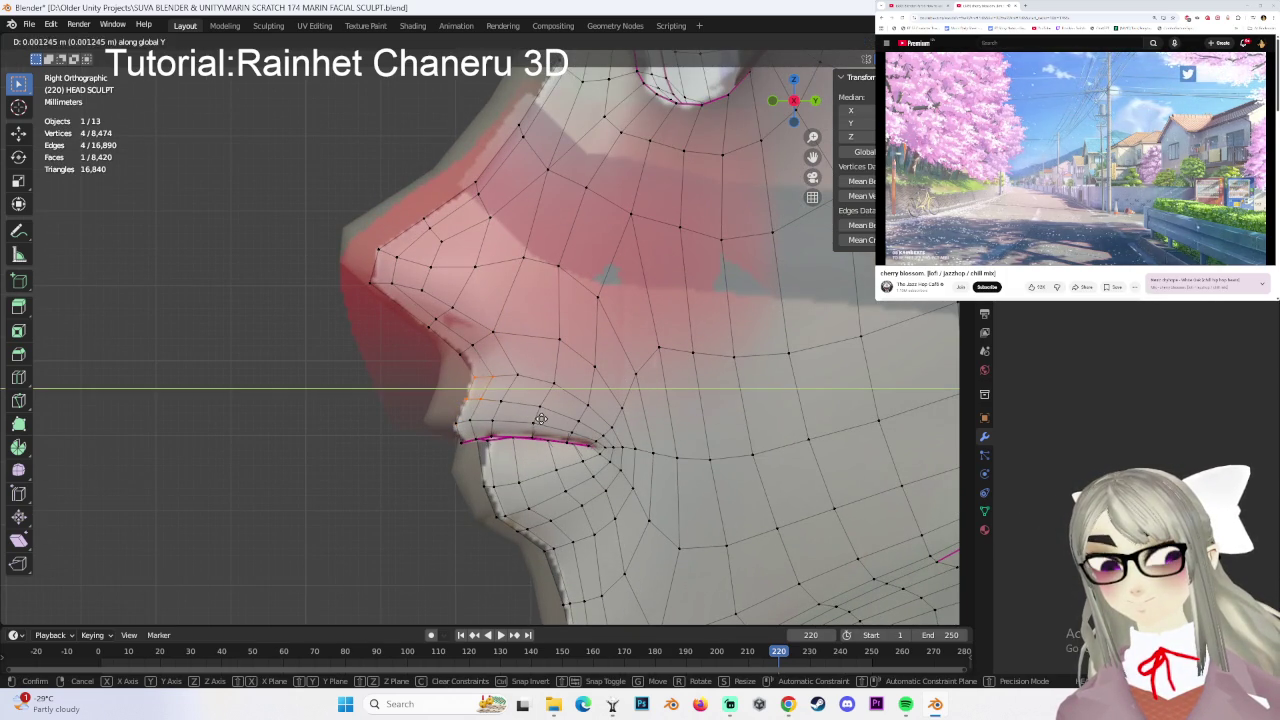
left_click(538, 419)
left_click(444, 346)
key("g")
key("y")
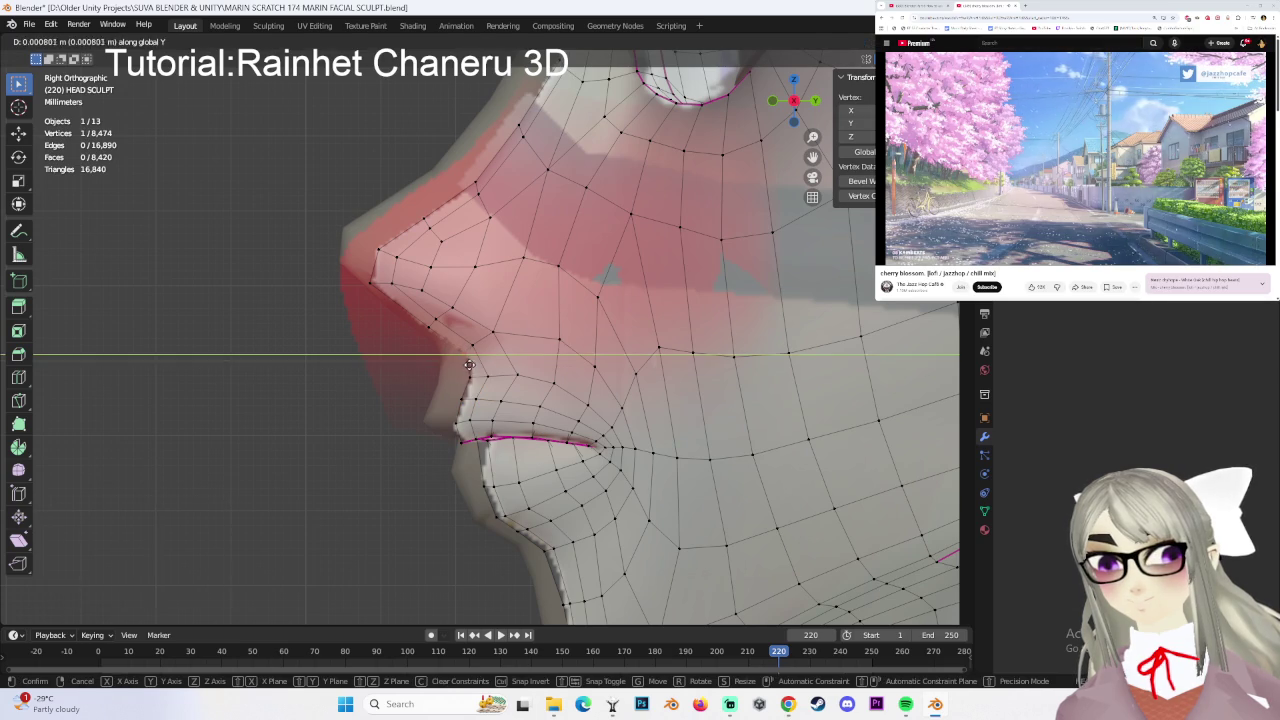
left_click(514, 354)
scroll(514, 354, "down", 1)
scroll(493, 330, "up", 1)
- Slide the under-nose vertices along their edges (edge slide -0.206, vertex slide 0.227), then return to front view
left_click(491, 332)
left_click(477, 328, "shift")
key("g")
key("g")
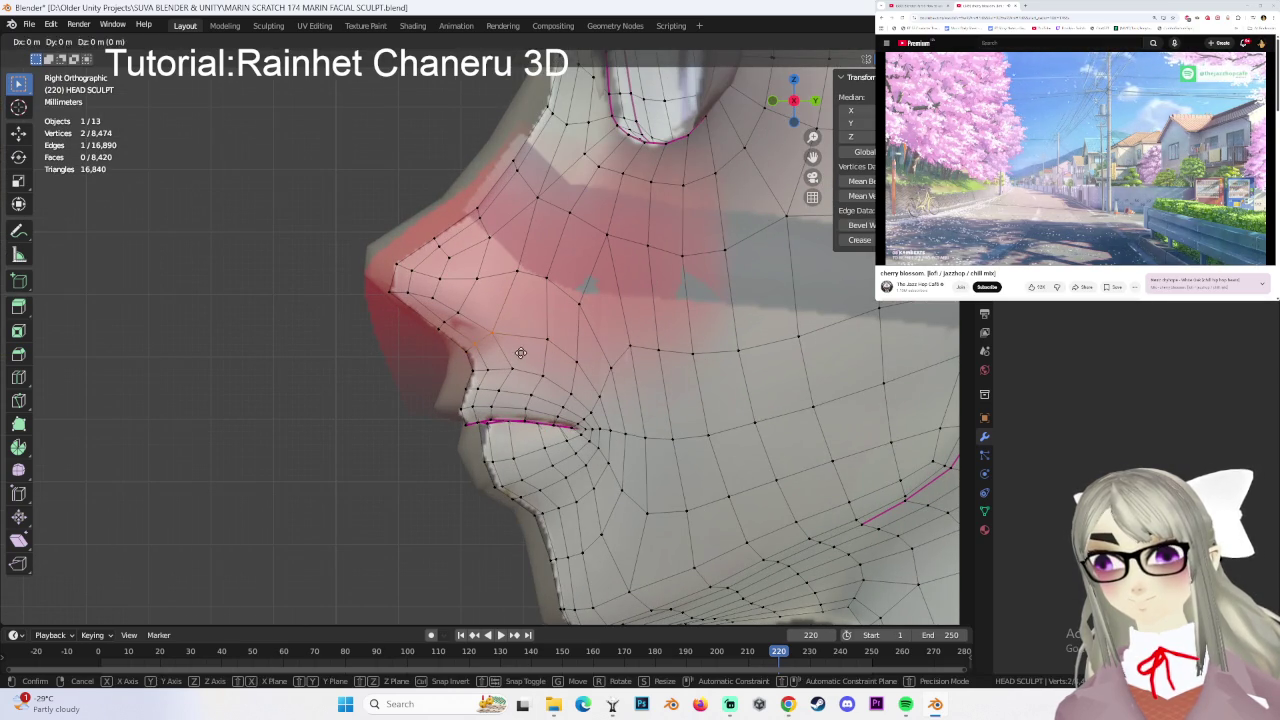
left_click(645, 366)
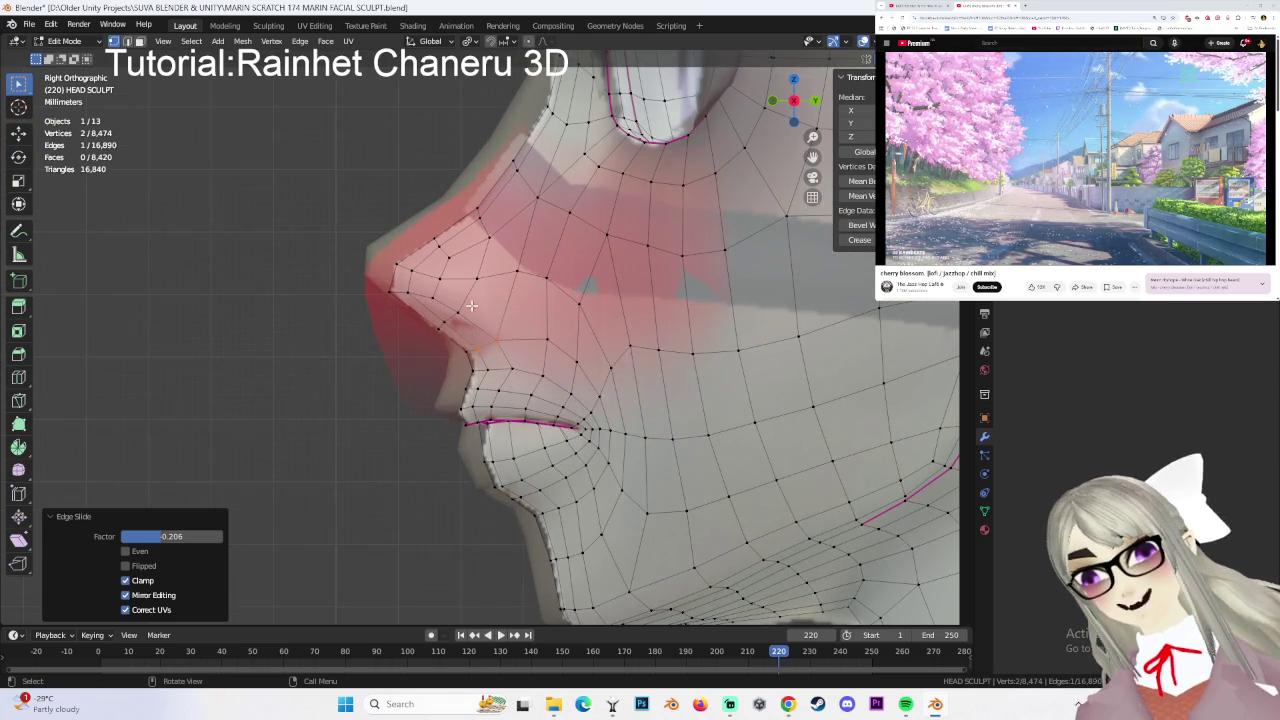
key("ctrl+z")
key("ctrl+z")
scroll(632, 352, "down", 1)
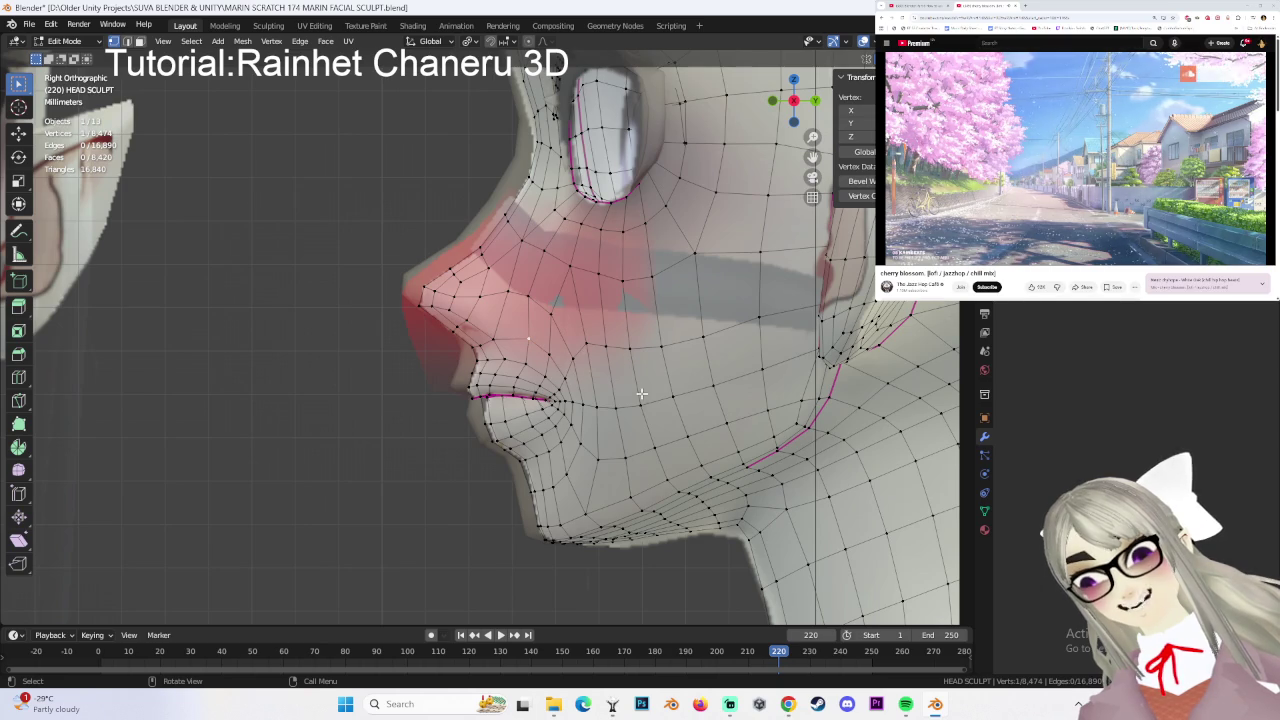
key("g")
key("g")
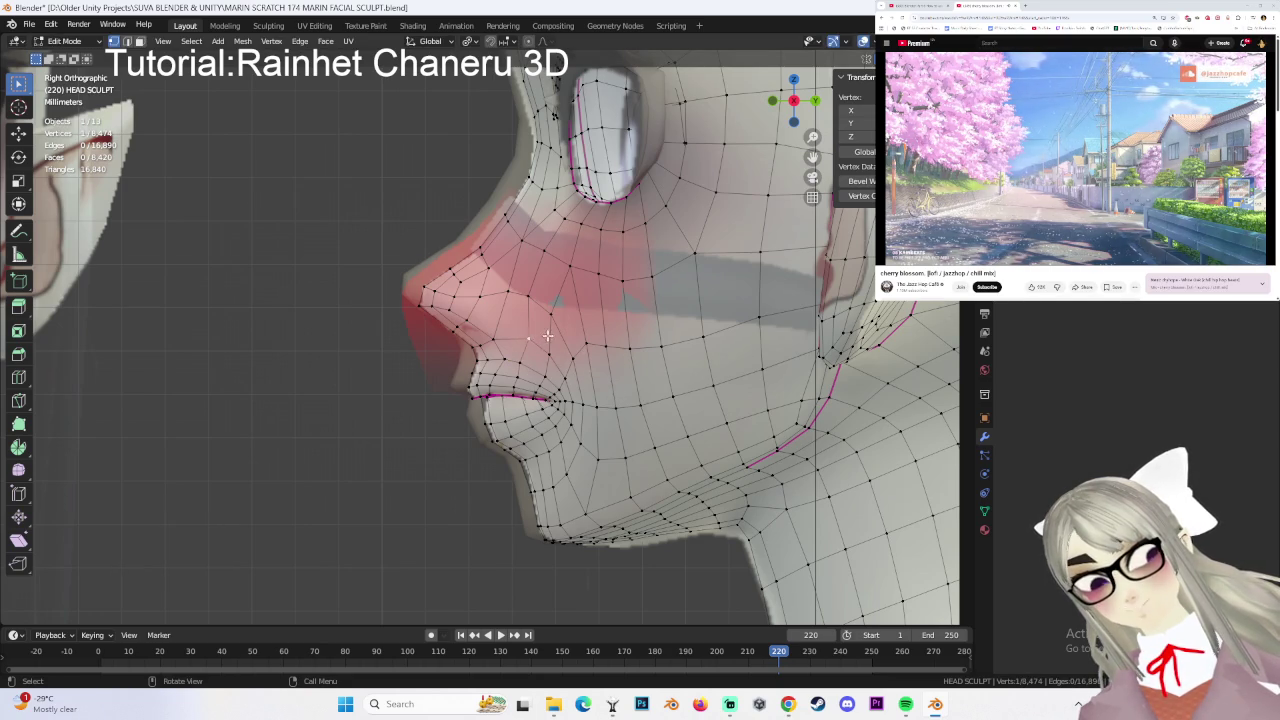
left_click(528, 334)
middle_click_drag(528, 334, 736, 405)
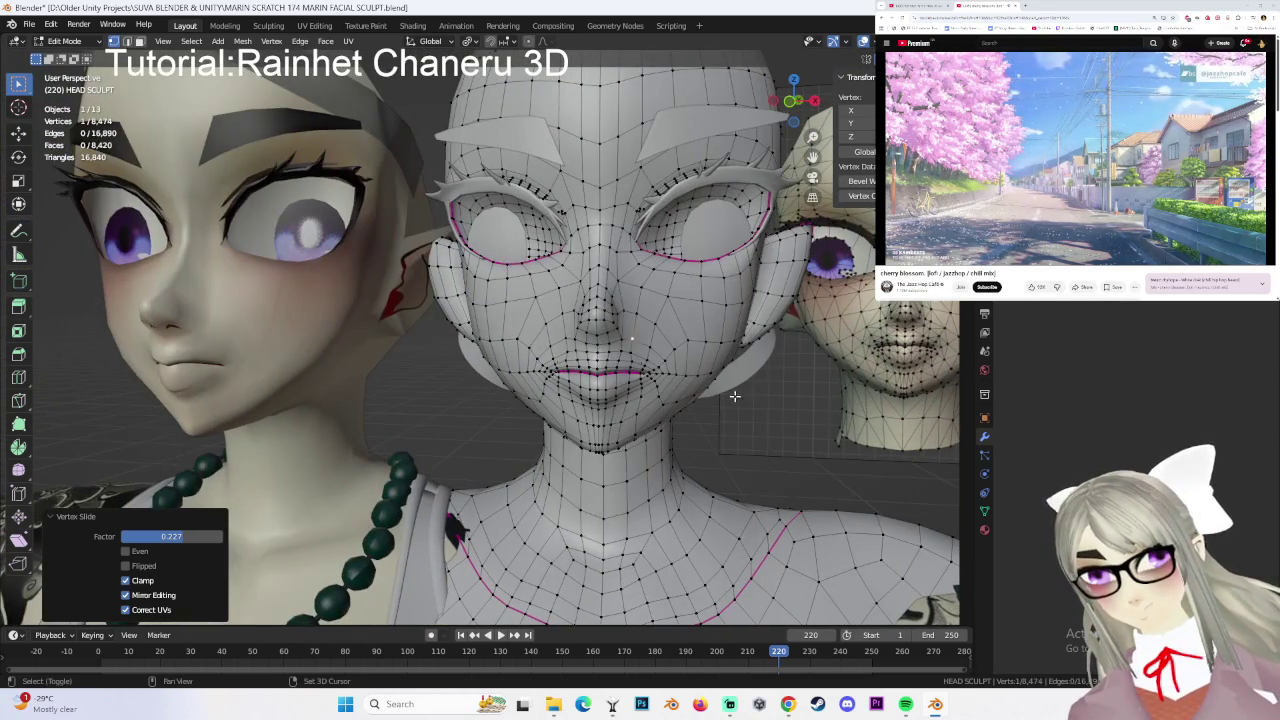
- Slide the nose vertices along their edges again, ending at factor 0.045
middle_click_drag(736, 405, 689, 380)
scroll(677, 403, "down", 2)
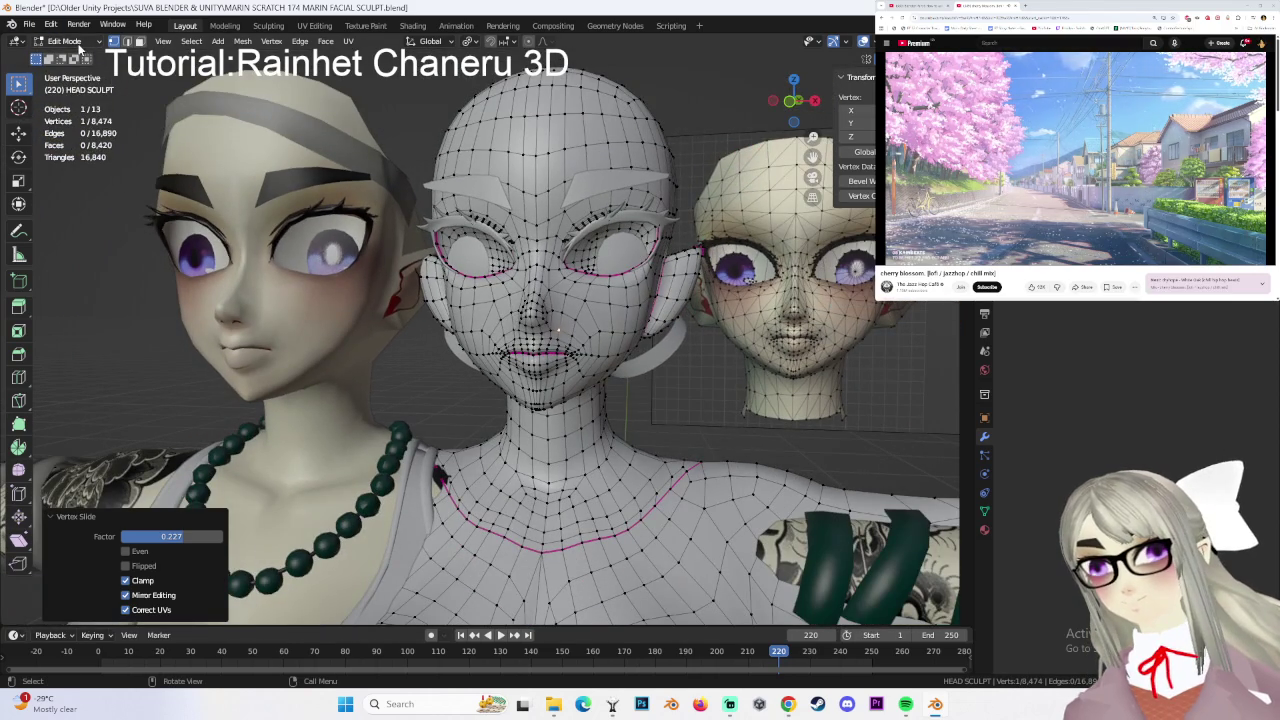
middle_click_drag(540, 408, 551, 355)
scroll(608, 382, "up", 2)
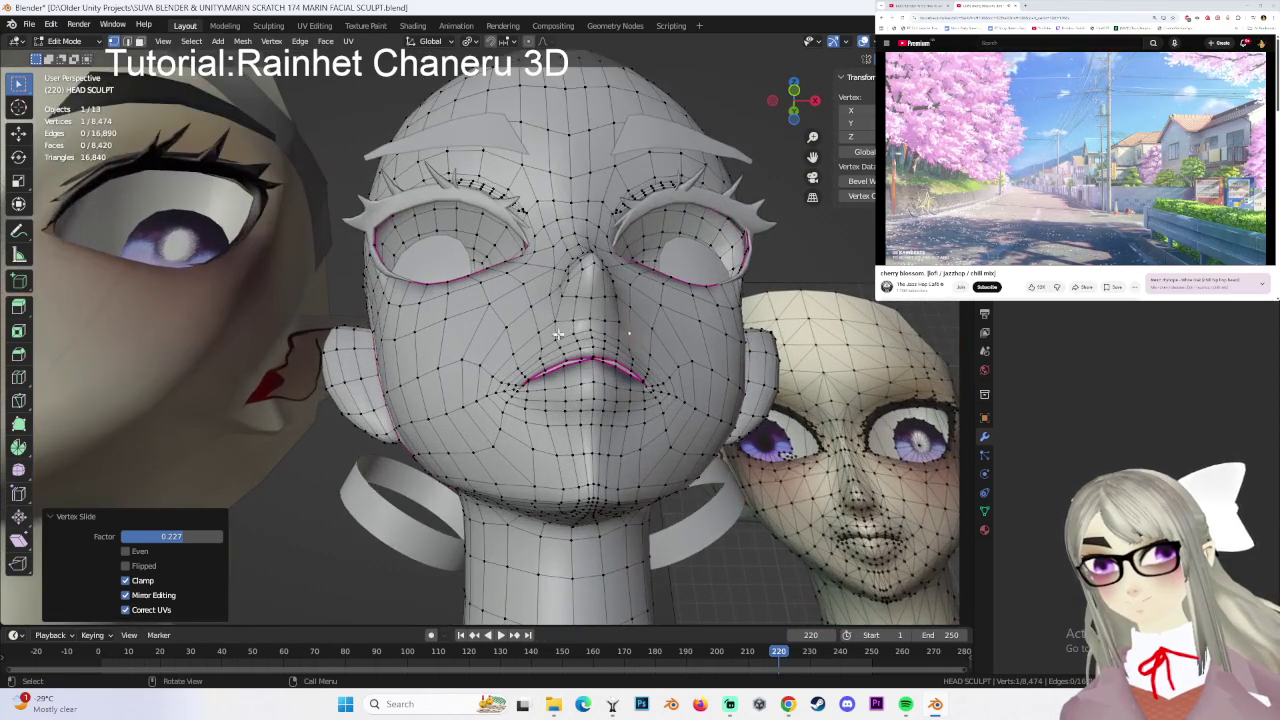
left_click(540, 325)
key("g")
key("g")
left_click(600, 308)
key("g")
key("g")
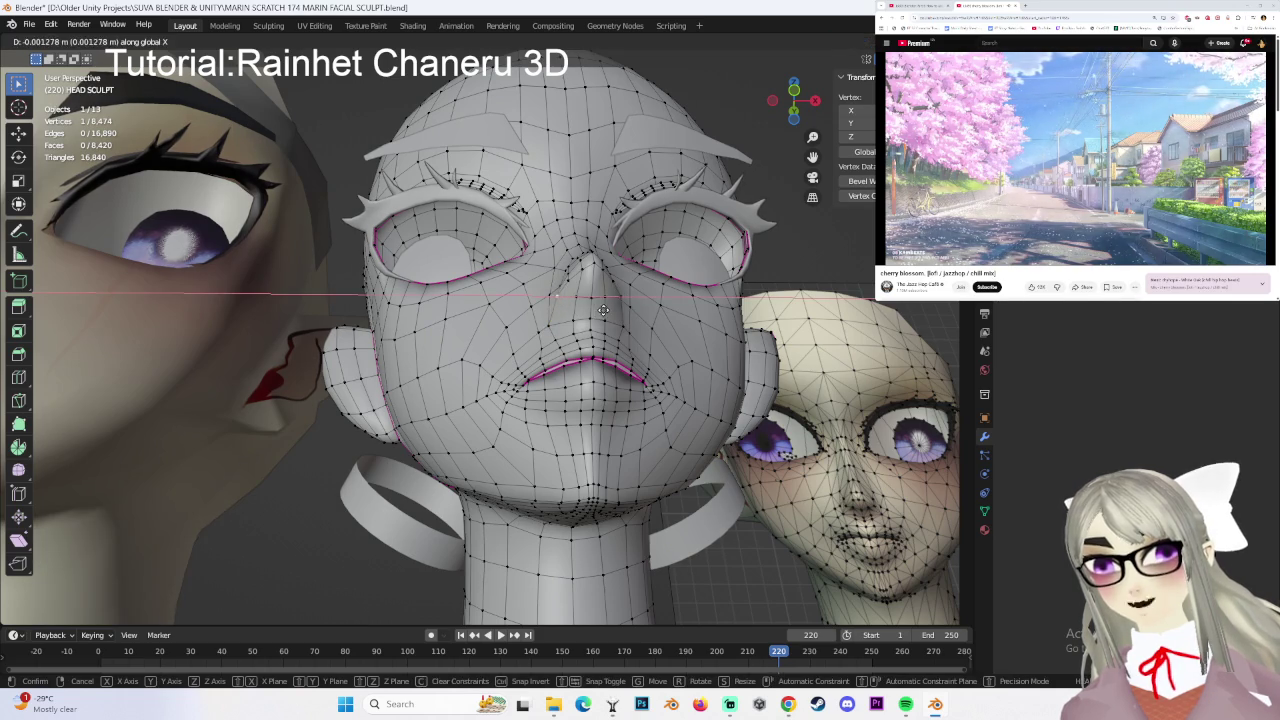
left_click(605, 305)
middle_click_drag(605, 305, 609, 313)
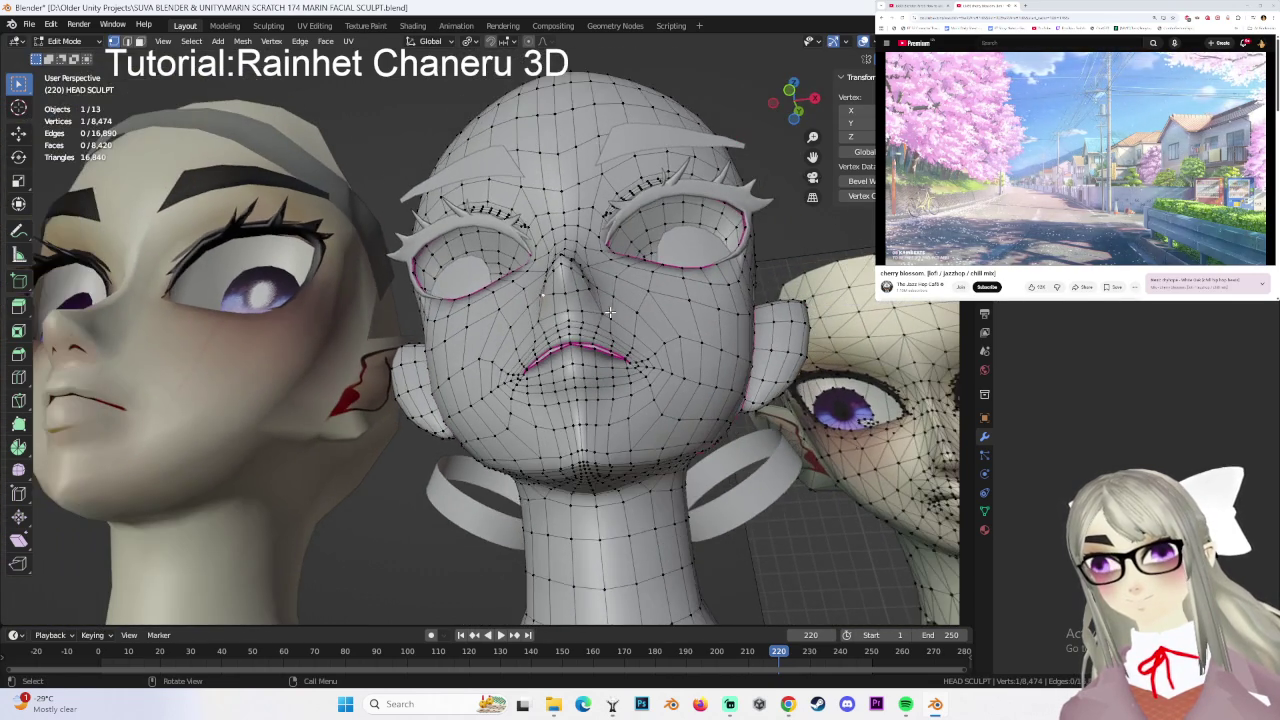
middle_click_drag(506, 331, 612, 321)
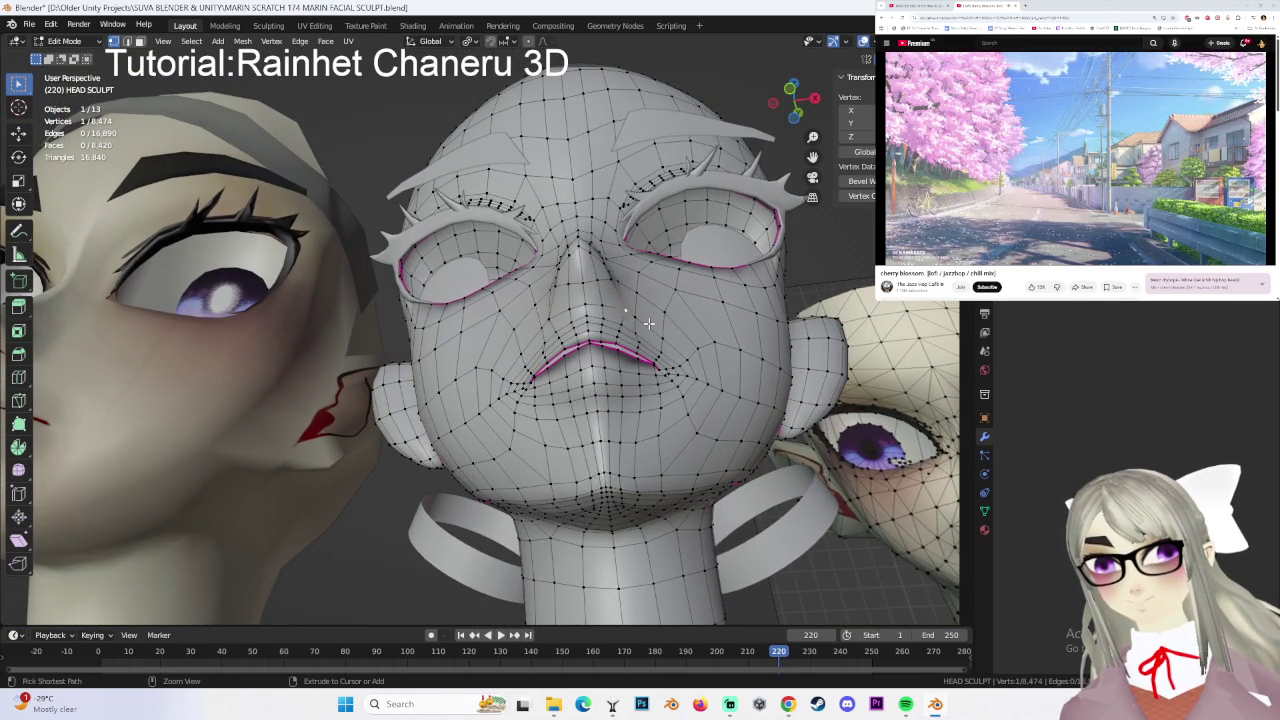
- Give a nose vertex a small X-constrained move, then switch HEAD SCULPT back to Object Mode
key("g")
left_click(647, 323)
mouse_move(647, 323)
middle_mouse_down()
mouse_move(560, 270)
mouse_move(634, 350)
mouse_move(628, 337)
mouse_move(548, 352)
mouse_move(545, 295)
mouse_move(564, 310)
middle_mouse_up()
left_click(560, 300)
key("g")
key("x")
left_click(600, 320)
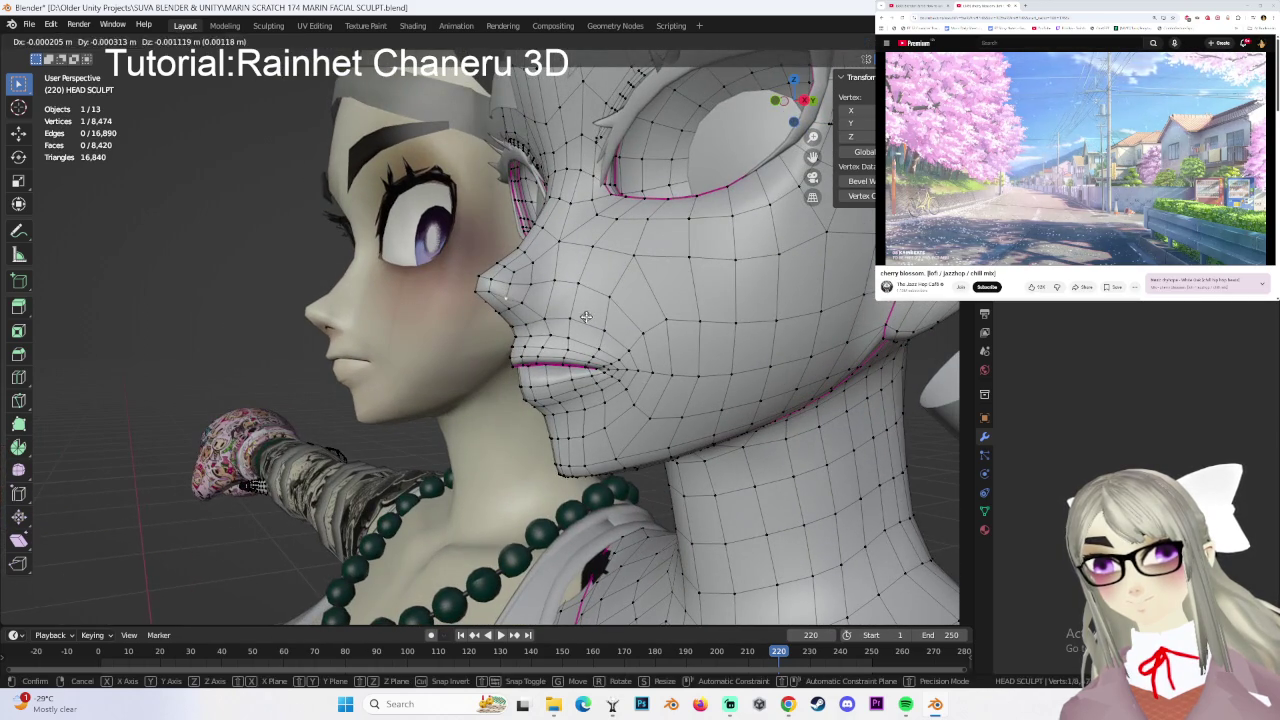
left_click(64, 44)
left_click(72, 56)
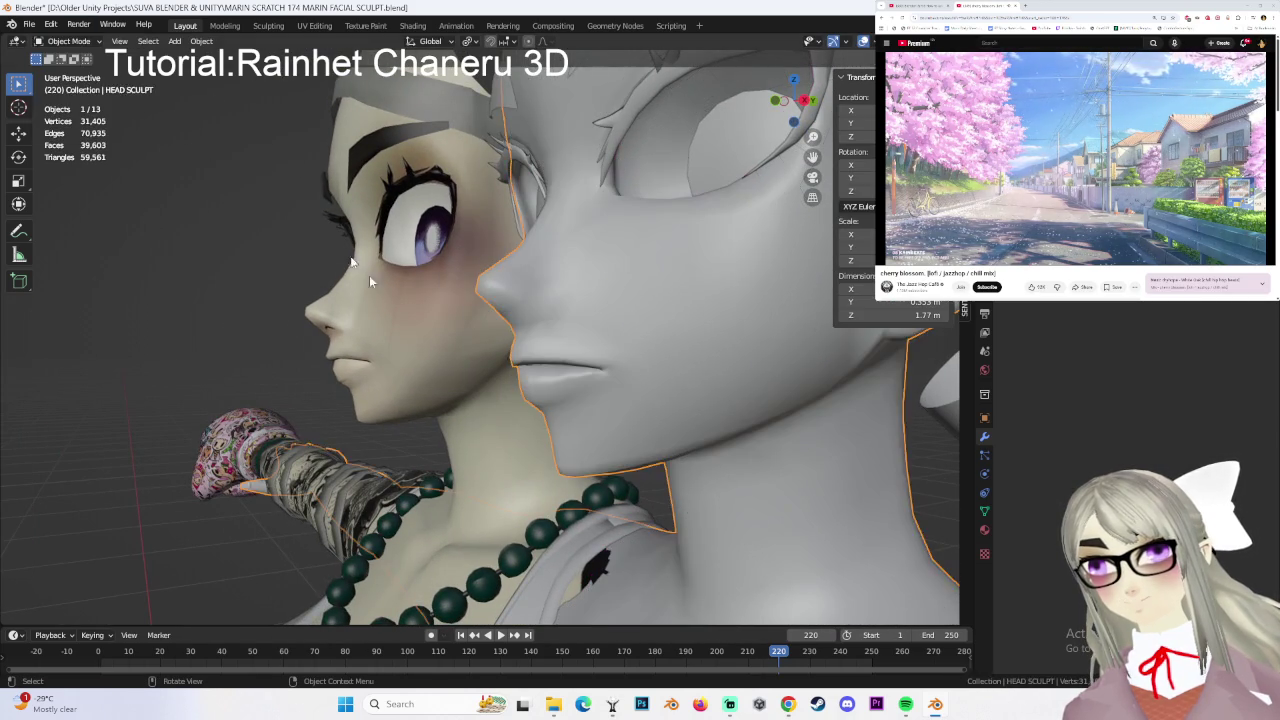
- Select HEAD SCULPT and put it into Edit Mode via the mode dropdown
left_click(68, 43)
key("Return")
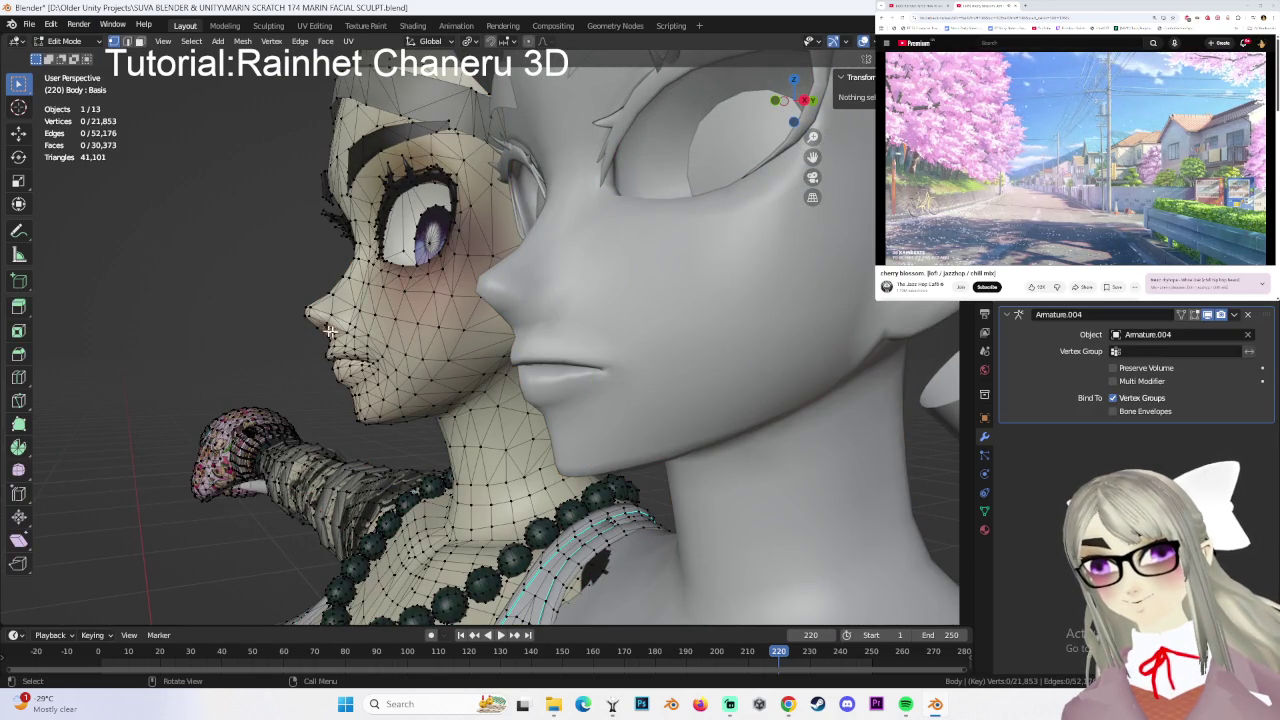
left_click(64, 41)
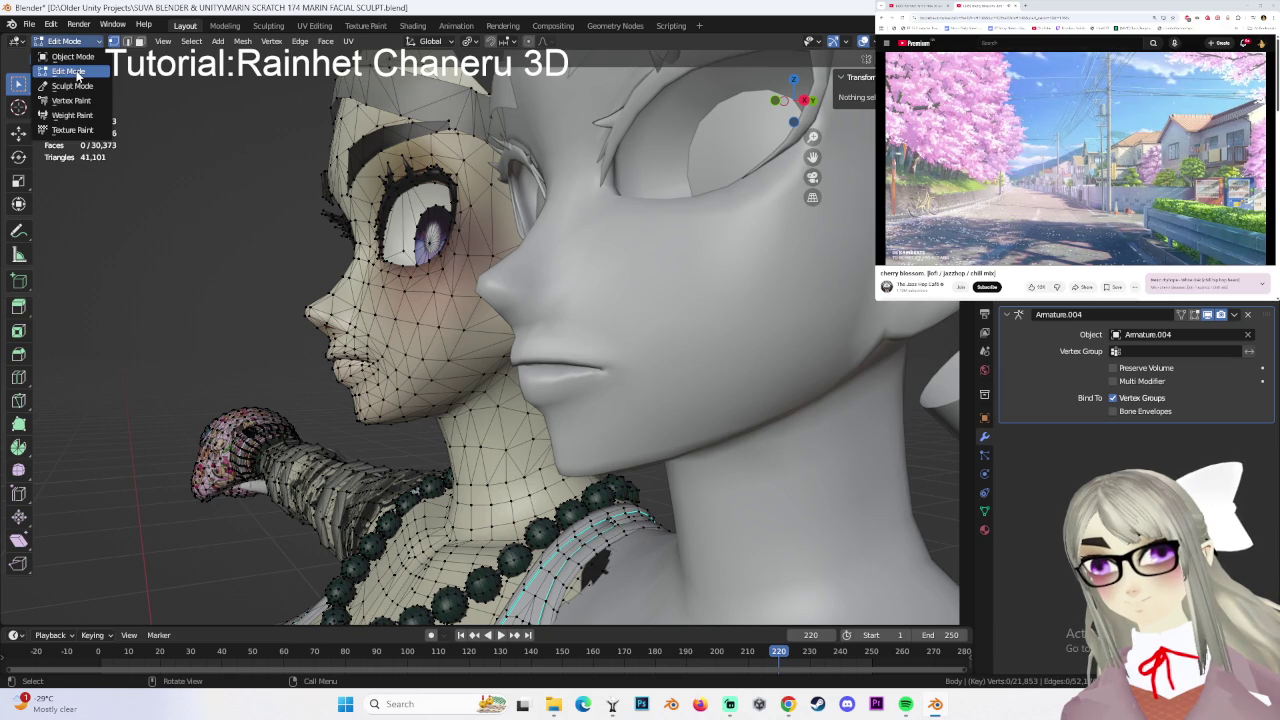
left_click(77, 75)
left_click(64, 41)
left_click(70, 58)
left_click(722, 358)
left_click(64, 41)
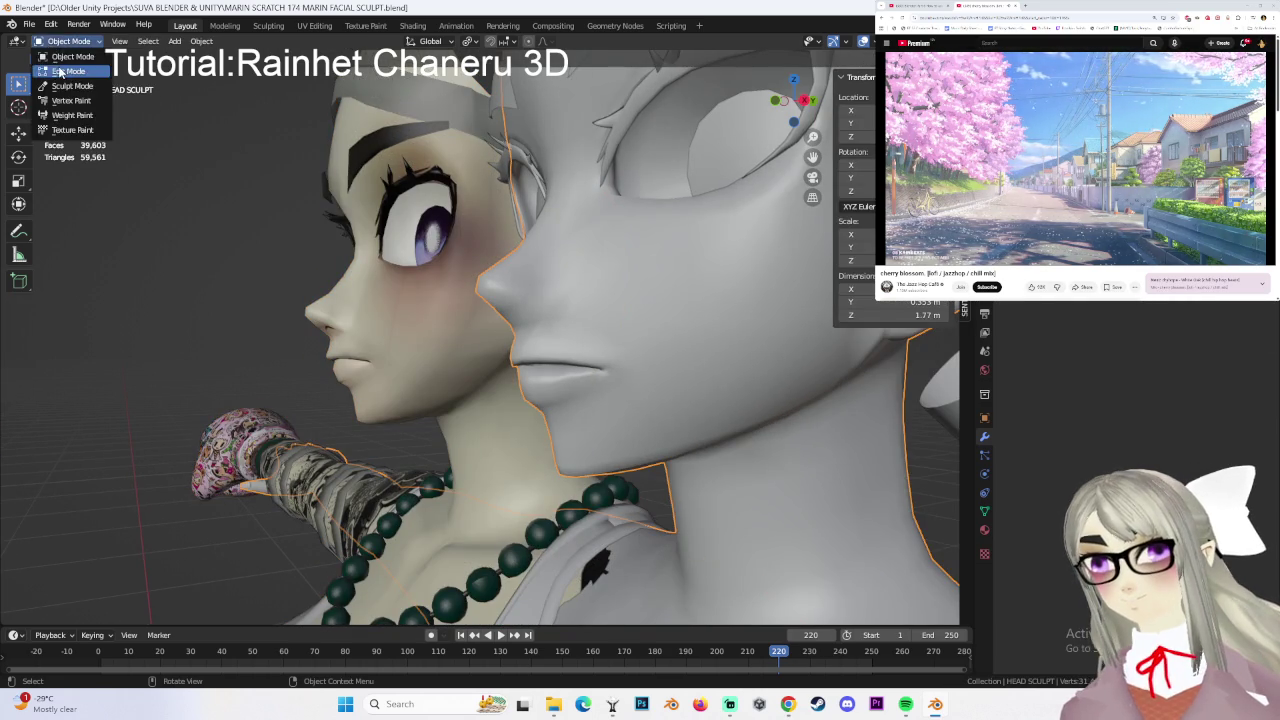
left_click(77, 75)
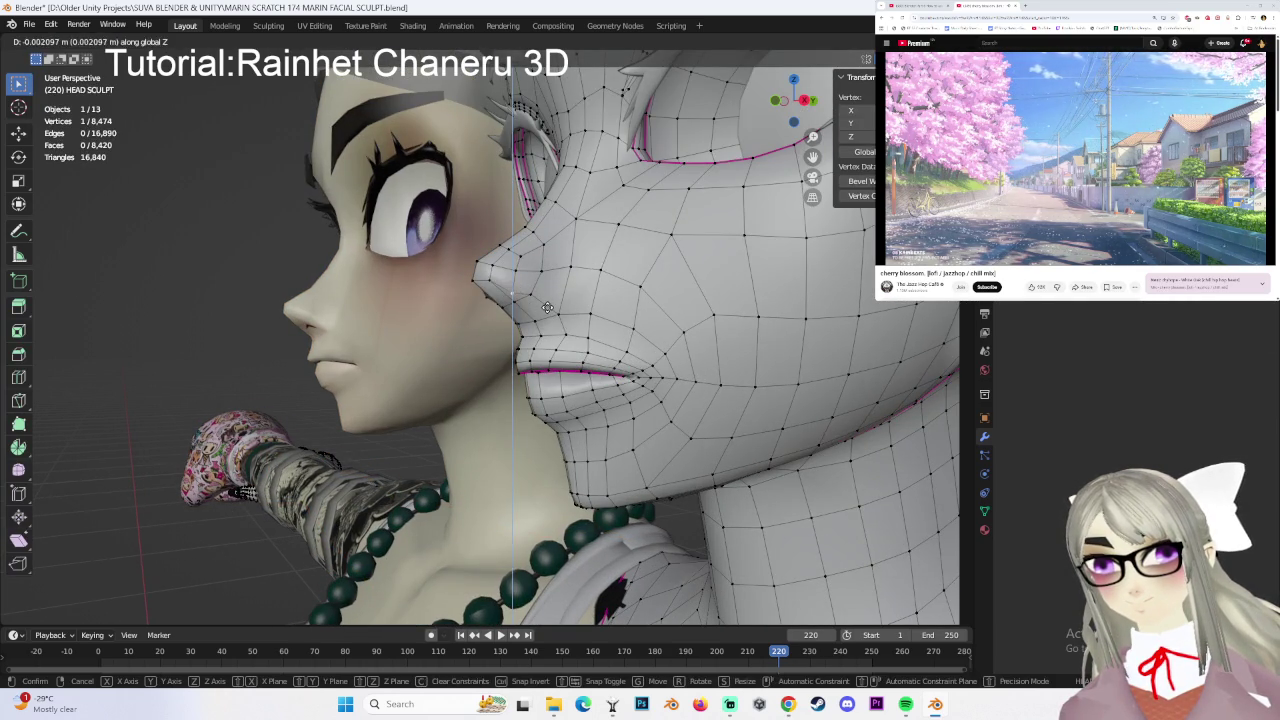
- Lower the nose-bridge vertices along Z in small steps, down to -0.000899 m
key("g")
key("z")
left_click(520, 288)
key("g")
key("z")
left_click(563, 297)
key("g")
key("z")
left_click(536, 302)
key("g")
key("z")
left_click(511, 291)
- From the front view, nudge the upper-lip vertices along Z, latest -0.000599 m
mouse_move(637, 365)
middle_mouse_down()
mouse_move(678, 327)
mouse_move(530, 317)
middle_mouse_up()
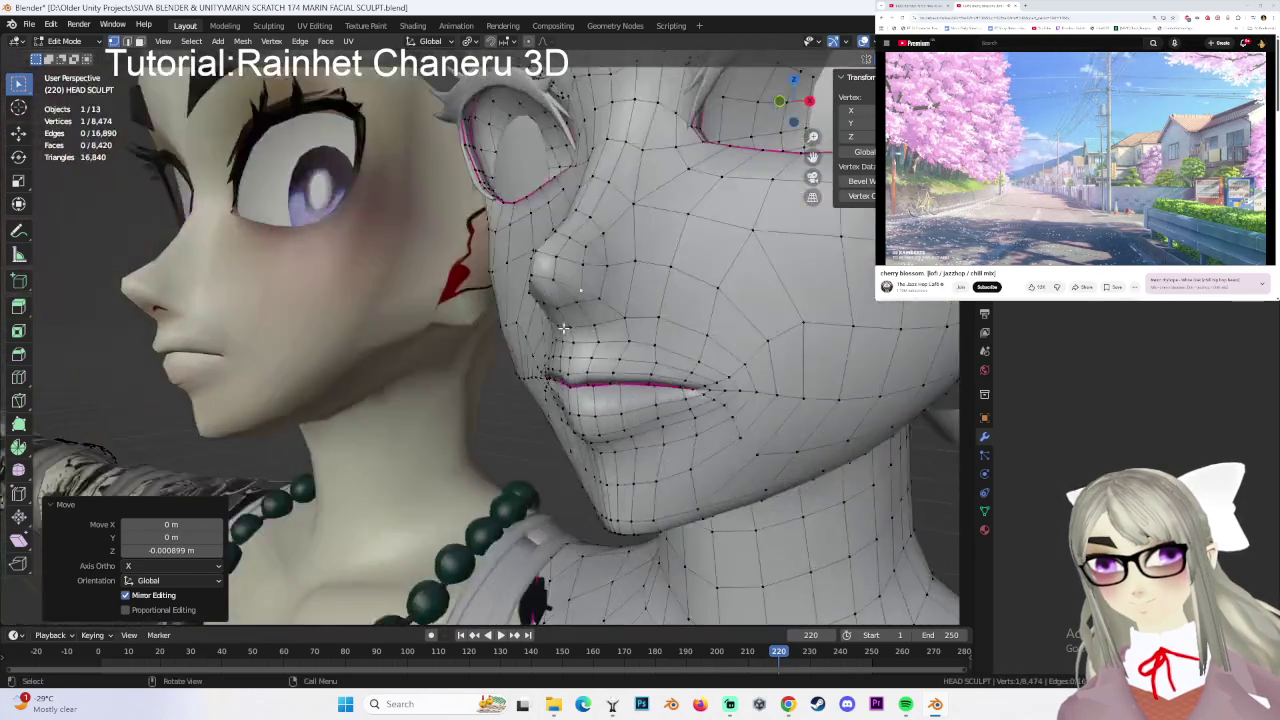
key("g")
key("z")
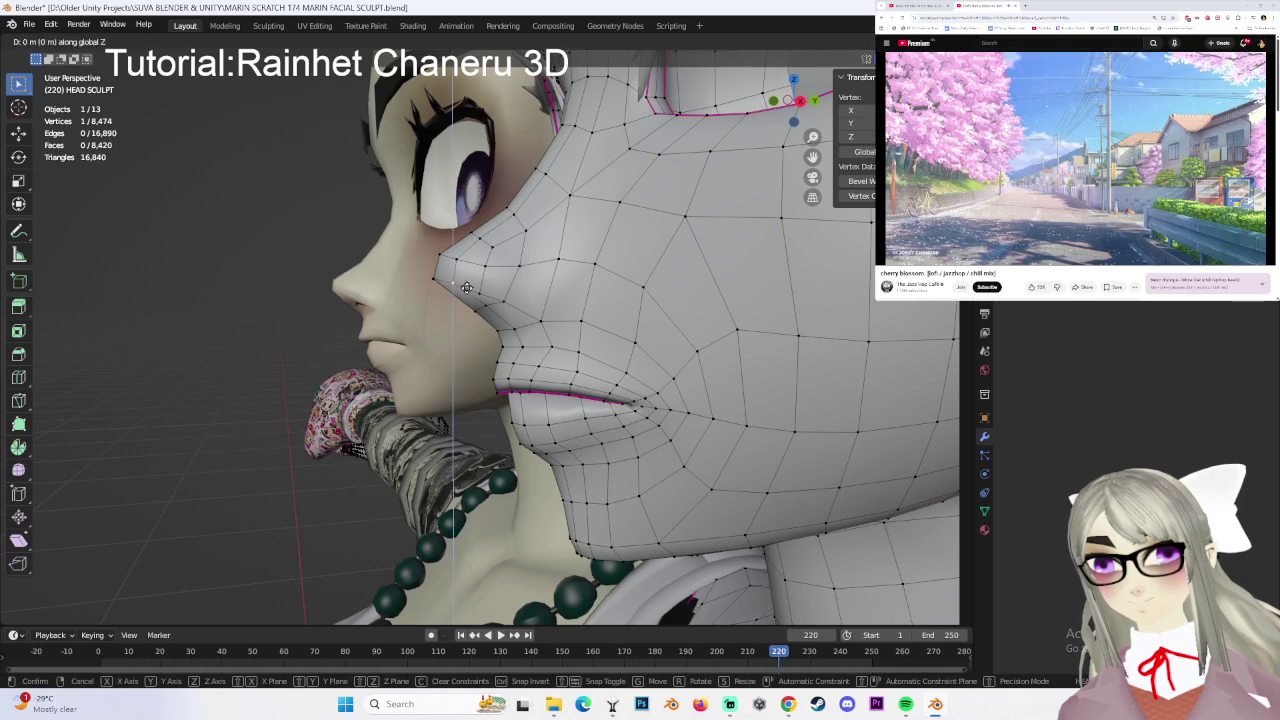
left_click(465, 291)
key("g")
key("z")
left_click(482, 296)
left_click(486, 298)
mouse_move(537, 303)
middle_mouse_down()
mouse_move(562, 311)
mouse_move(593, 236)
middle_mouse_up()
left_click(593, 241)
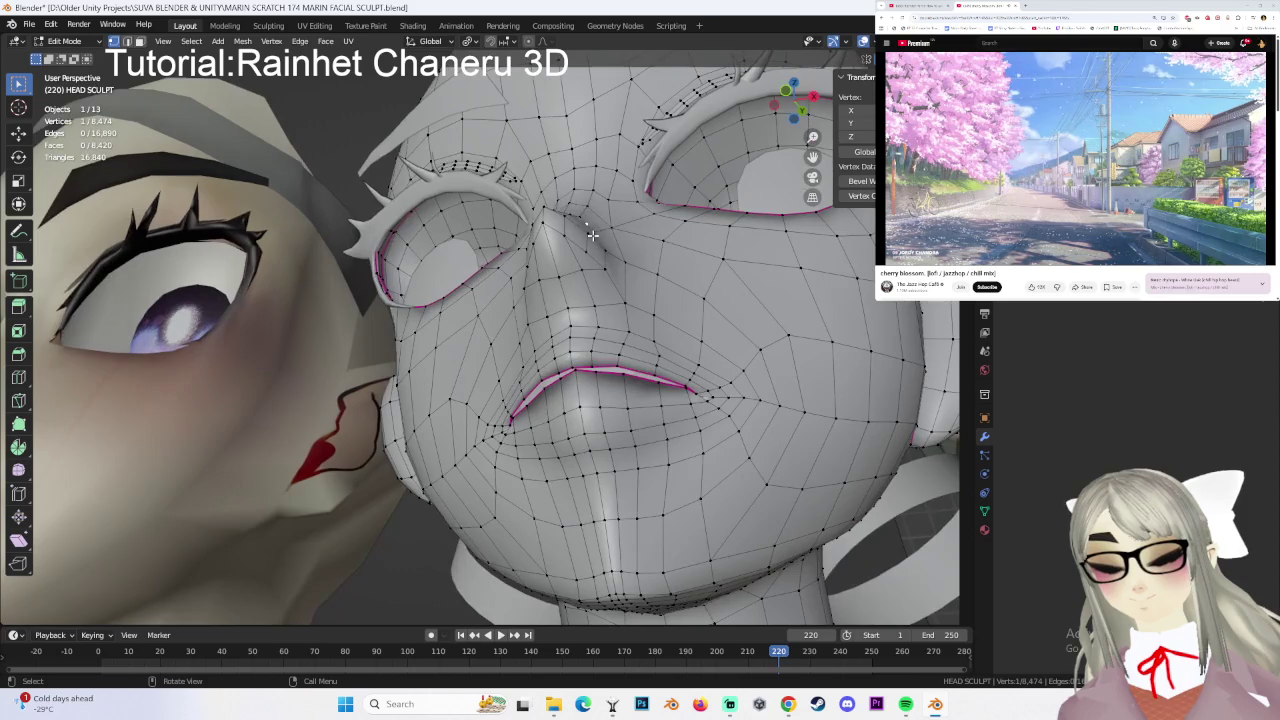
- Nudge the mirrored mouth-line vertices slightly along X from front and three-quarter views
key("g")
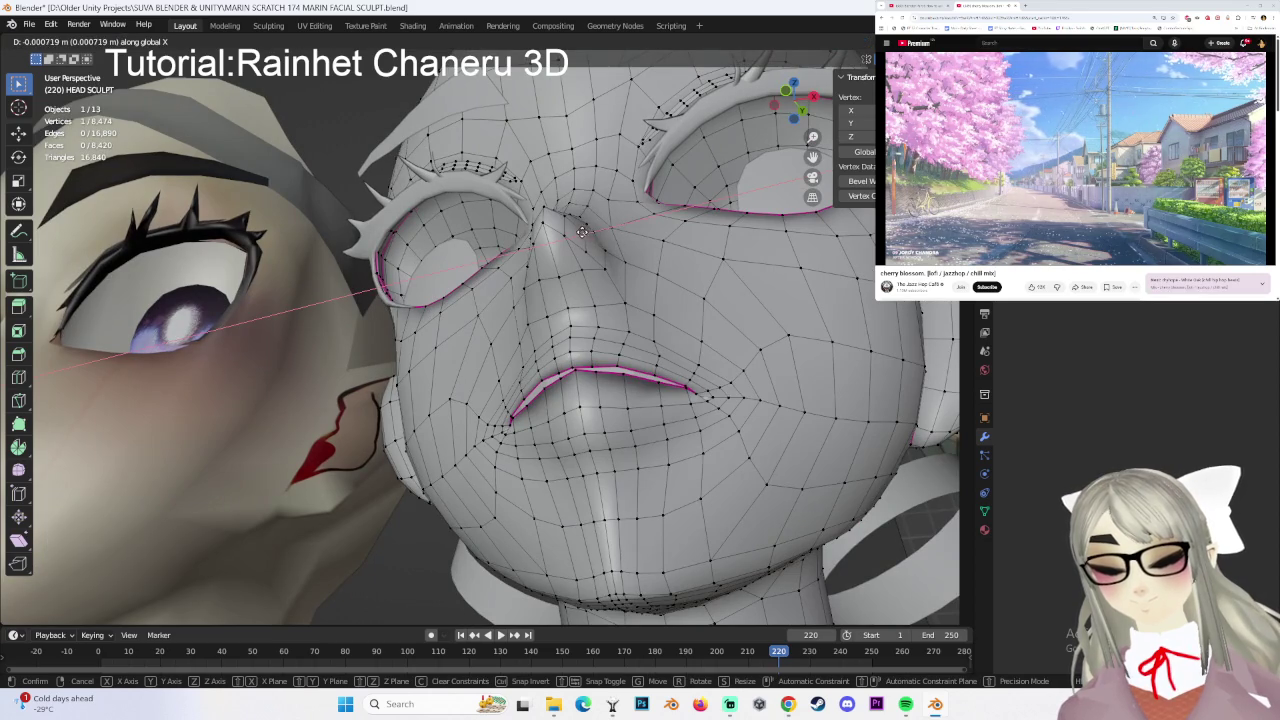
left_click(584, 233)
mouse_move(584, 233)
middle_mouse_down()
mouse_move(651, 280)
mouse_move(517, 307)
middle_mouse_up()
key("g")
key("x")
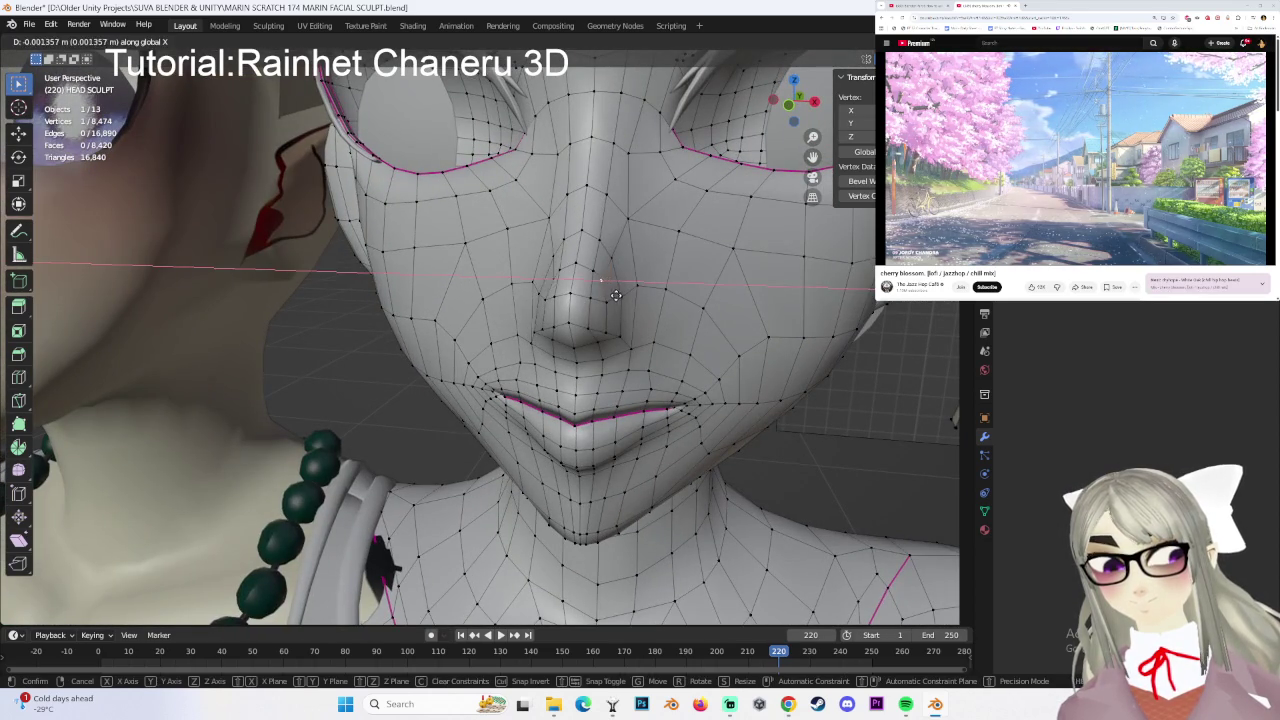
left_click(614, 286)
mouse_move(614, 286)
middle_mouse_down()
mouse_move(522, 294)
mouse_move(512, 281)
mouse_move(630, 305)
mouse_move(695, 293)
mouse_move(662, 334)
middle_mouse_up()
key("g")
left_click(522, 296)
- Shift a vertex near the lips and a chin vertex by small X amounts
scroll(522, 296, "up", 3)
key("g")
key("x")
left_click(634, 306)
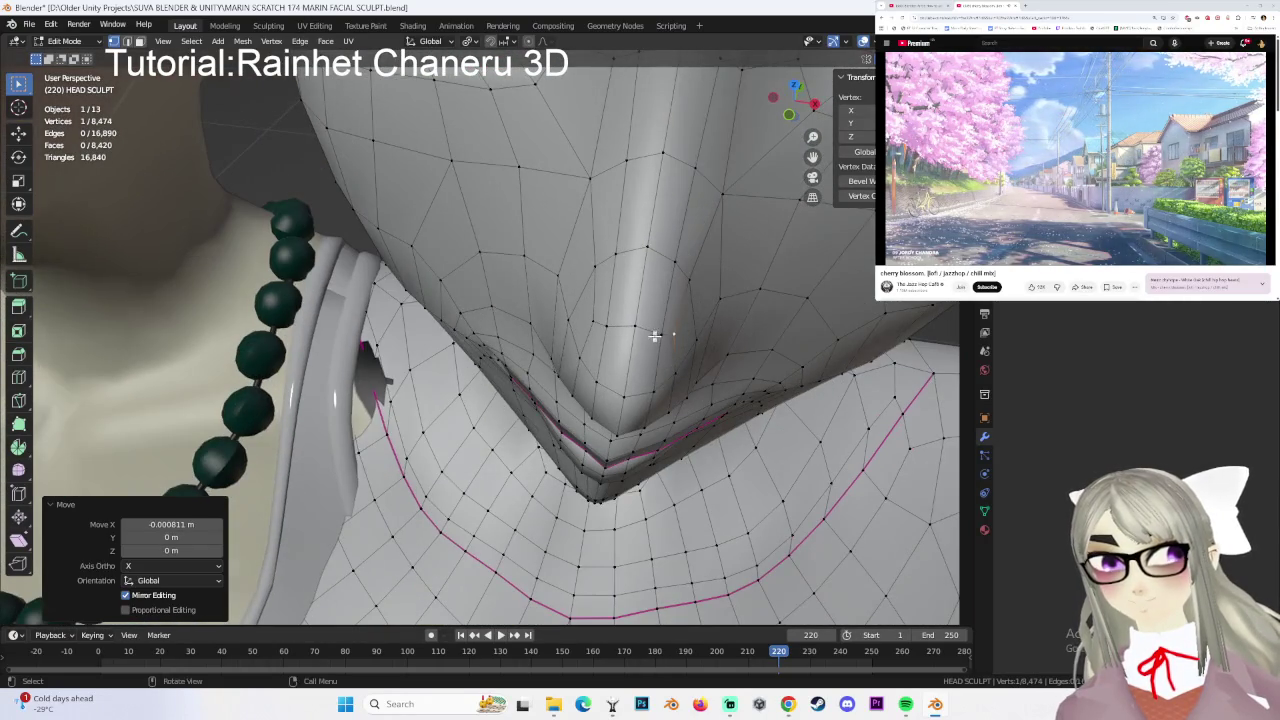
key("g")
left_click(652, 335)
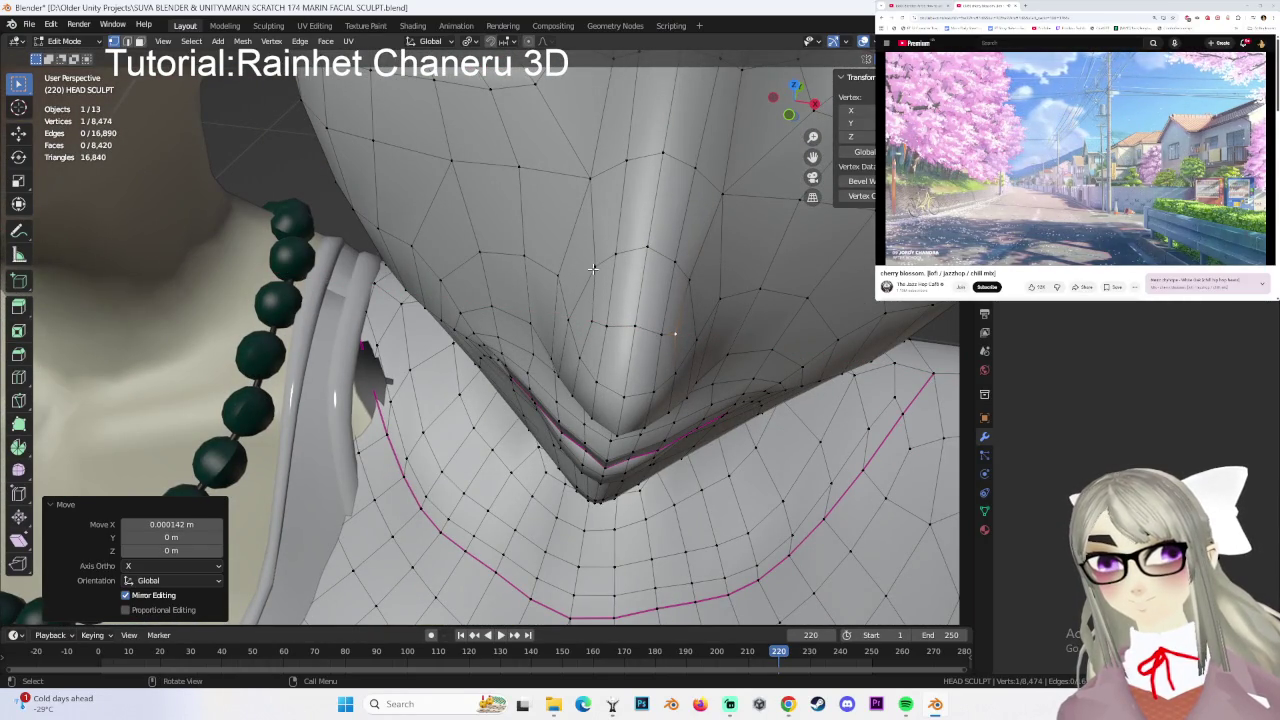
left_click(616, 190)
middle_click_drag(616, 190, 698, 280)
mouse_move(616, 284)
middle_mouse_down()
mouse_move(594, 298)
mouse_move(668, 309)
mouse_move(530, 302)
middle_mouse_up()
left_click(589, 300)
- Slide mouth vertices along their edges with a few vertex slides
key("shift+v")
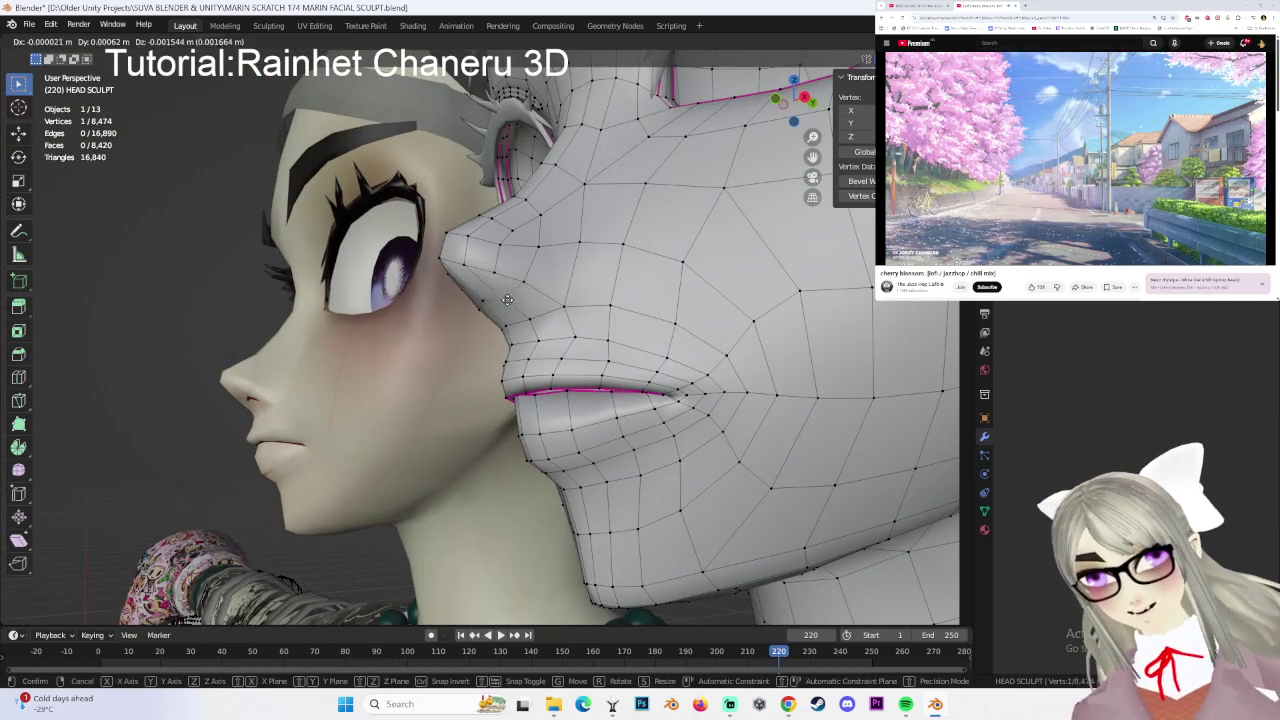
left_click(509, 293)
key("shift+v")
key("shift+v")
left_click(488, 300)
mouse_move(488, 300)
middle_mouse_down()
mouse_move(501, 289)
mouse_move(537, 314)
middle_mouse_up()
key("shift+v")
left_click(470, 278)
- Nudge the selected vertex in tiny moves, ending with a slide of 0.170
key("g")
left_click(537, 314)
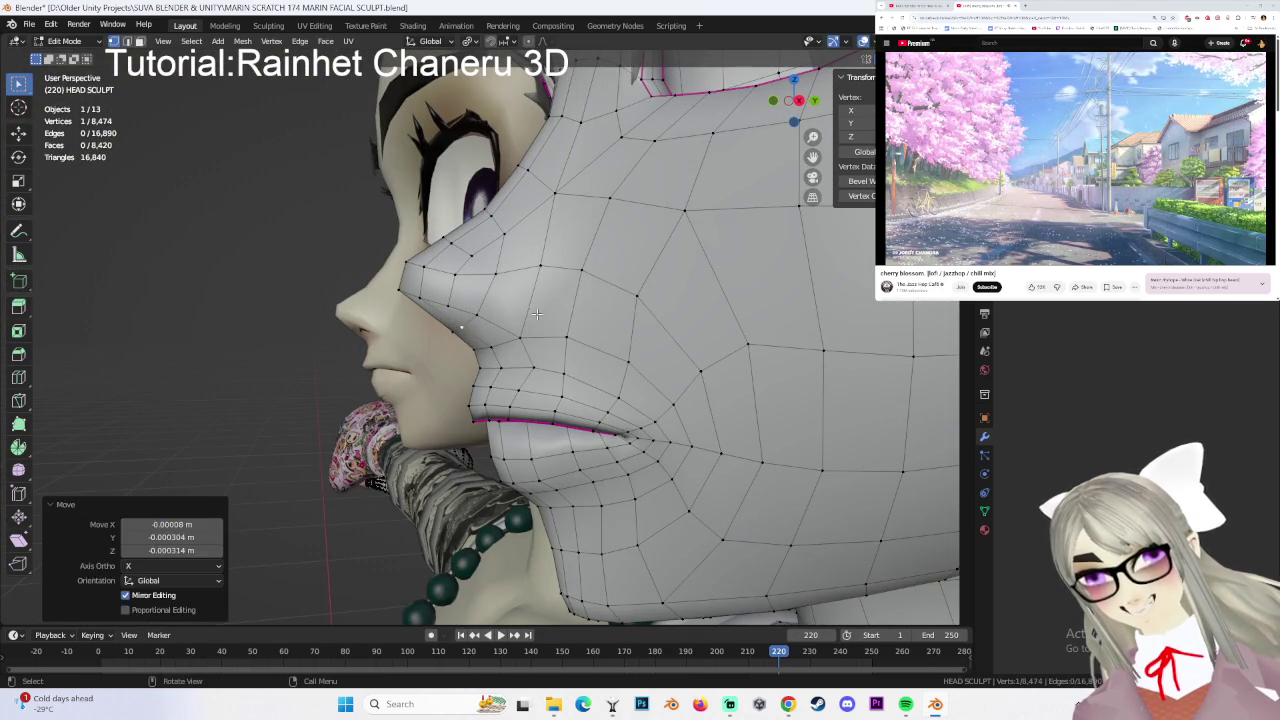
key("g")
left_click(527, 322)
key("g")
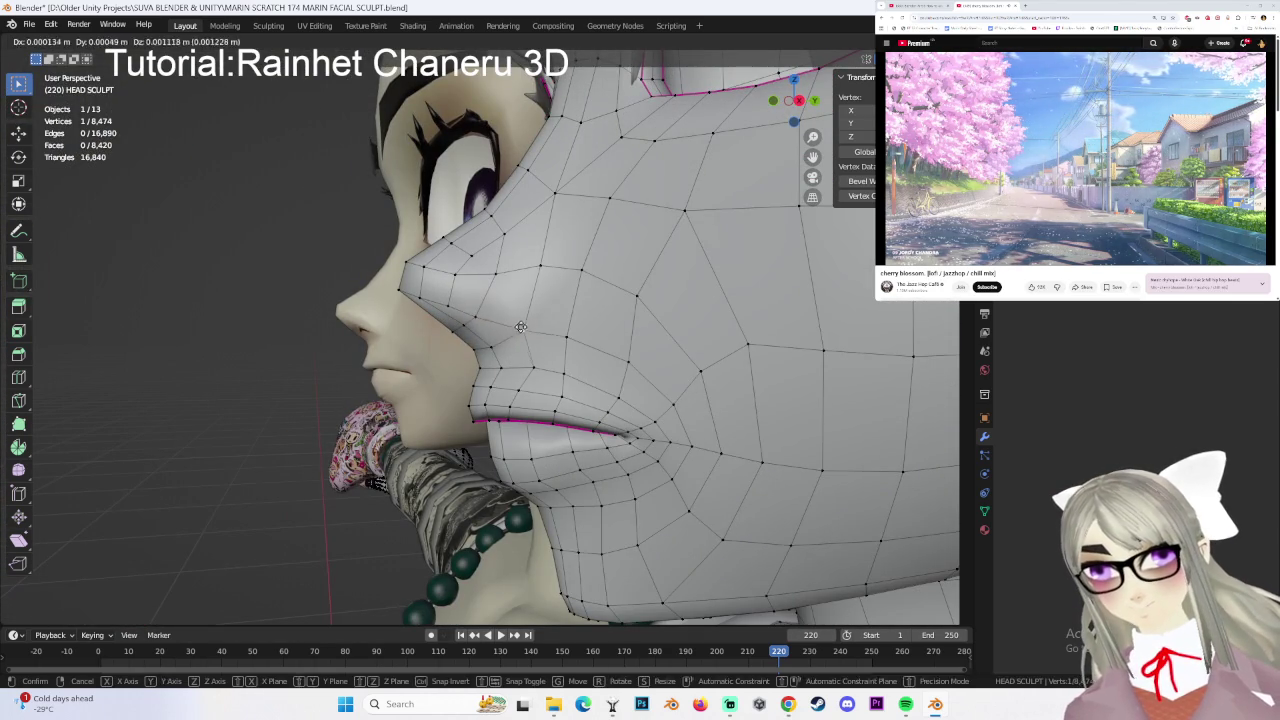
left_click(521, 326)
middle_click_drag(521, 326, 555, 309)
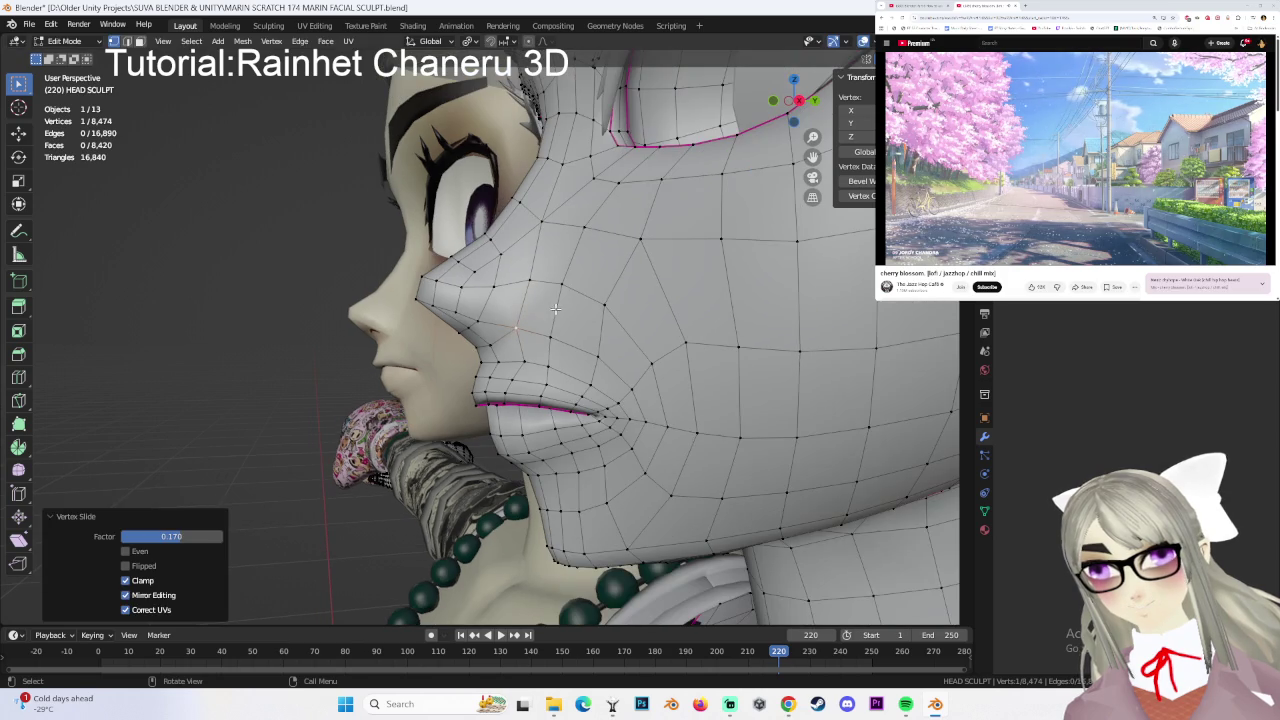
- Slide the vertex to 0.140, then make a small X-axis move from the side view
key("g")
left_click(585, 288)
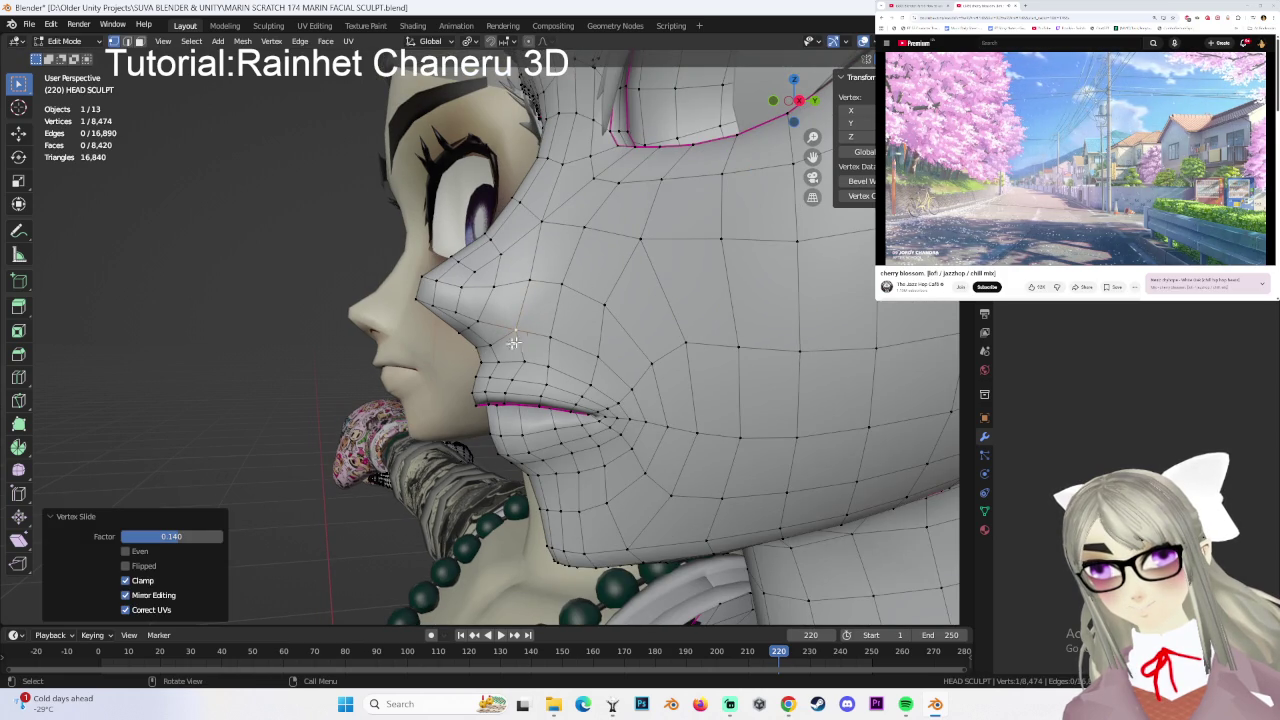
key("g")
left_click(510, 349)
mouse_move(510, 349)
middle_mouse_down()
mouse_move(672, 370)
mouse_move(435, 344)
middle_mouse_up()
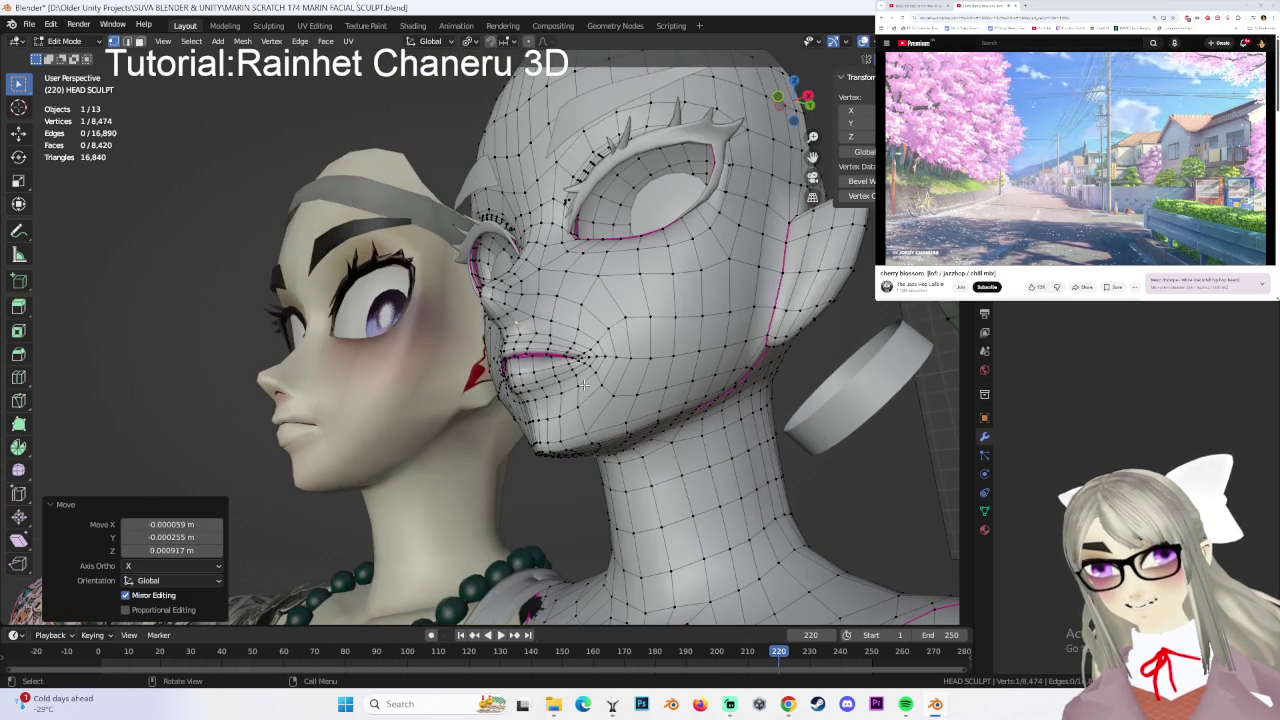
mouse_move(467, 385)
middle_mouse_down()
mouse_move(454, 356)
mouse_move(504, 357)
mouse_move(484, 368)
mouse_move(371, 329)
mouse_move(504, 418)
mouse_move(576, 366)
mouse_move(581, 335)
middle_mouse_up()
left_click(496, 312)
- Adjust another face vertex from a lower frontal angle, then clear the selection
mouse_move(496, 312)
middle_mouse_down()
mouse_move(591, 347)
mouse_move(560, 355)
middle_mouse_up()
scroll(560, 355, "down", 2)
scroll(550, 357, "down", 1)
scroll(544, 358, "down", 1)
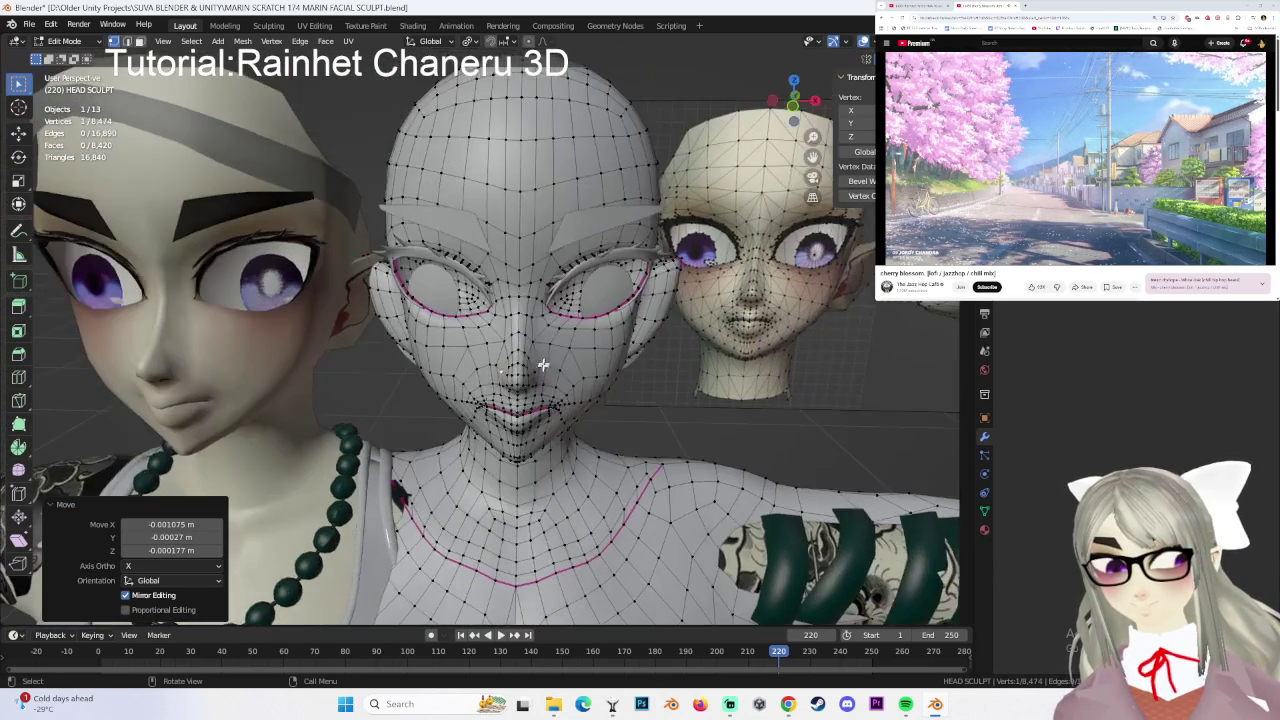
middle_click_drag(548, 383, 542, 364)
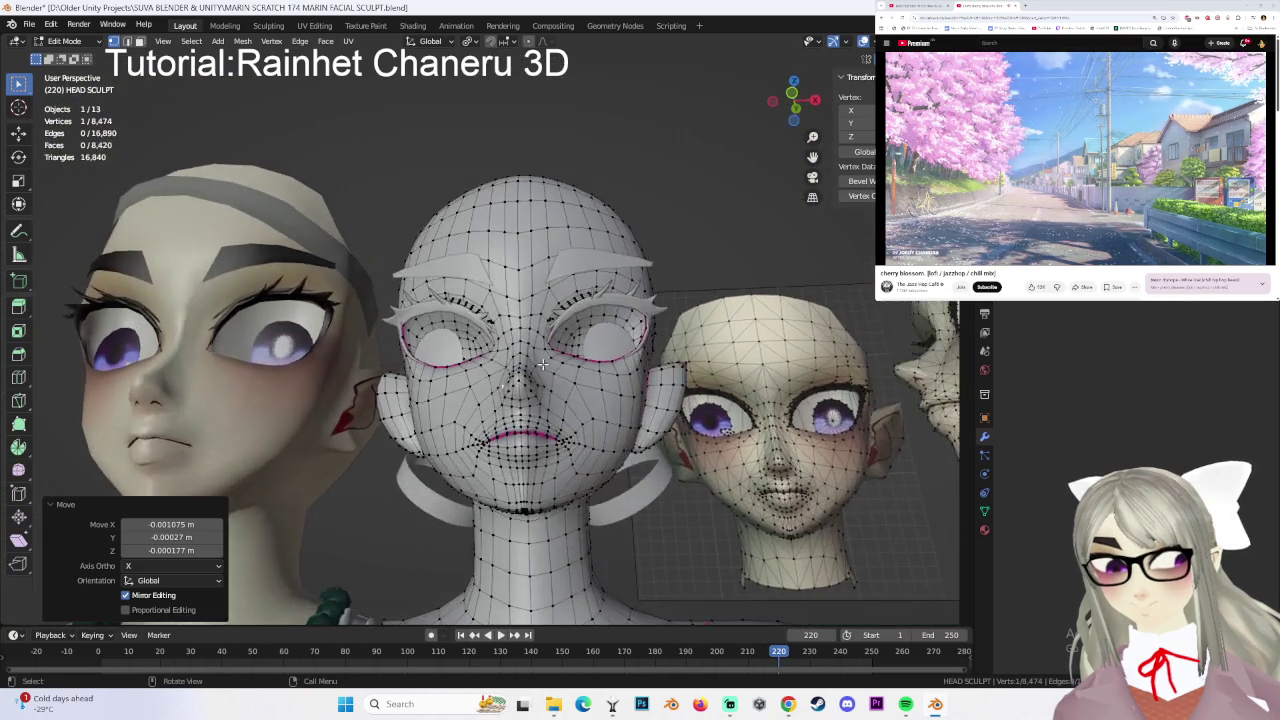
scroll(542, 364, "up", 1)
scroll(542, 364, "up", 2)
key("g")
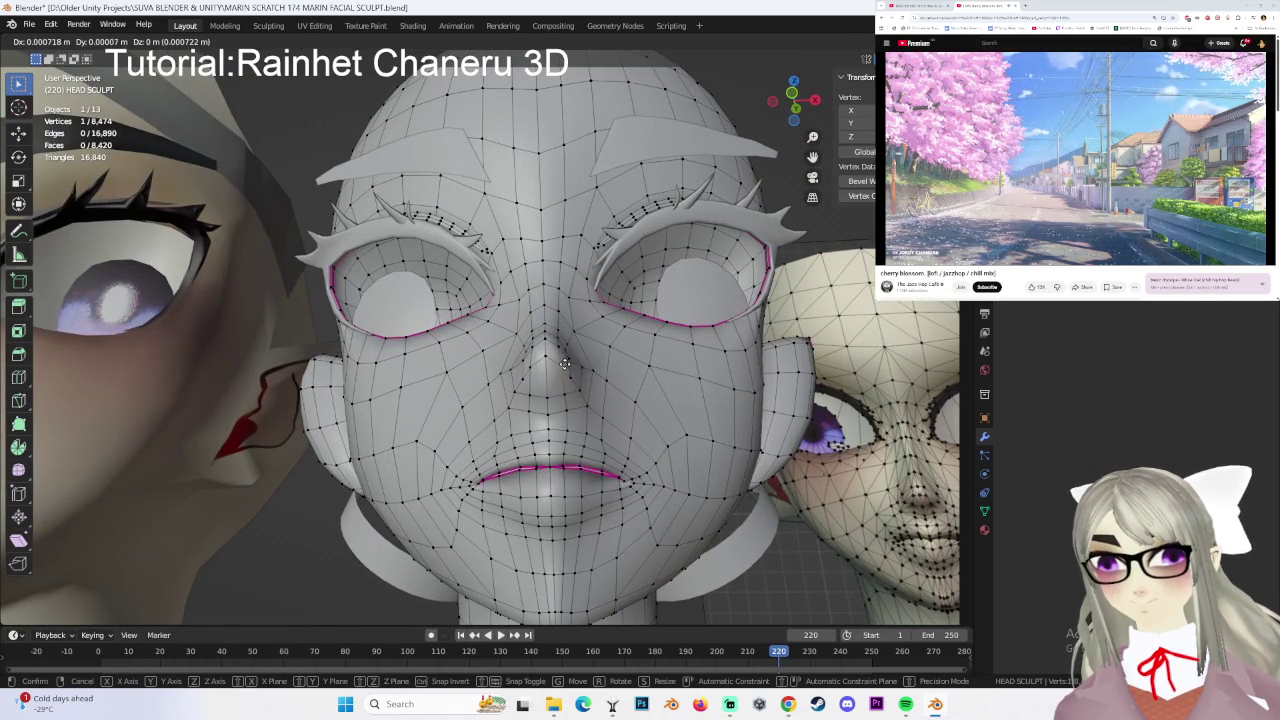
left_click(565, 363)
scroll(565, 363, "down", 2)
mouse_move(565, 363)
middle_mouse_down()
mouse_move(603, 357)
mouse_move(638, 375)
mouse_move(622, 388)
mouse_move(659, 331)
mouse_move(507, 487)
mouse_move(625, 427)
middle_mouse_up()
left_click(655, 323)
key("alt+a")
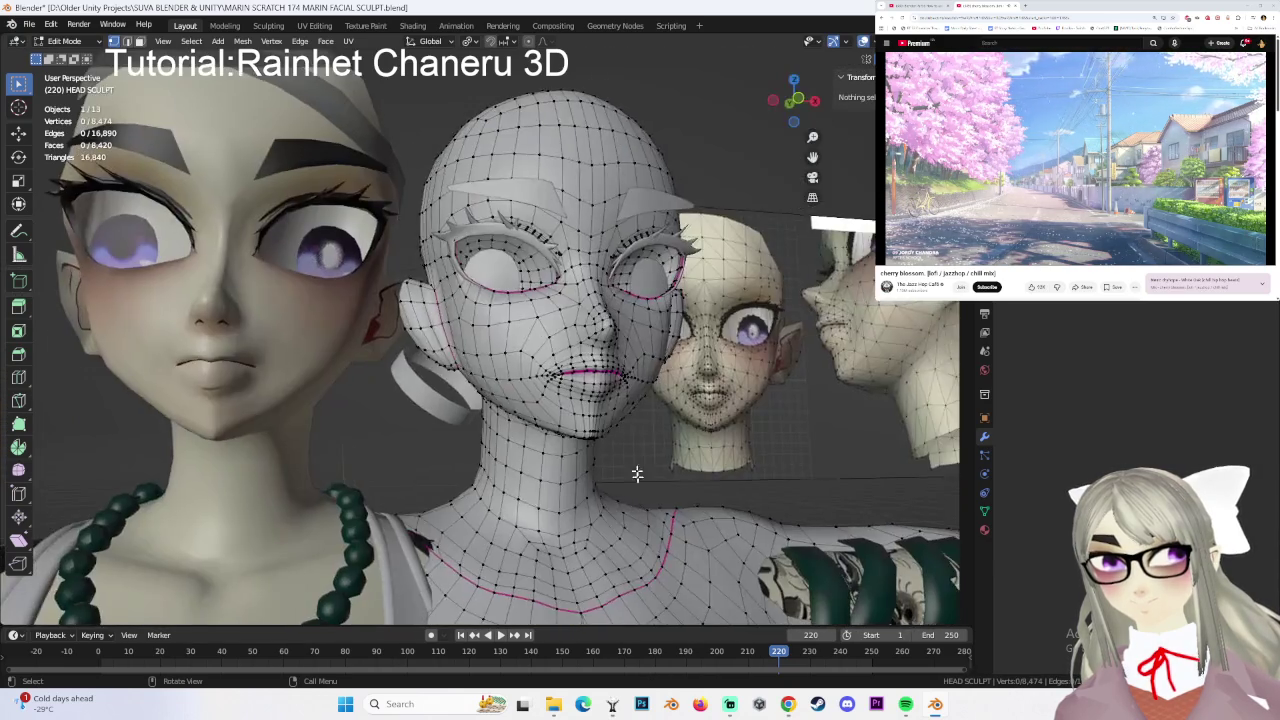
- Reposition the eyelid vertices: one along Y, then two together, then a single one
scroll(625, 427, "up", 2)
mouse_move(659, 378)
middle_mouse_down()
mouse_move(647, 397)
mouse_move(667, 380)
middle_mouse_up()
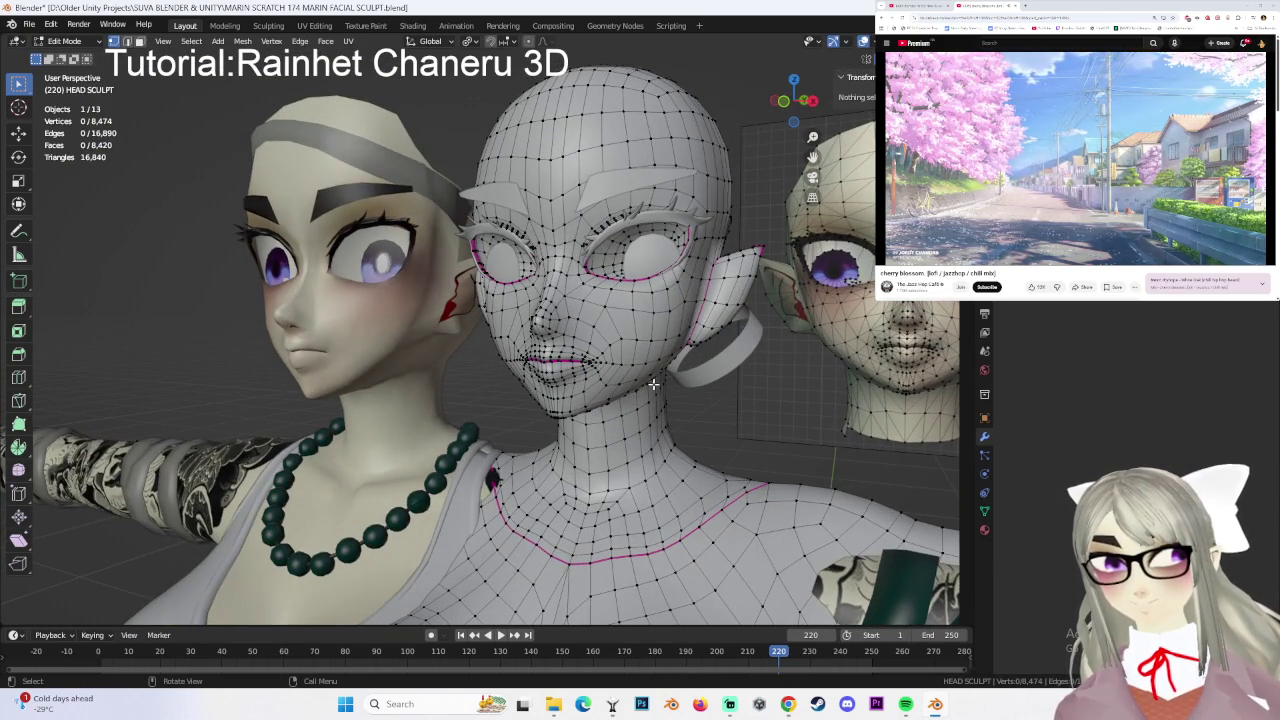
mouse_move(720, 332)
middle_mouse_down()
mouse_move(586, 366)
mouse_move(615, 333)
mouse_move(507, 286)
mouse_move(510, 273)
middle_mouse_up()
scroll(586, 366, "up", 2)
scroll(507, 286, "up", 3)
key("g")
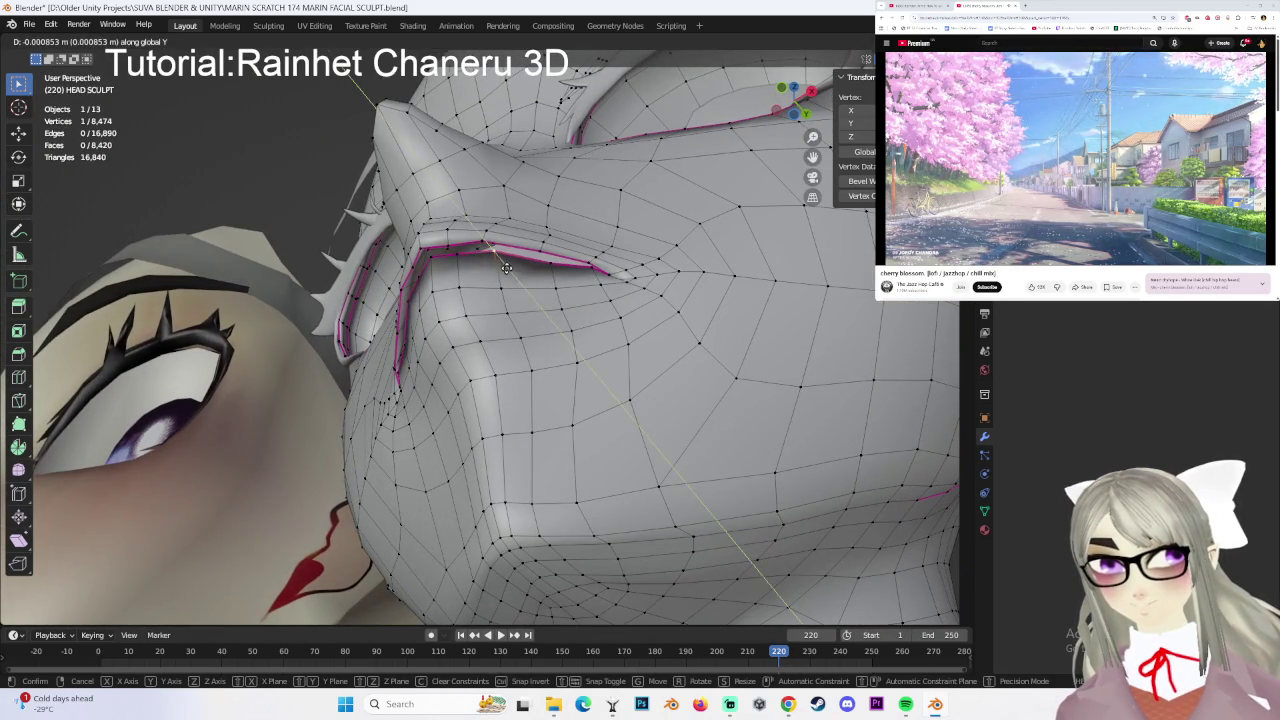
left_click(484, 263)
left_click(453, 256, "shift")
key("g")
left_click(517, 261)
left_click(547, 265)
key("g")
left_click(548, 258)
- Switch to front orthographic, centre the middle head and select a vertex beside the nose
middle_click_drag(548, 258, 618, 372)
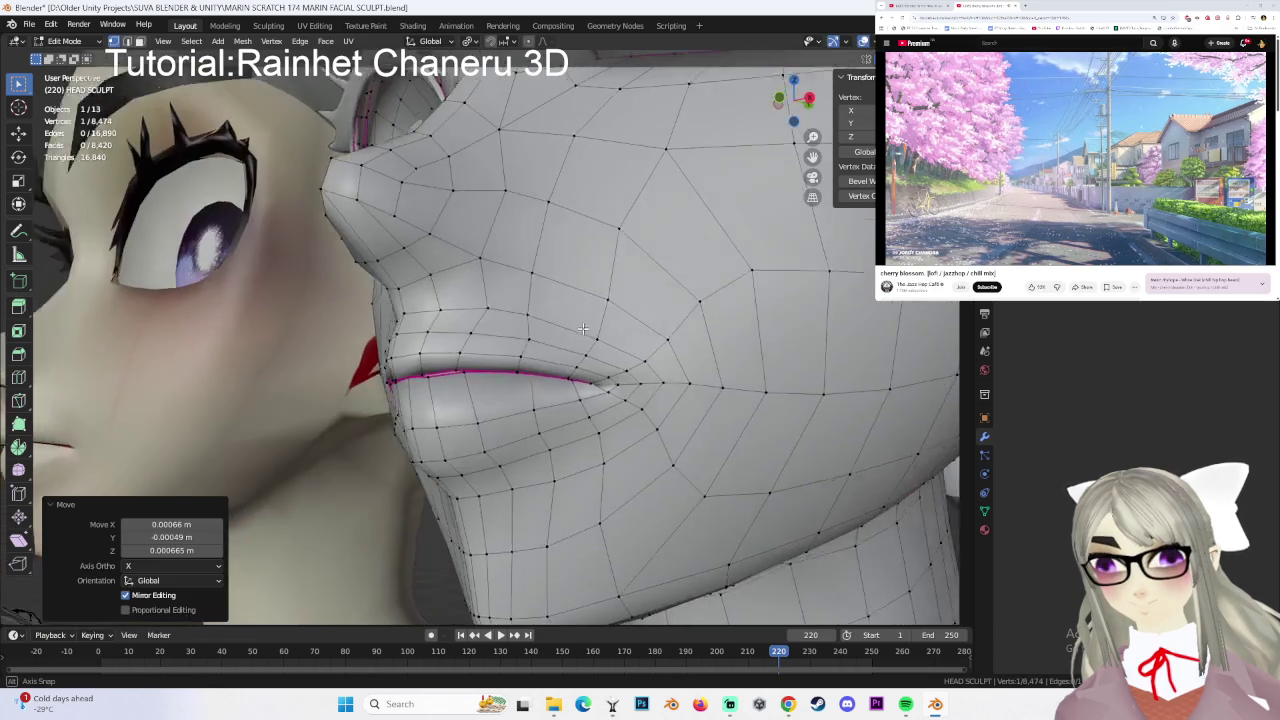
scroll(618, 372, "down", 4)
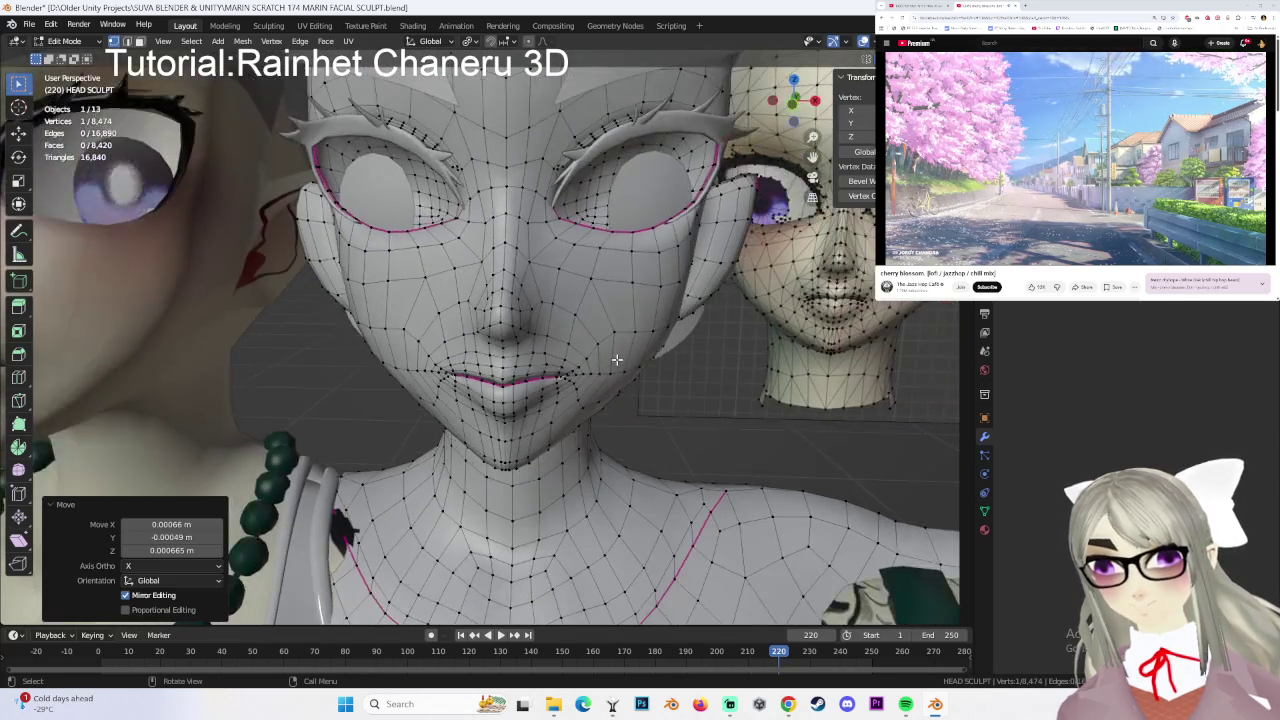
middle_click_drag(618, 372, 660, 290)
key("KP_1")
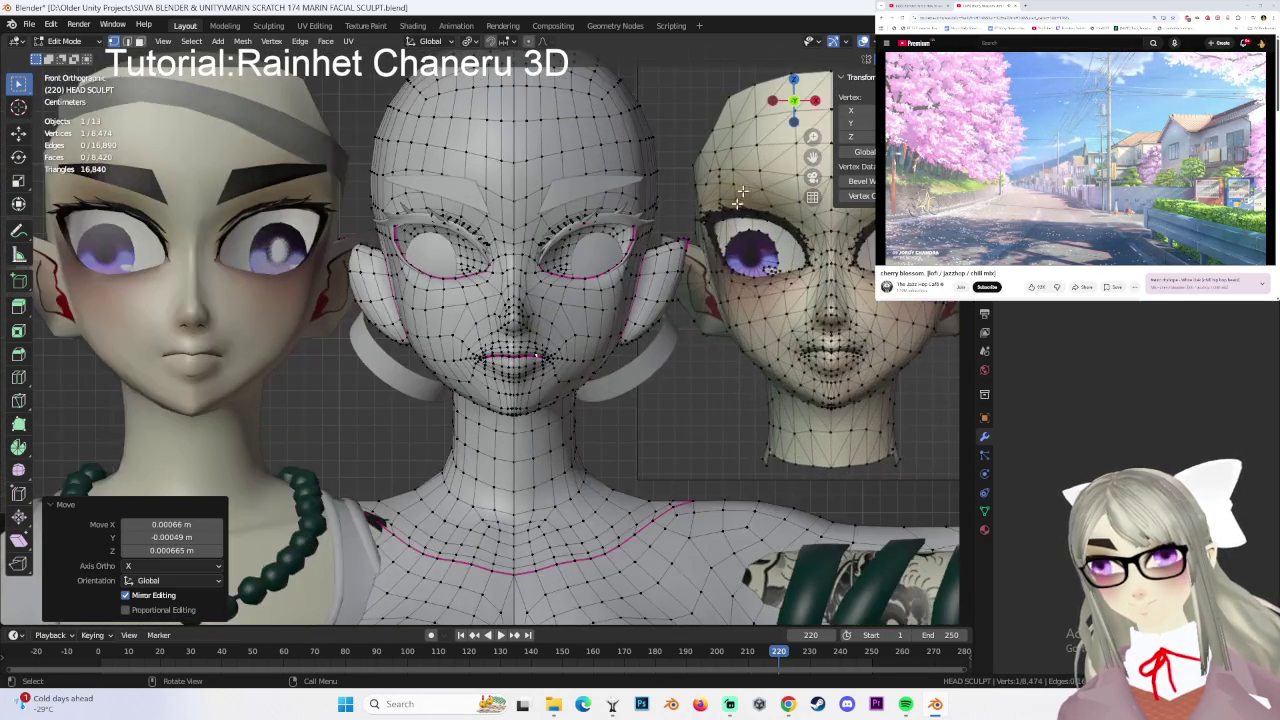
middle_click_drag(326, 234, 490, 253, "shift")
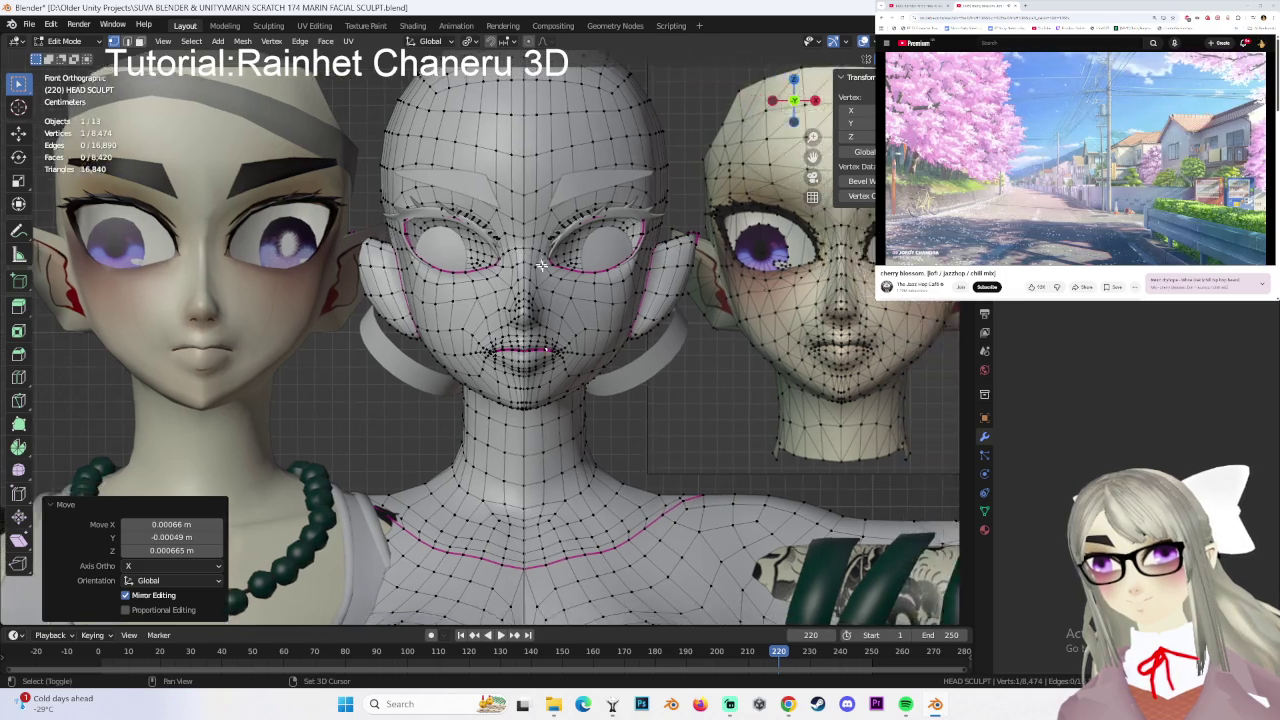
scroll(600, 264, "up", 4)
left_click(562, 251)
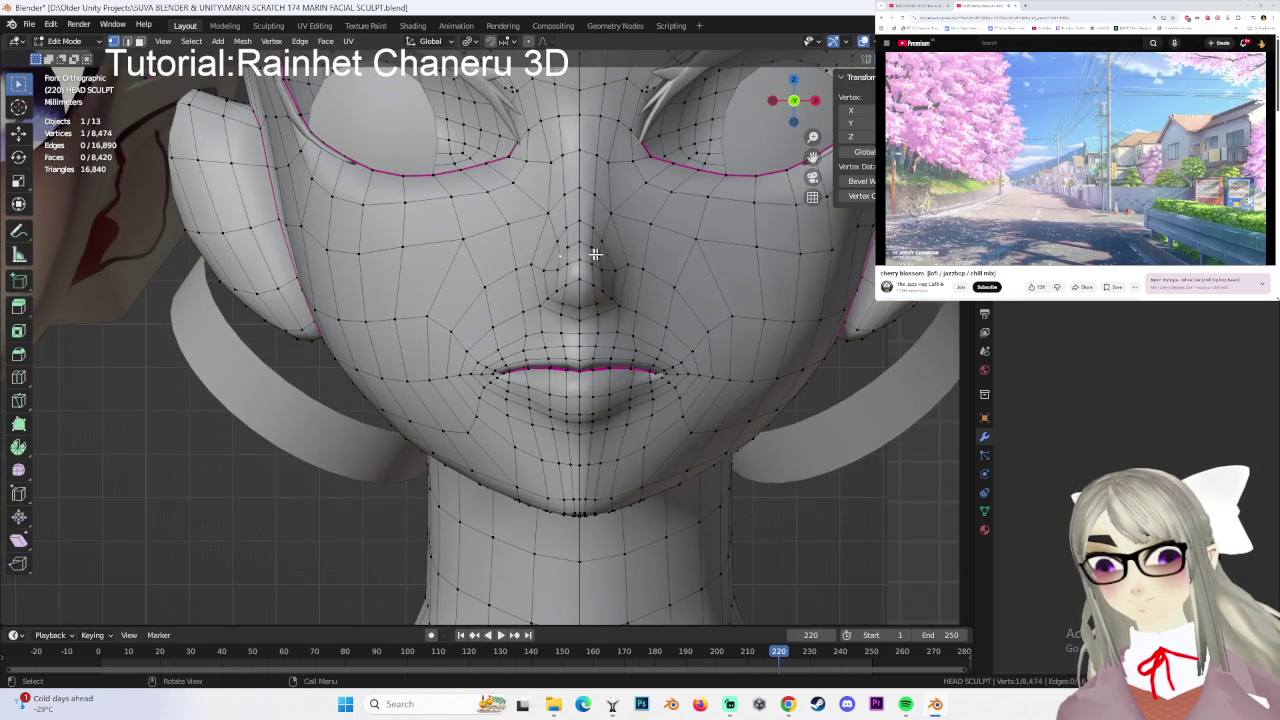
- Select several nose vertices and move them slightly in the front view
left_click_drag(565, 260, 563, 255)
left_click(575, 248, "shift")
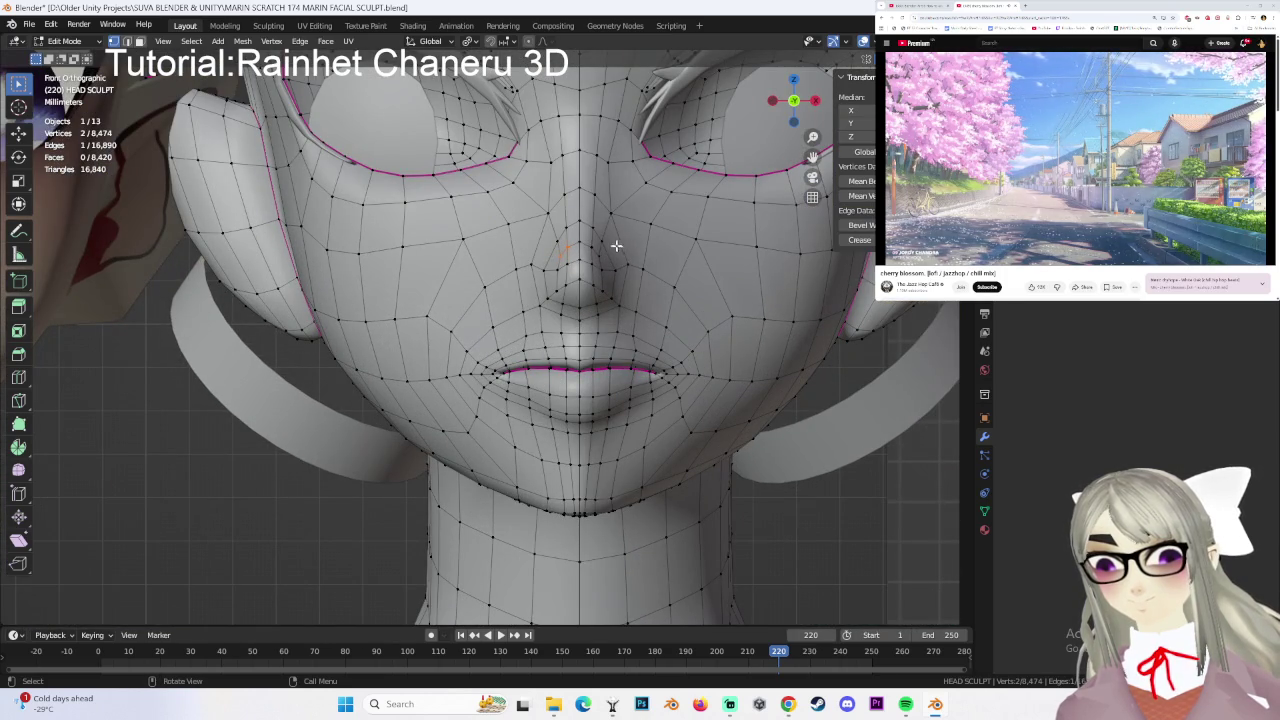
left_click(560, 287)
scroll(740, 442, "down", 3)
left_click(740, 442)
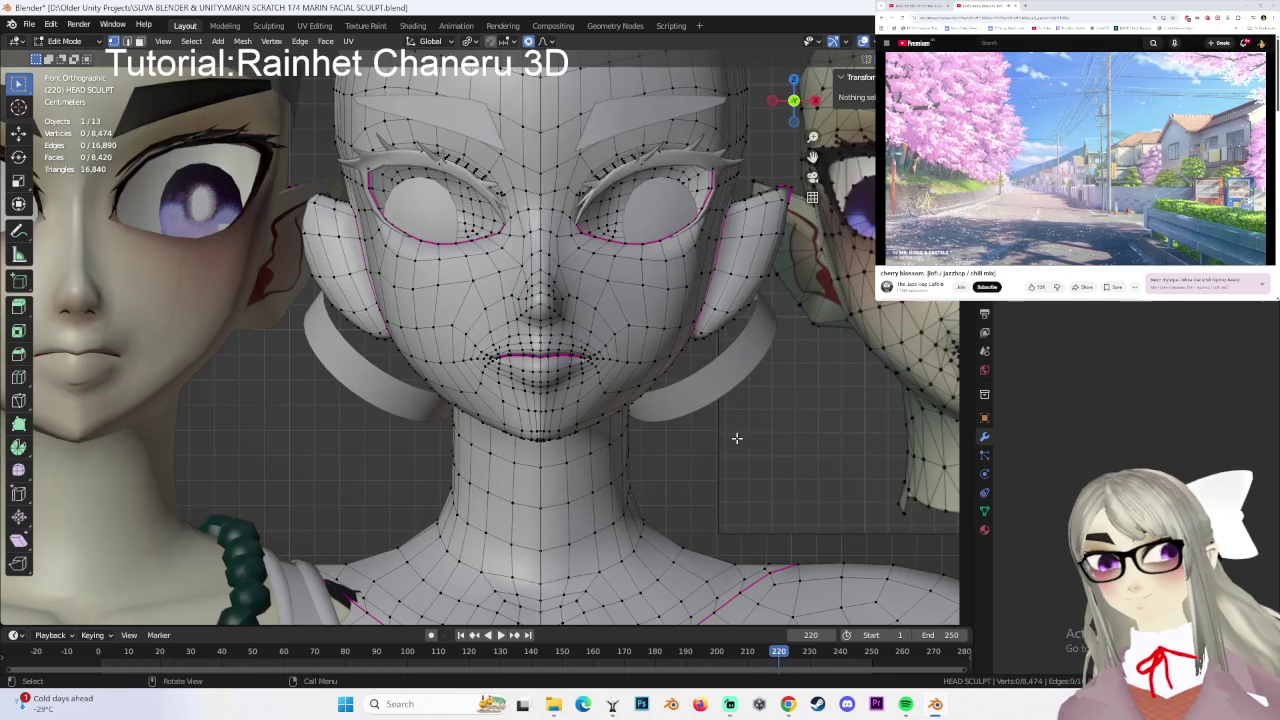
scroll(740, 440, "down", 1)
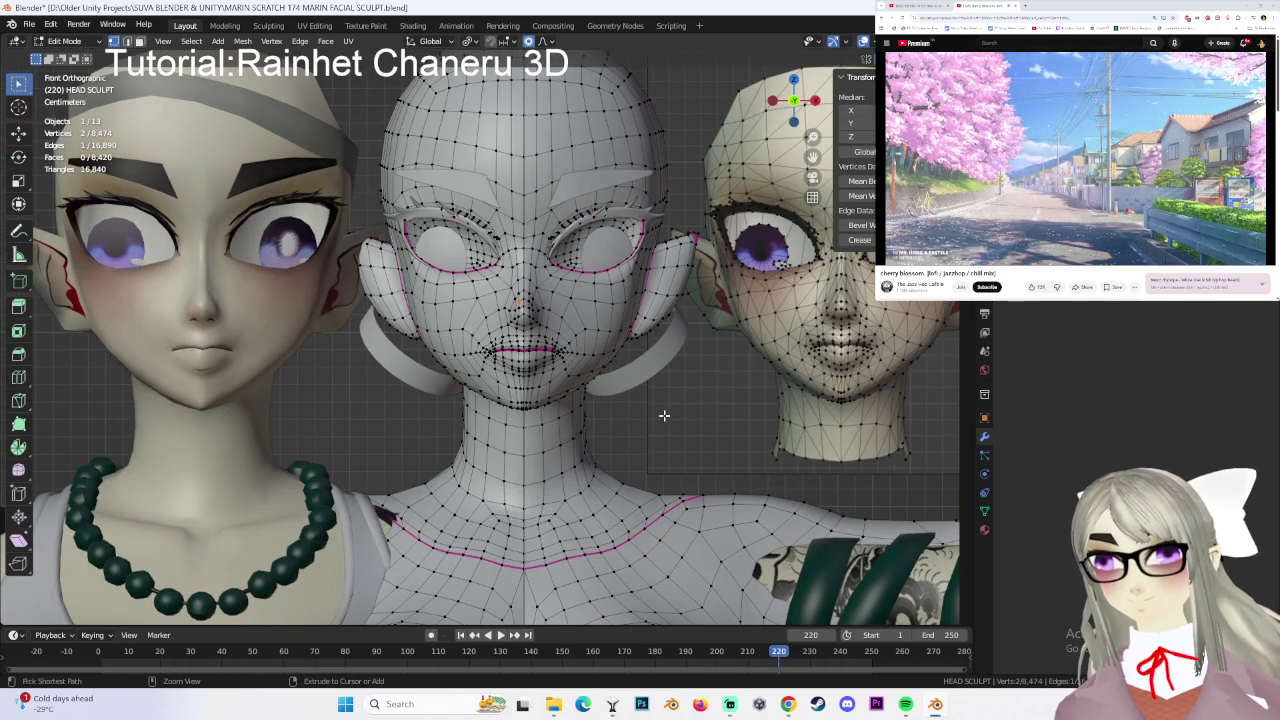
left_click(516, 318)
left_click(719, 428)
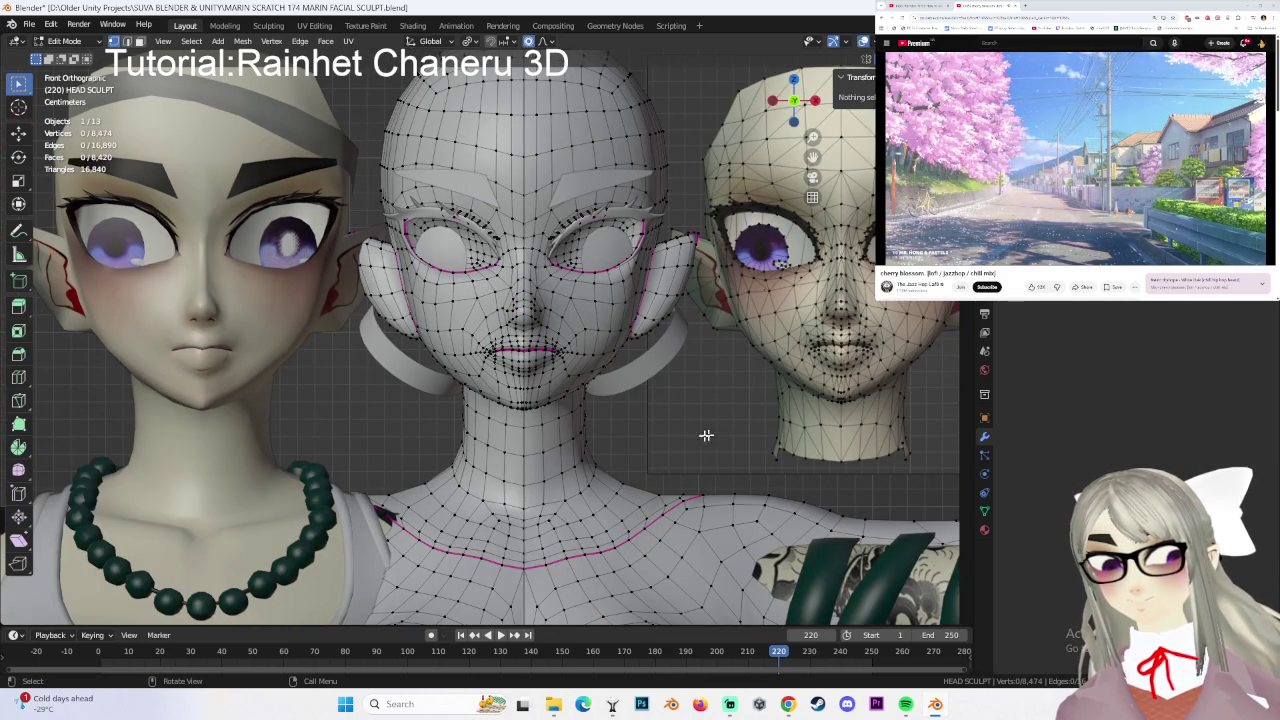
- From the side profile, make two small proportional moves on the nose
middle_click_drag(717, 437, 540, 349)
scroll(486, 333, "up", 3)
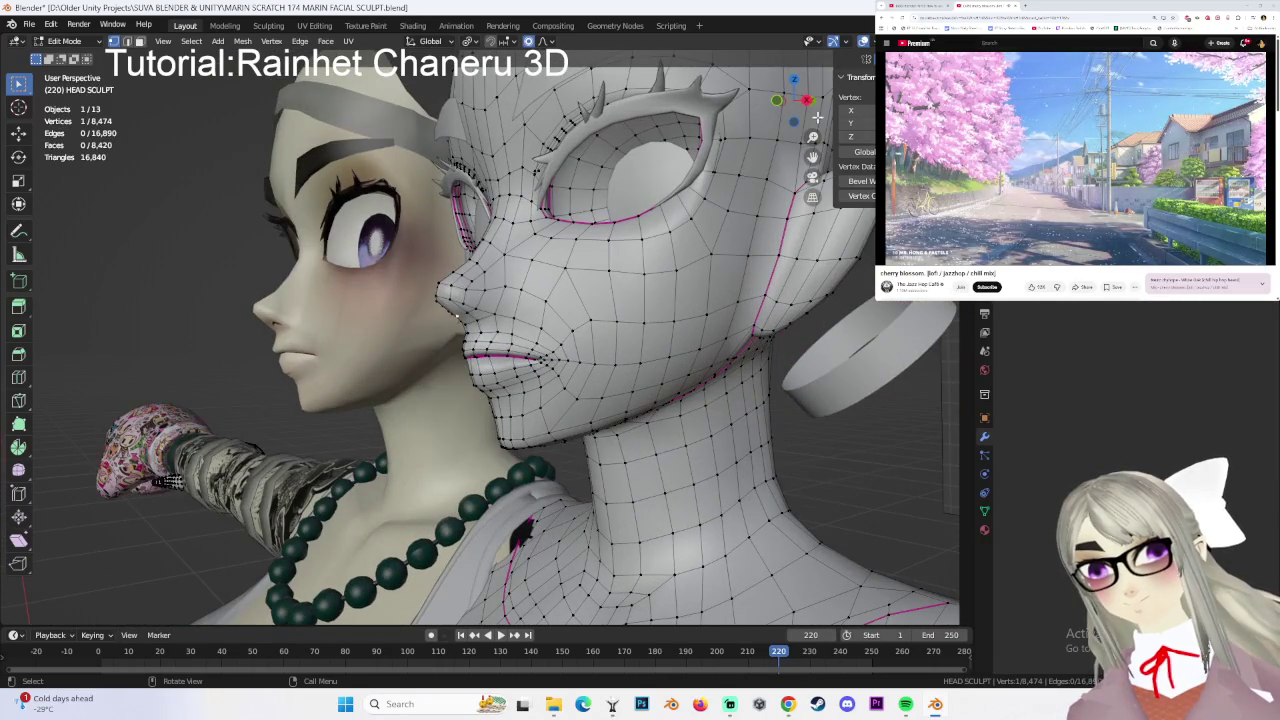
middle_click_drag(457, 316, 500, 324, "alt")
scroll(507, 326, "up", 2)
scroll(507, 326, "up", 2)
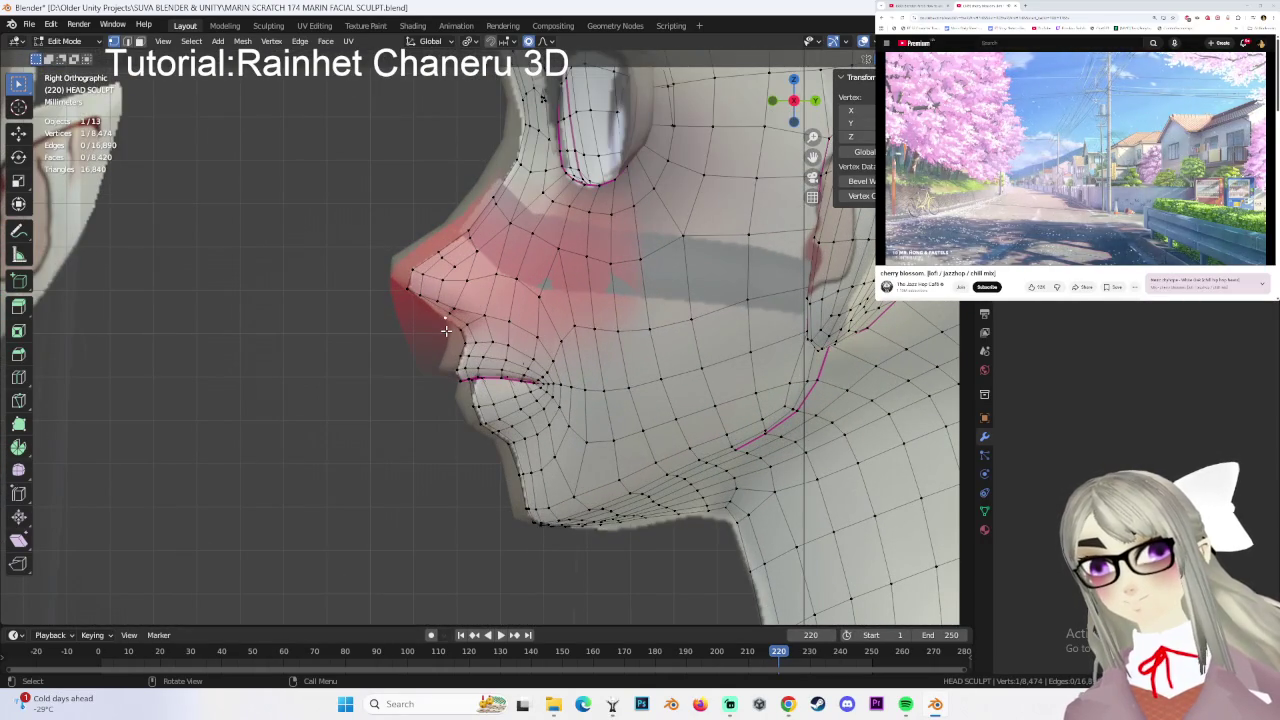
key("g")
left_click(446, 330)
key("g")
left_click(471, 322)
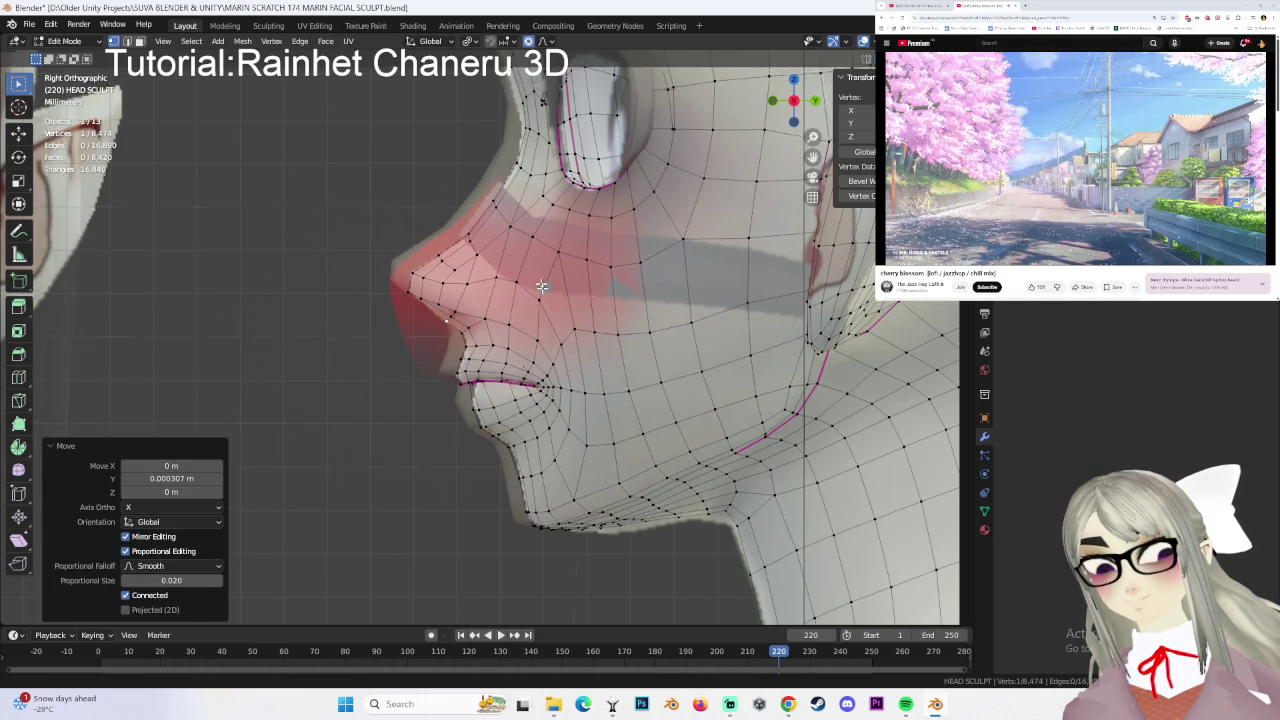
- Make a final proportional nose reshape and check it from frontal and three-quarter views
scroll(540, 266, "down", 3)
scroll(520, 280, "up", 2)
scroll(505, 292, "up", 1)
key("g")
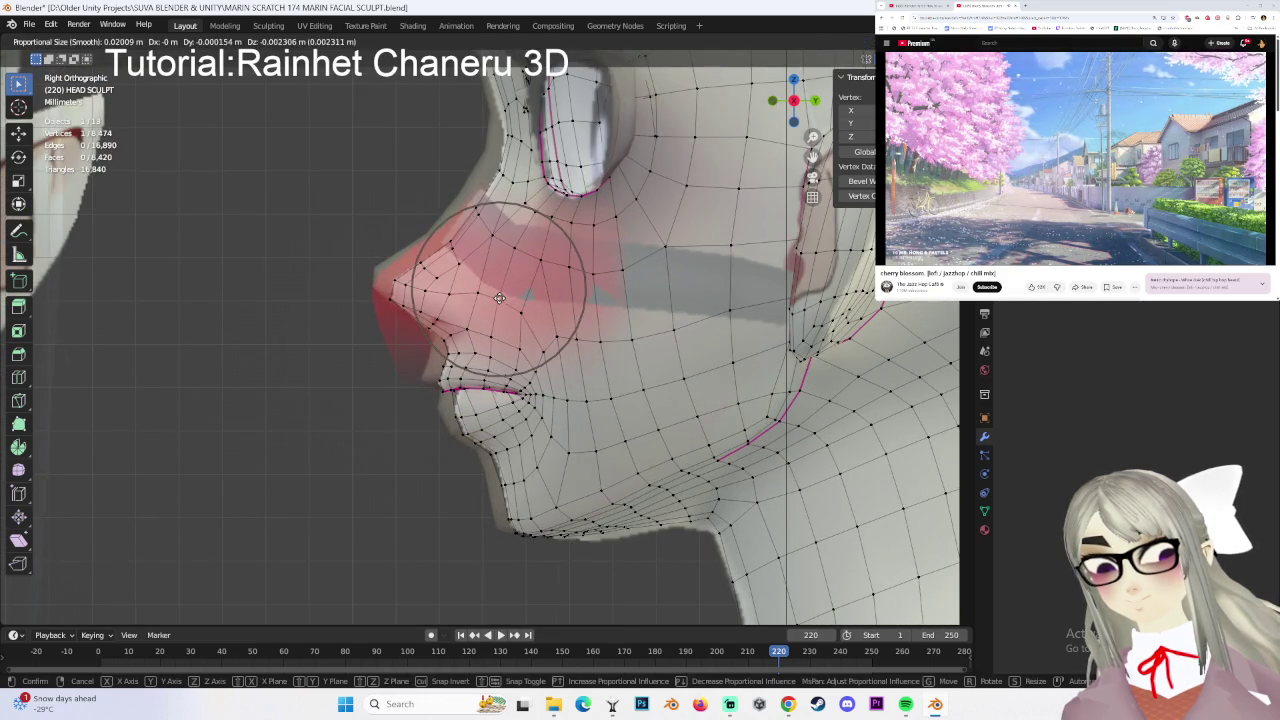
left_click(499, 298)
middle_click_drag(499, 298, 660, 330)
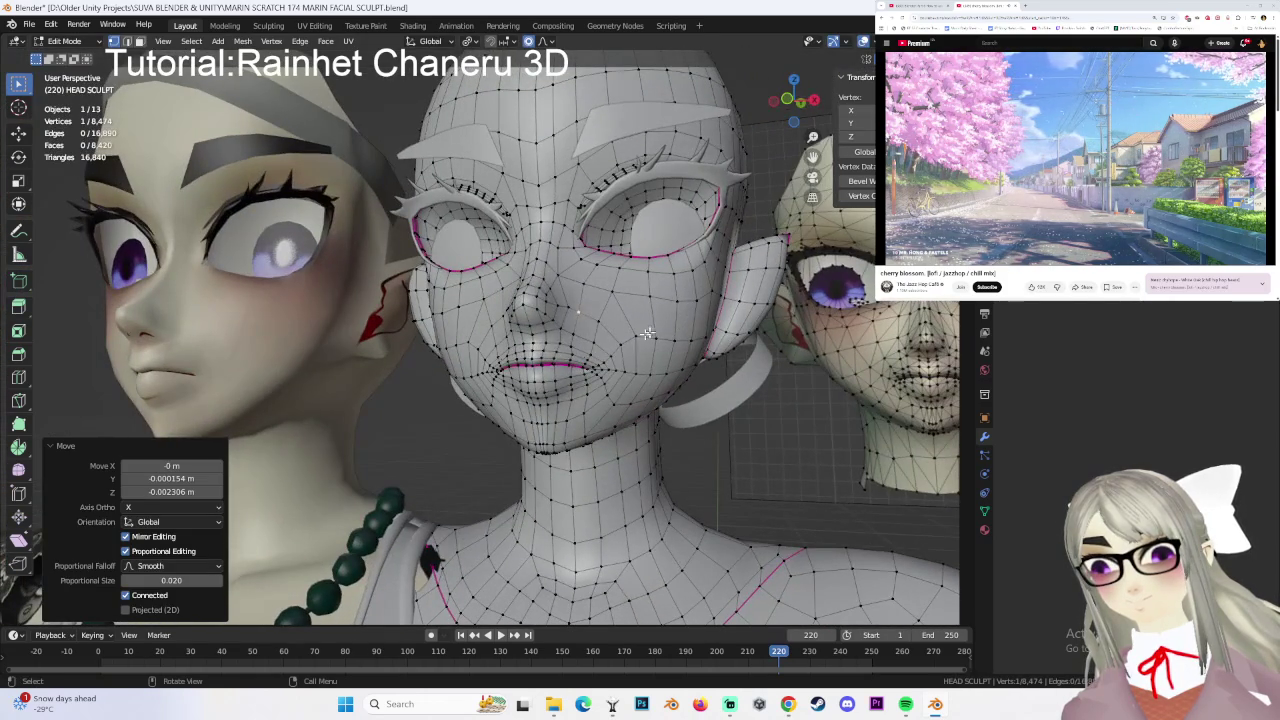
mouse_move(592, 360)
middle_mouse_down()
mouse_move(586, 432)
mouse_move(669, 409)
mouse_move(578, 375)
middle_mouse_up()
- Confirm the proportional move near the mouth and inspect the head from several angles
mouse_move(477, 371)
middle_mouse_down()
mouse_move(535, 355)
mouse_move(524, 363)
middle_mouse_up()
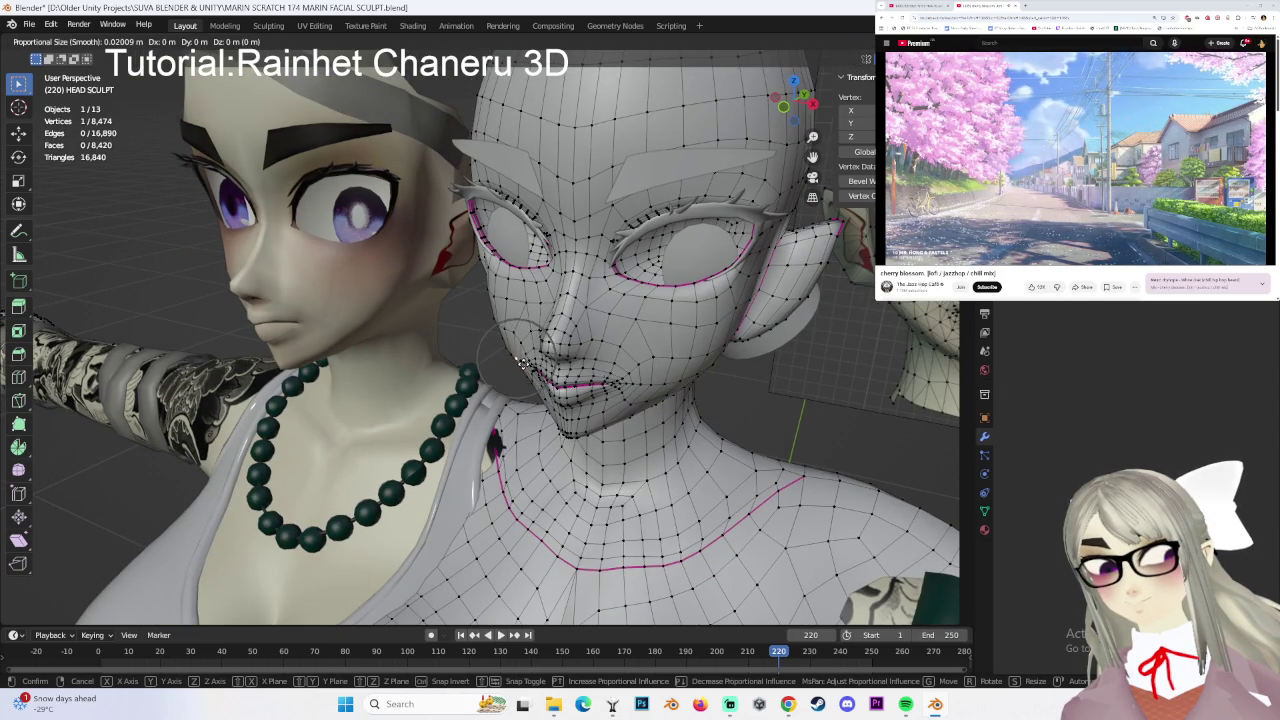
left_click(524, 363)
middle_click_drag(784, 378, 682, 381)
mouse_move(584, 395)
middle_mouse_down()
mouse_move(571, 393)
mouse_move(619, 377)
mouse_move(571, 354)
mouse_move(604, 350)
middle_mouse_up()
middle_click_drag(589, 343, 605, 356)
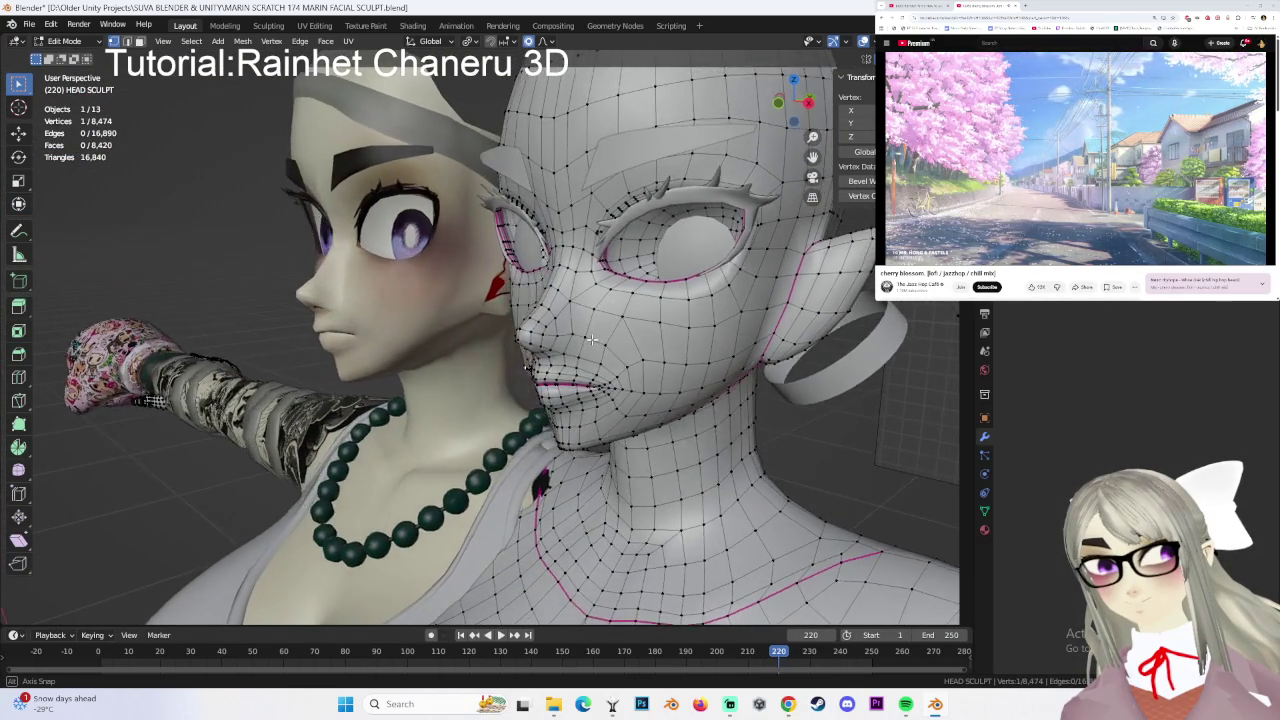
scroll(616, 366, "down", 2)
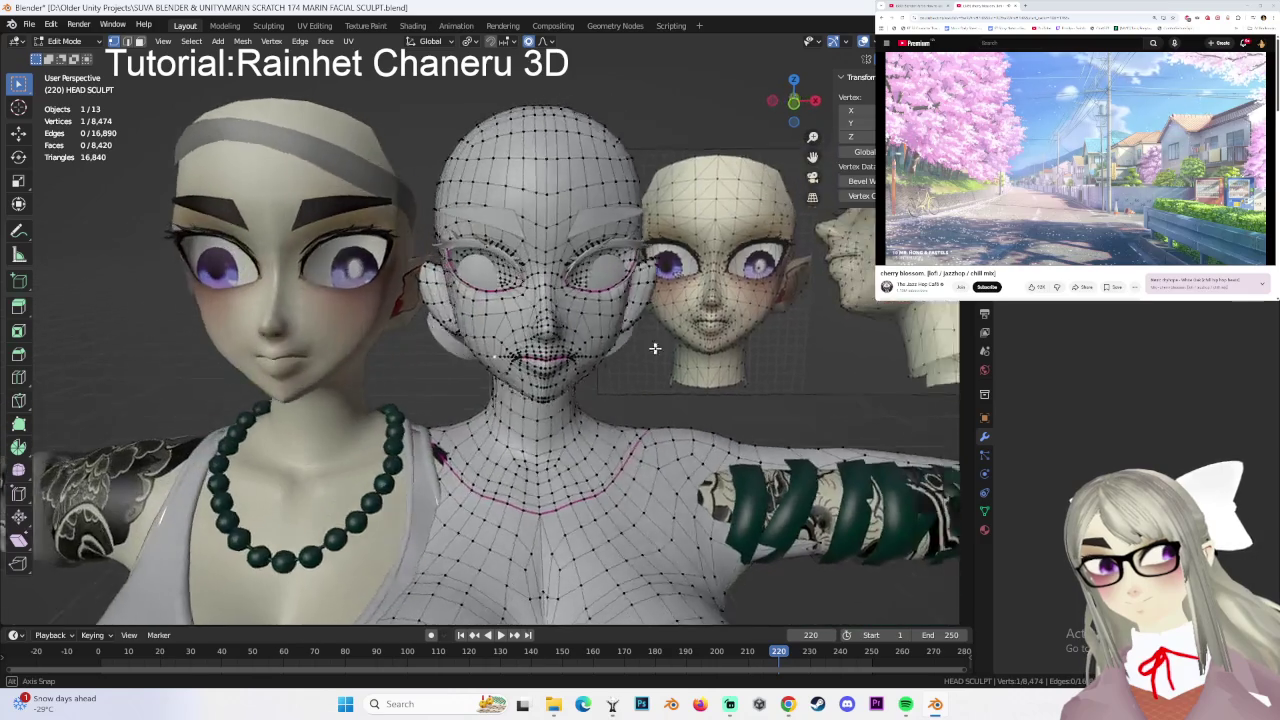
mouse_move(571, 354)
middle_mouse_down()
mouse_move(680, 343)
mouse_move(580, 409)
mouse_move(565, 373)
middle_mouse_up()
scroll(680, 343, "up", 2)
- Raise three chin vertices below the lips about 0.000383 m along Z, then review the result
key("ctrl+KP_Add")
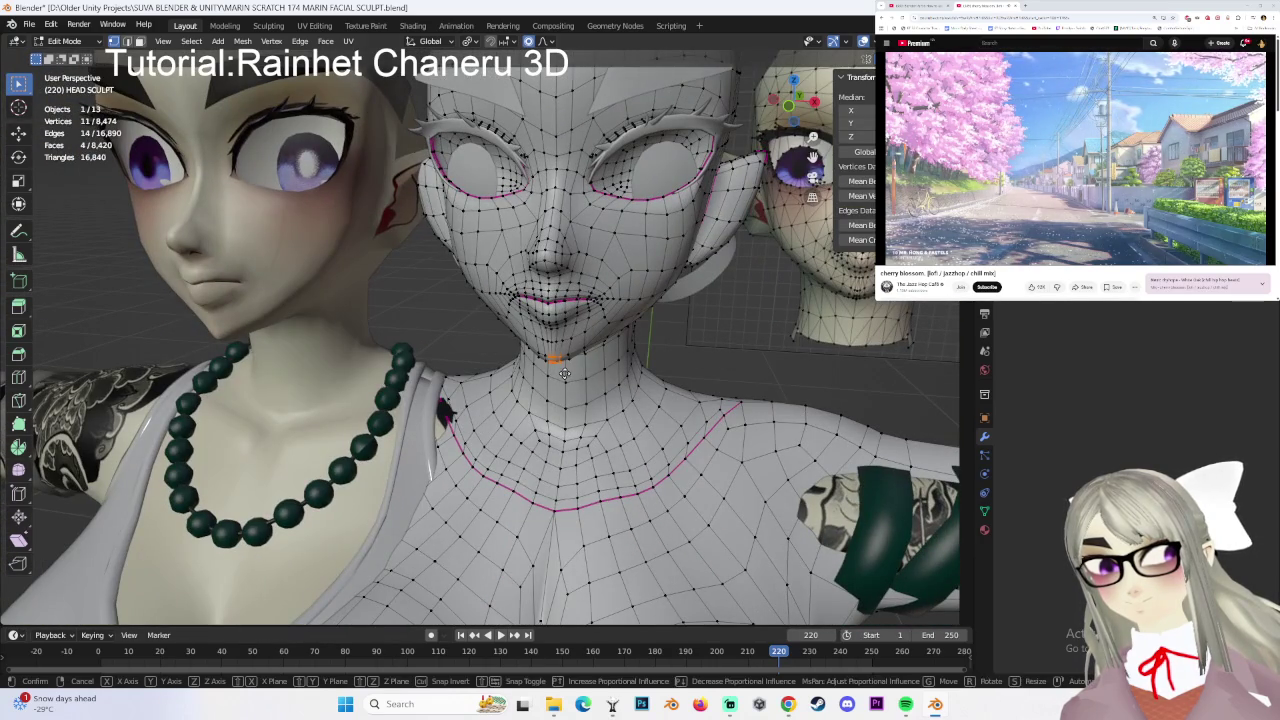
left_click(791, 116)
scroll(703, 387, "down", 1)
left_click(703, 387)
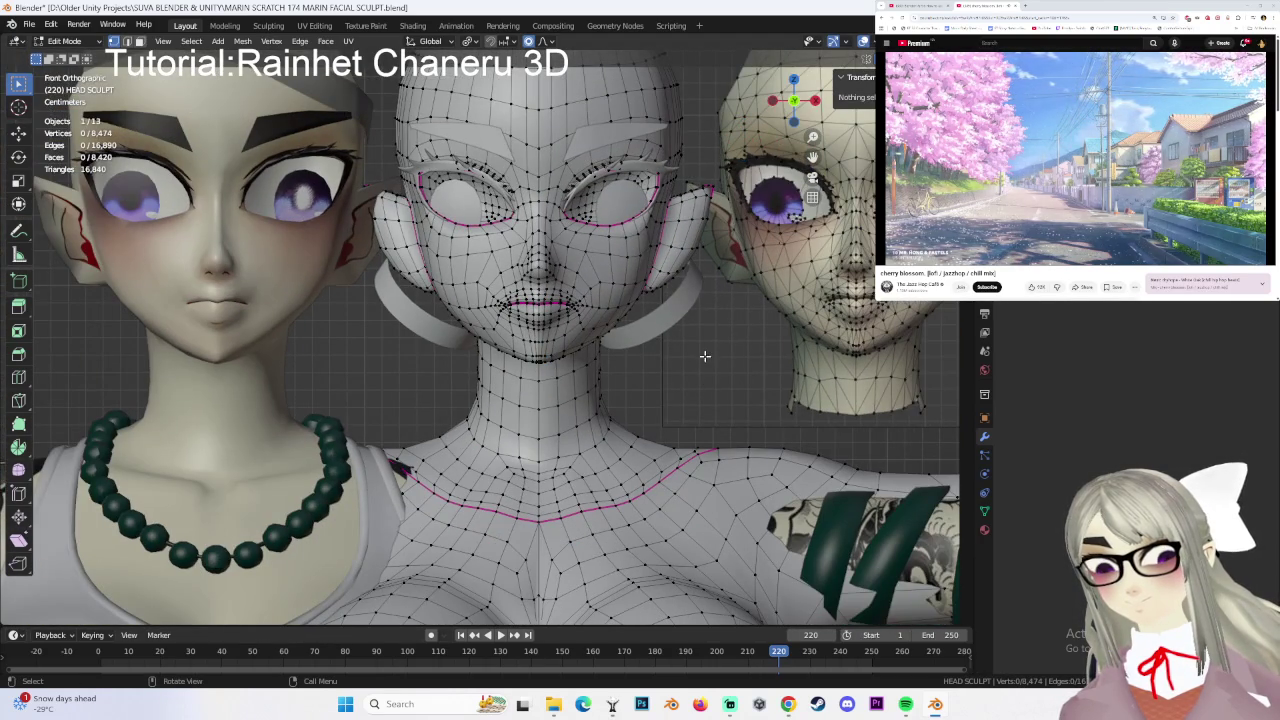
left_click_drag(507, 349, 509, 351)
key("g")
key("z")
left_click(509, 351)
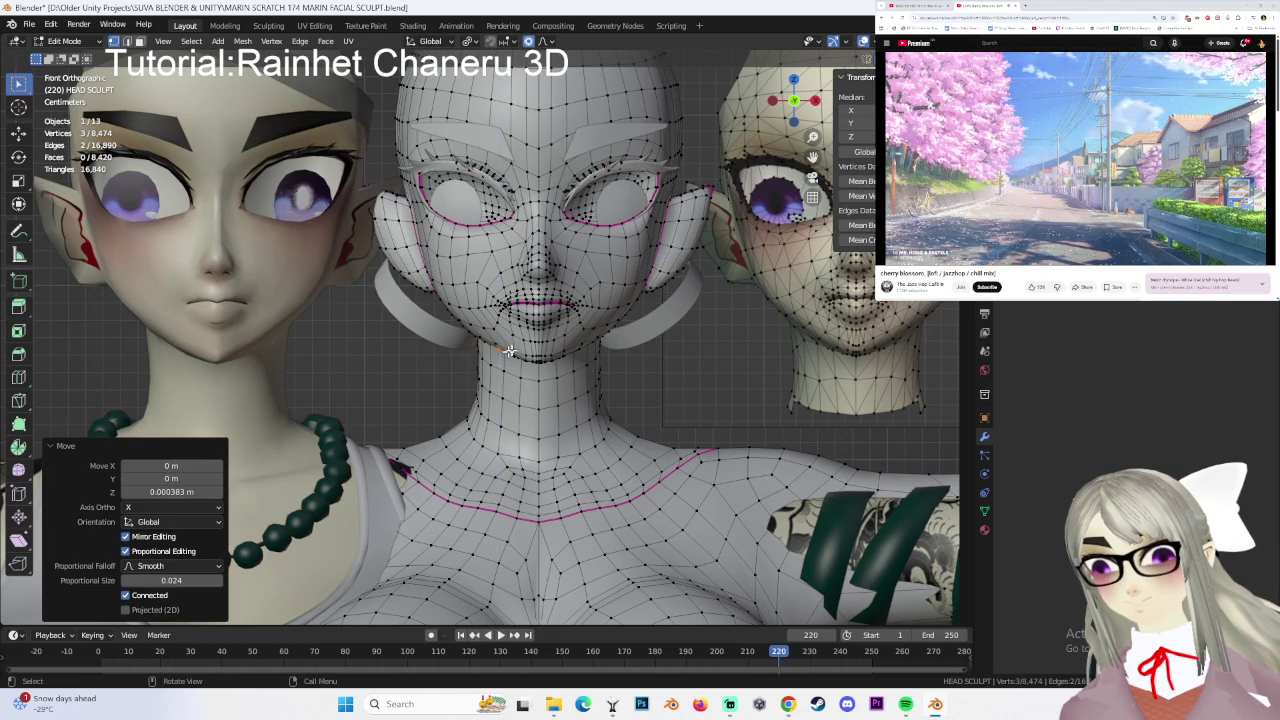
left_click(786, 355)
middle_click_drag(609, 363, 730, 373)
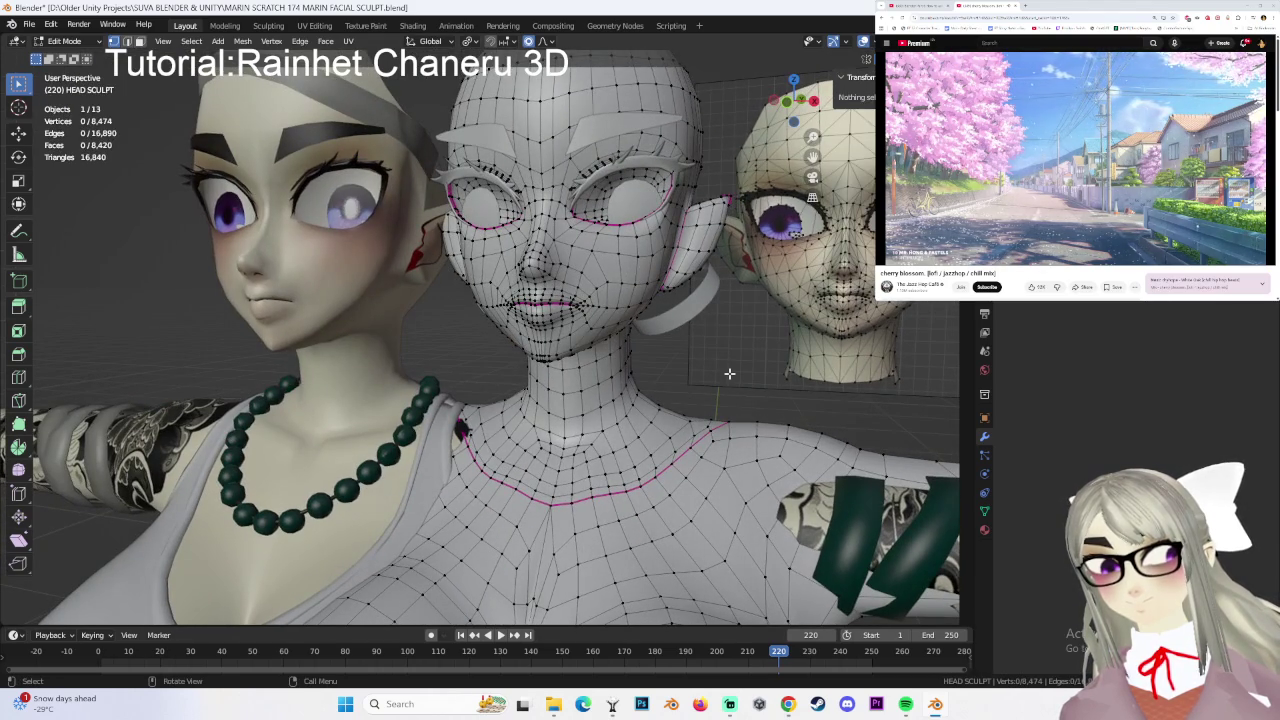
middle_click_drag(528, 327, 667, 331)
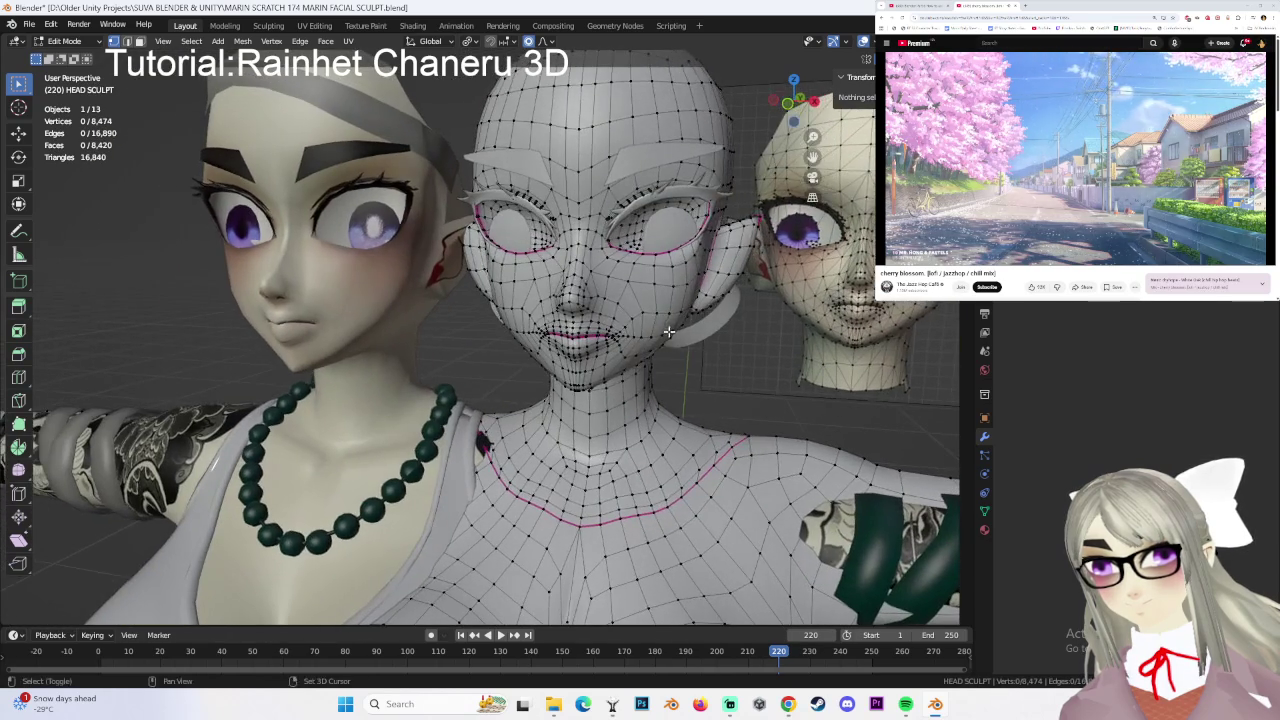
mouse_move(589, 297)
middle_mouse_down()
mouse_move(567, 313)
mouse_move(668, 312)
mouse_move(625, 270)
middle_mouse_up()
- Return to Object Mode and select the head-and-body mesh, zooming in on the heads
left_click(64, 41)
left_click(70, 57)
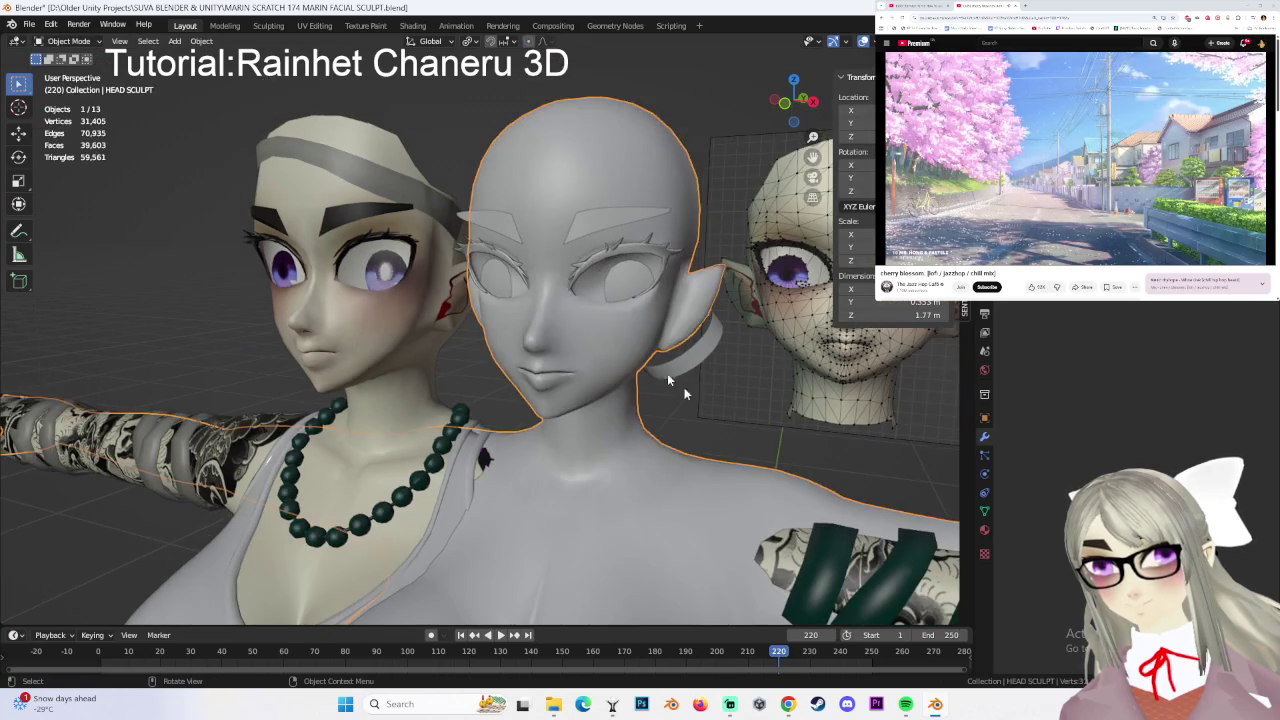
left_click(595, 326)
mouse_move(595, 326)
middle_mouse_down()
mouse_move(555, 321)
mouse_move(623, 294)
mouse_move(651, 306)
mouse_move(630, 316)
middle_mouse_up()
scroll(580, 320, "up", 4)
mouse_move(139, 188)
middle_mouse_down()
mouse_move(479, 307)
mouse_move(463, 285)
mouse_move(584, 299)
mouse_move(499, 325)
mouse_move(503, 280)
middle_mouse_up()
- Enter Sculpt Mode and grab-shape the chin and nose, checking side and front views
left_click(68, 41)
left_click(60, 88)
mouse_move(300, 250)
middle_mouse_down()
mouse_move(440, 358)
mouse_move(426, 373)
mouse_move(500, 330)
middle_mouse_up()
scroll(500, 330, "down", 3)
middle_click_drag(643, 314, 577, 348)
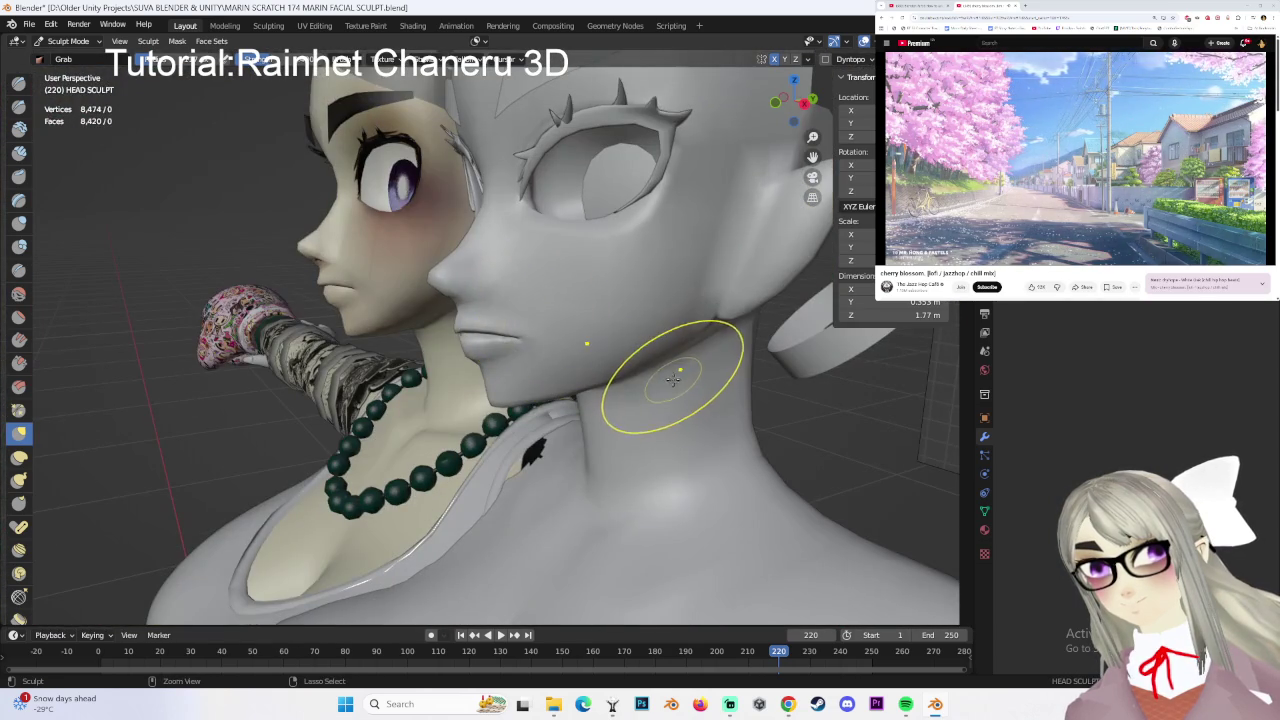
mouse_move(561, 305)
middle_mouse_down()
mouse_move(578, 332)
mouse_move(486, 329)
mouse_move(441, 312)
mouse_move(537, 357)
mouse_move(663, 337)
mouse_move(469, 321)
mouse_move(543, 325)
middle_mouse_up()
left_click_drag(573, 313, 623, 280)
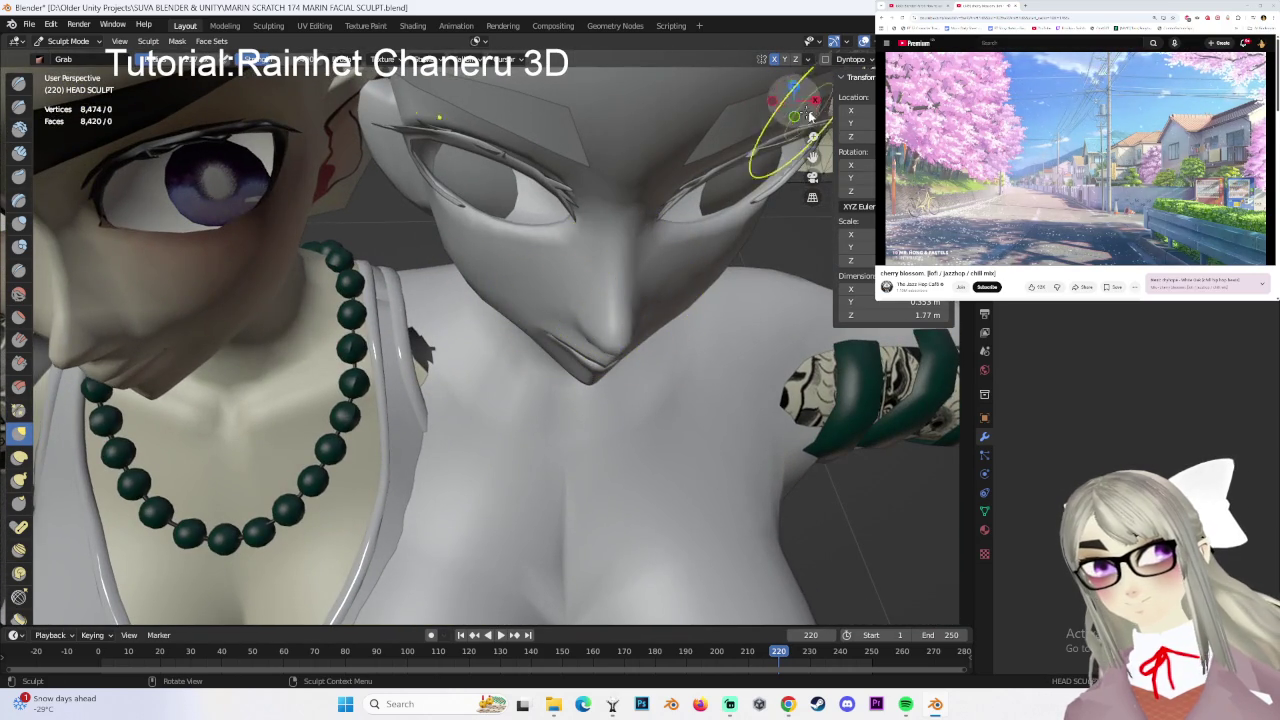
left_click_drag(815, 103, 826, 72)
left_click(815, 100)
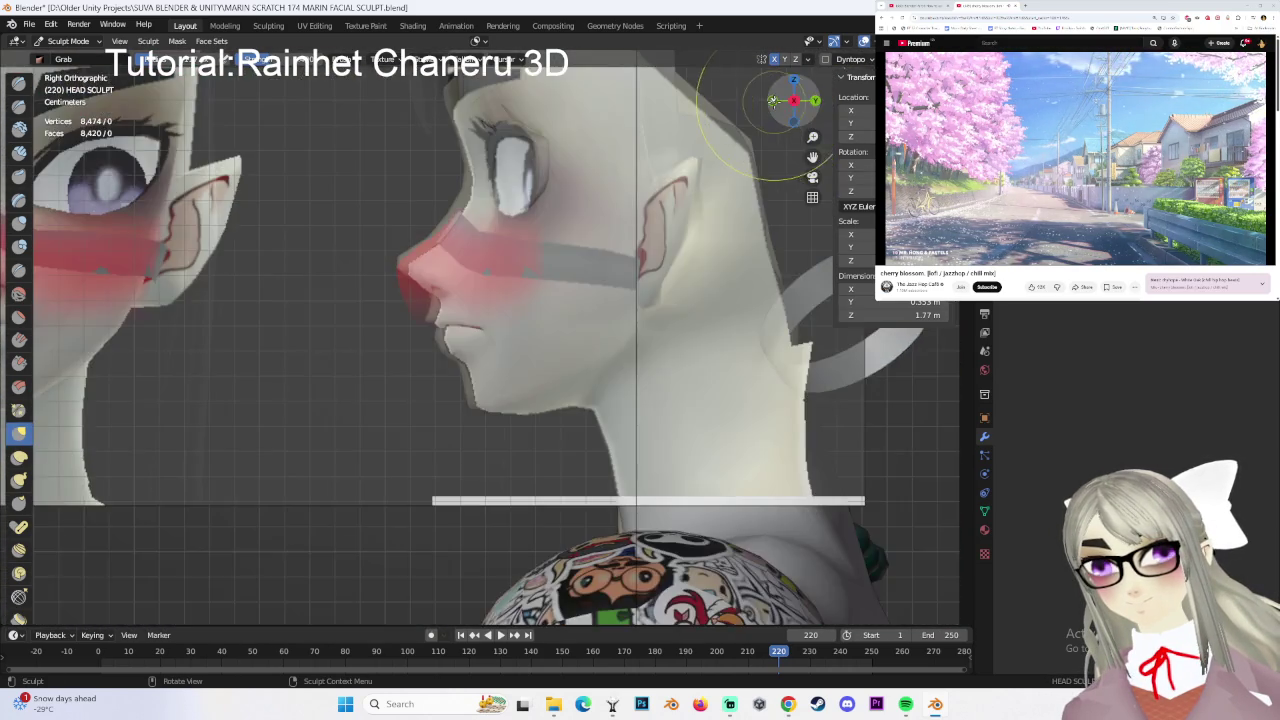
left_click(771, 100)
scroll(581, 269, "up", 2)
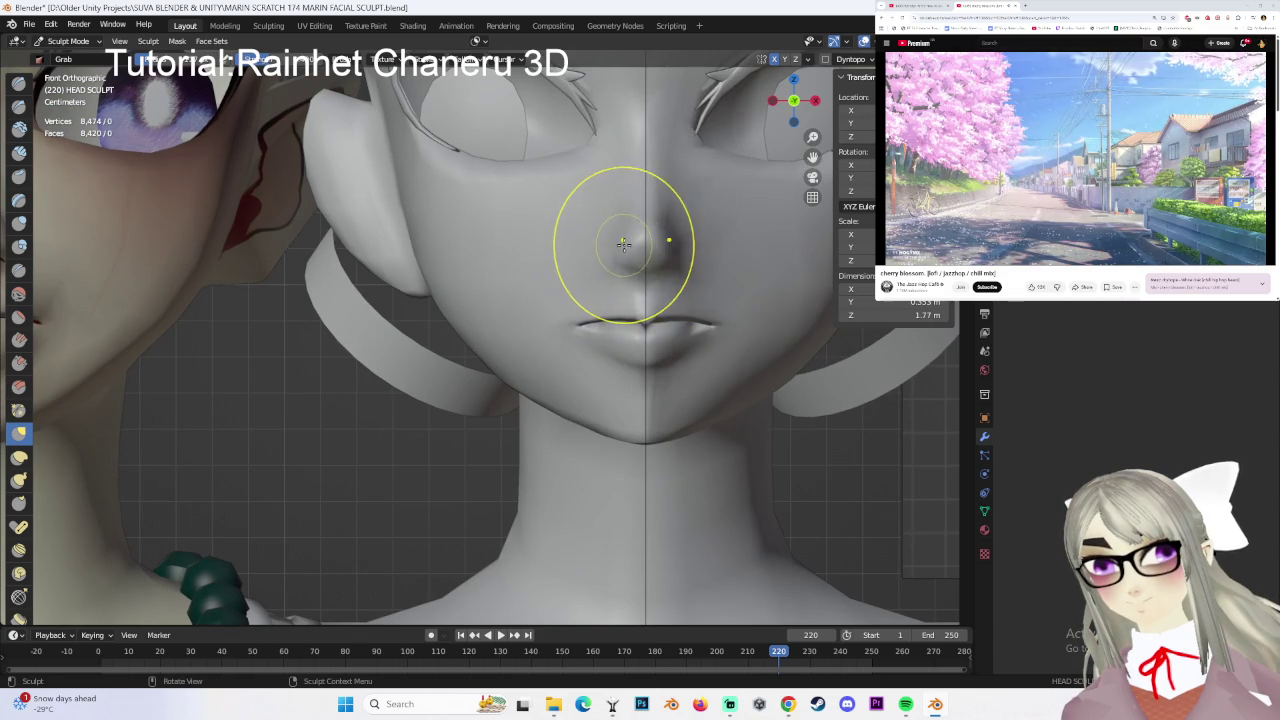
- Show the wireframe overlay on the sculpted face, inspect it, and switch the head to Edit Mode
left_click(845, 41)
left_click(797, 262)
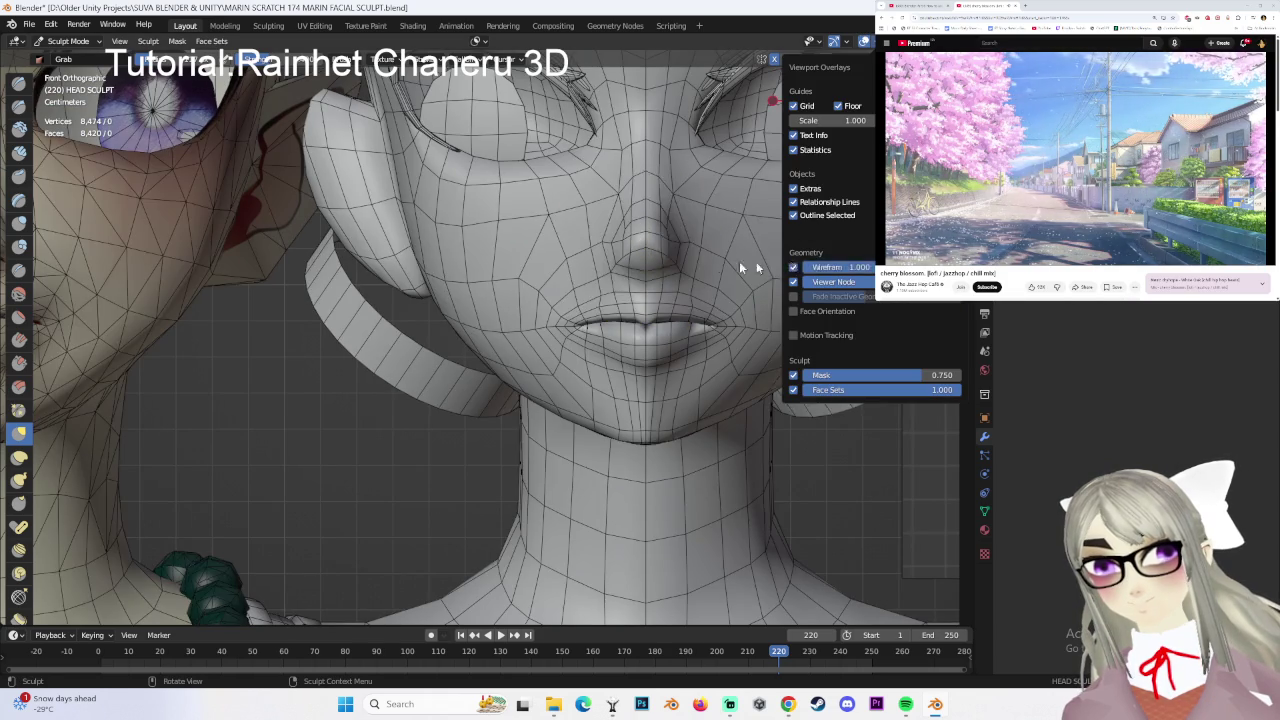
scroll(668, 234, "up", 1)
scroll(668, 234, "down", 2)
scroll(664, 228, "down", 3)
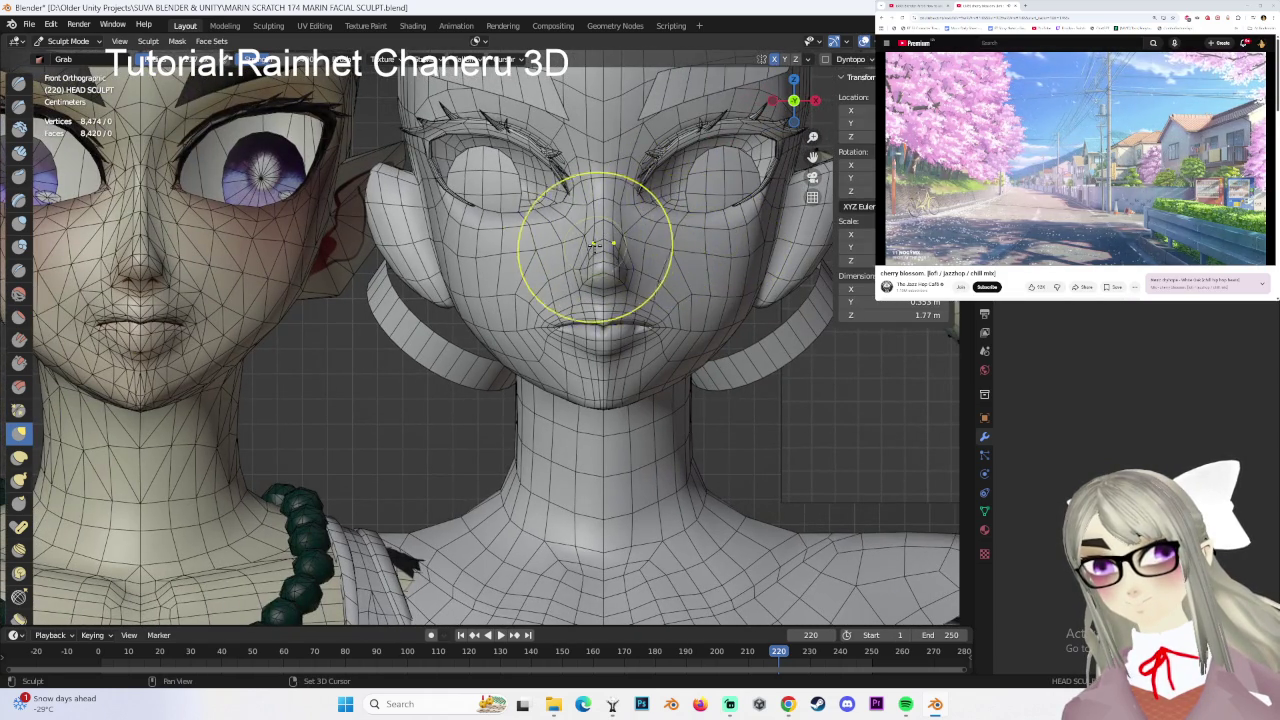
scroll(620, 252, "up", 3)
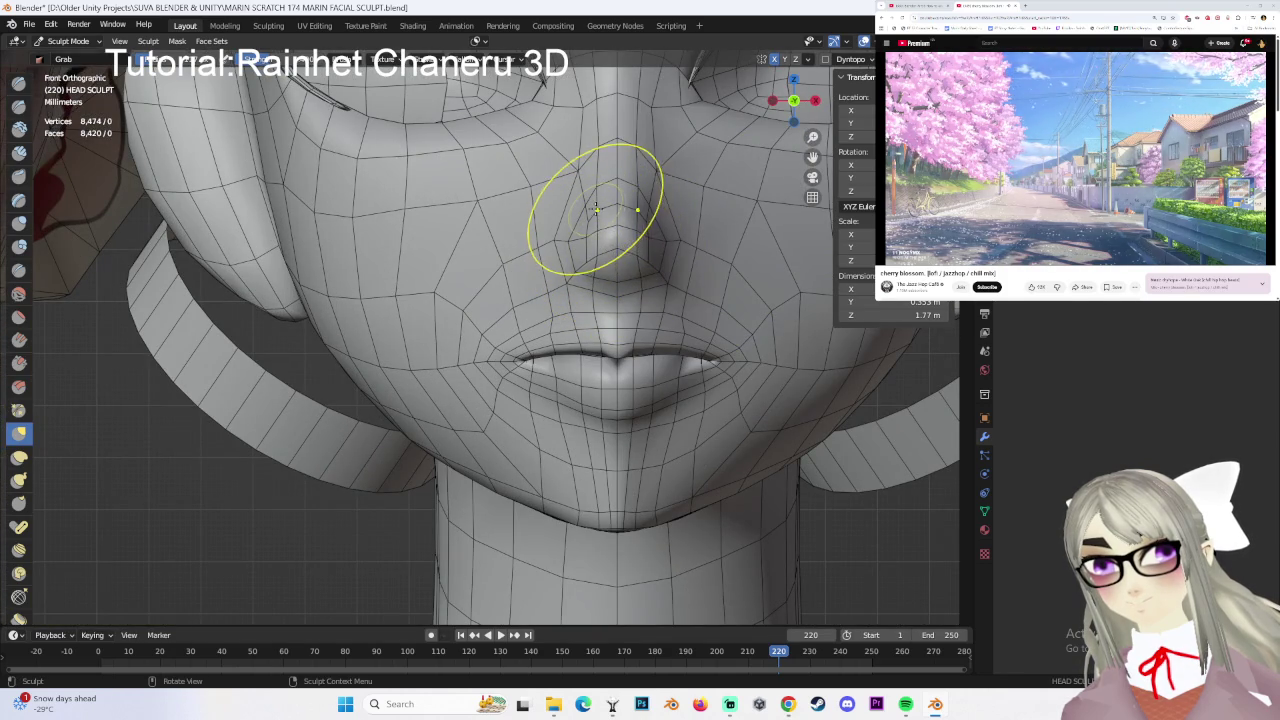
scroll(608, 213, "down", 2)
middle_click_drag(666, 277, 497, 233, "shift")
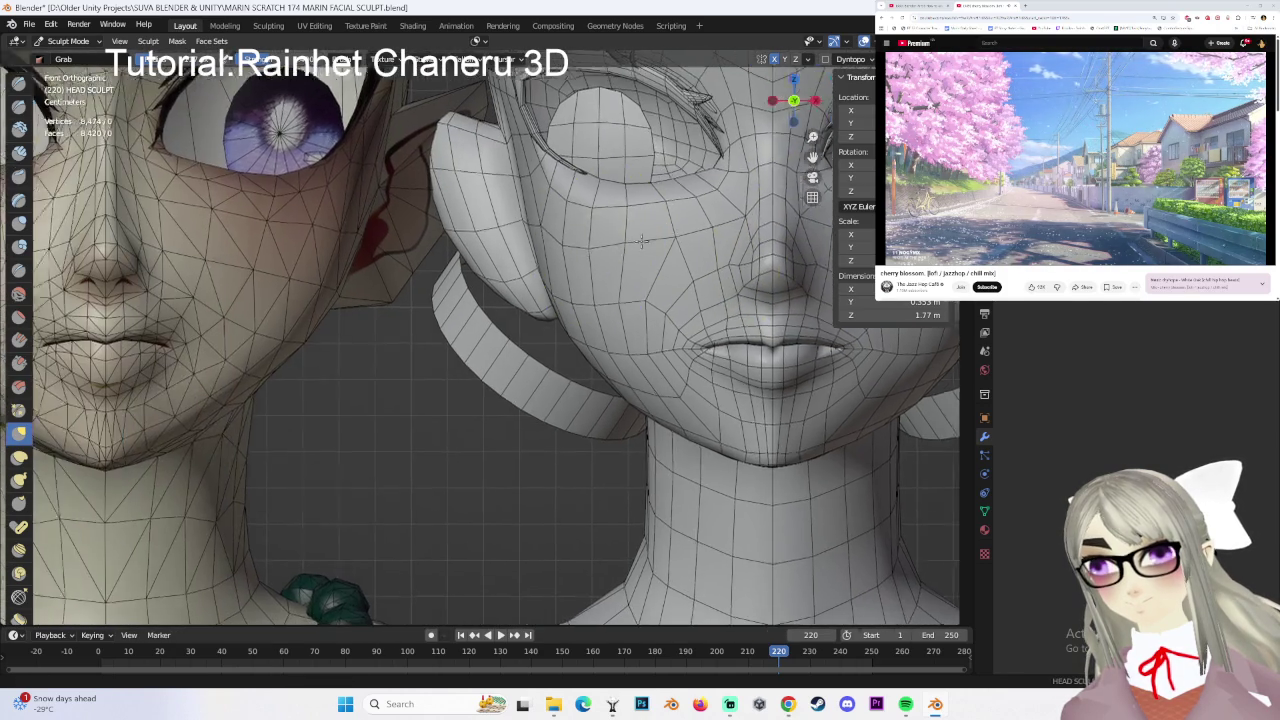
scroll(543, 234, "up", 2)
scroll(551, 180, "up", 2)
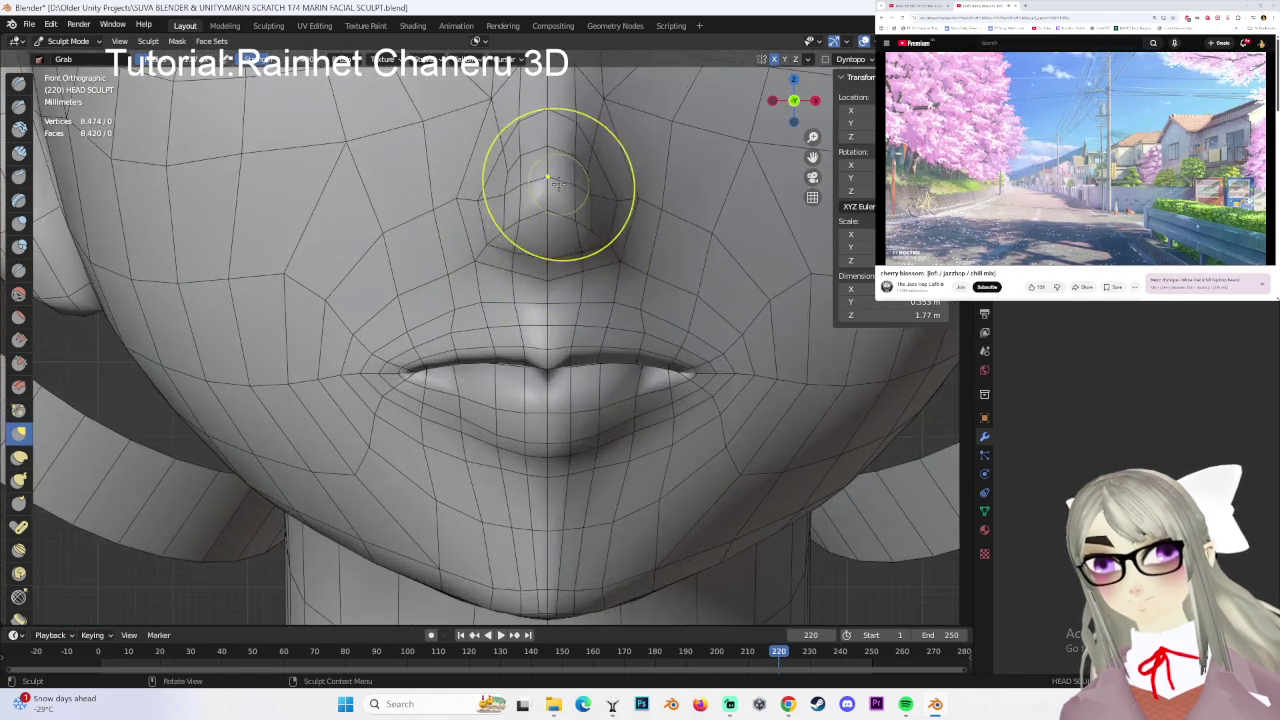
scroll(560, 190, "up", 1)
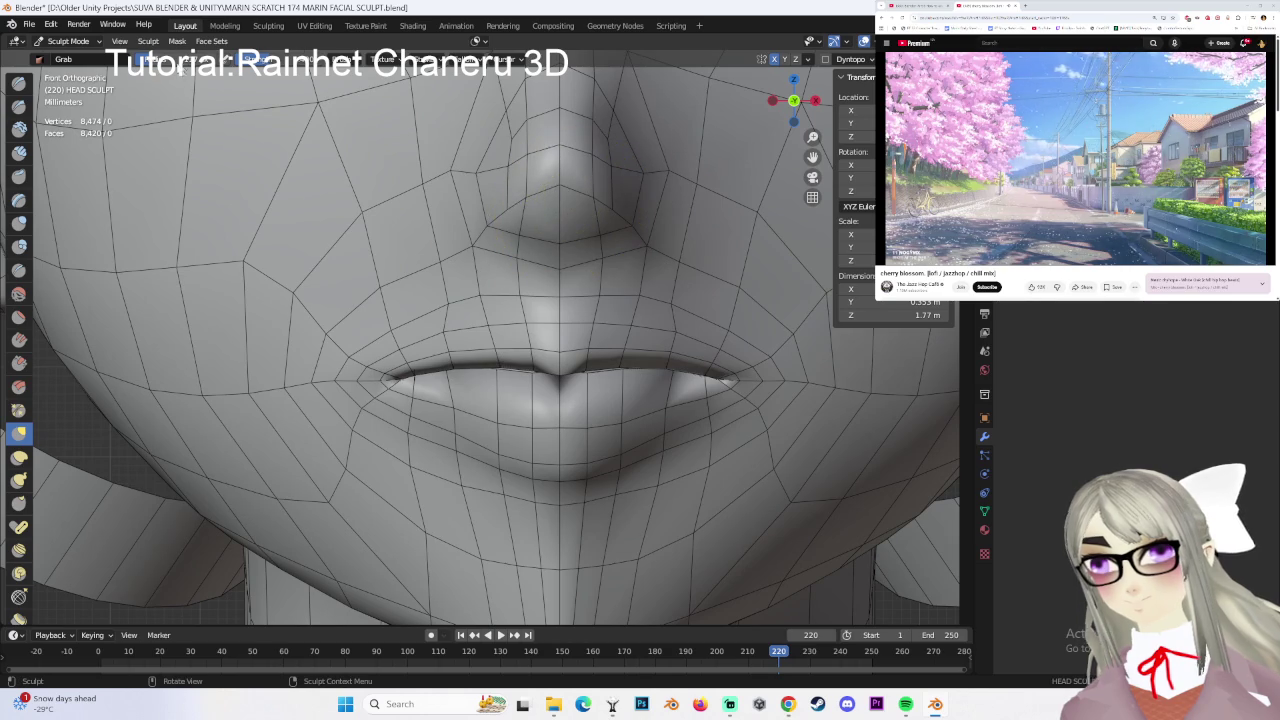
left_click(36, 44)
left_click(70, 56)
- Lower the mouth-line edge loop slightly and nudge one face vertex down along Z
key("g")
left_click(563, 189)
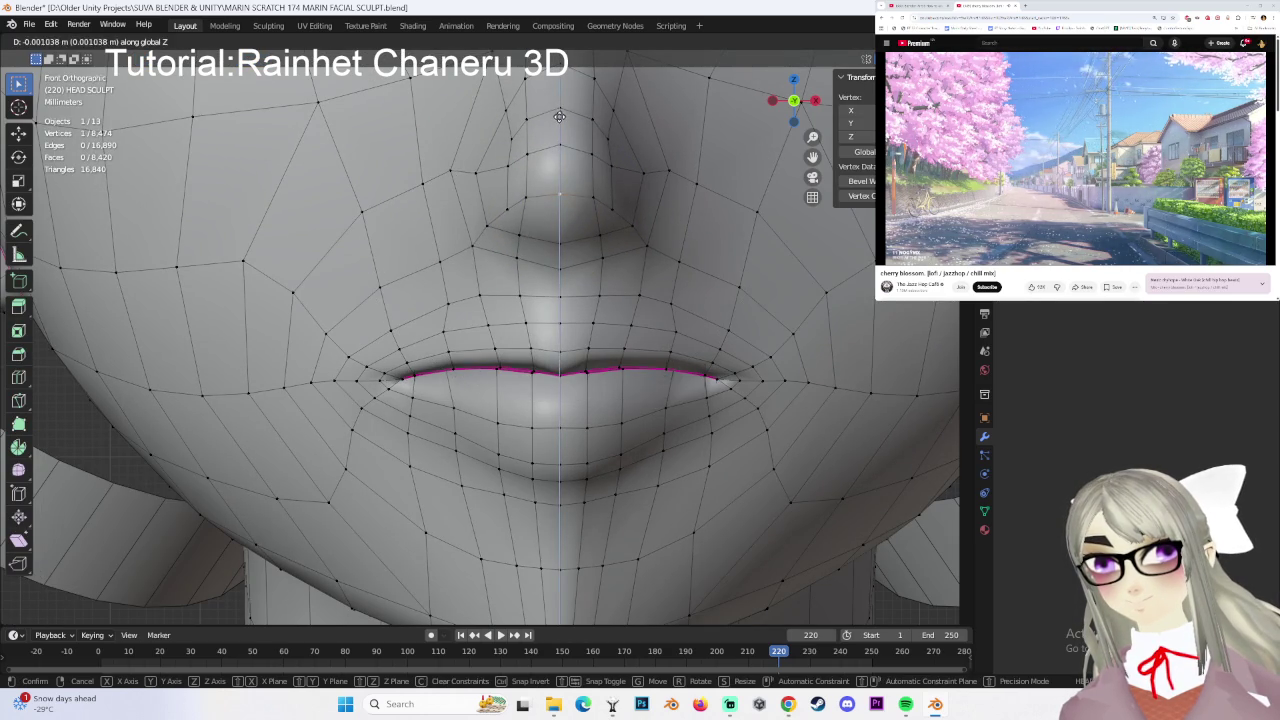
left_click(598, 135)
scroll(598, 135, "down", 2)
middle_click_drag(390, 263, 604, 193, "shift")
scroll(506, 214, "down", 3)
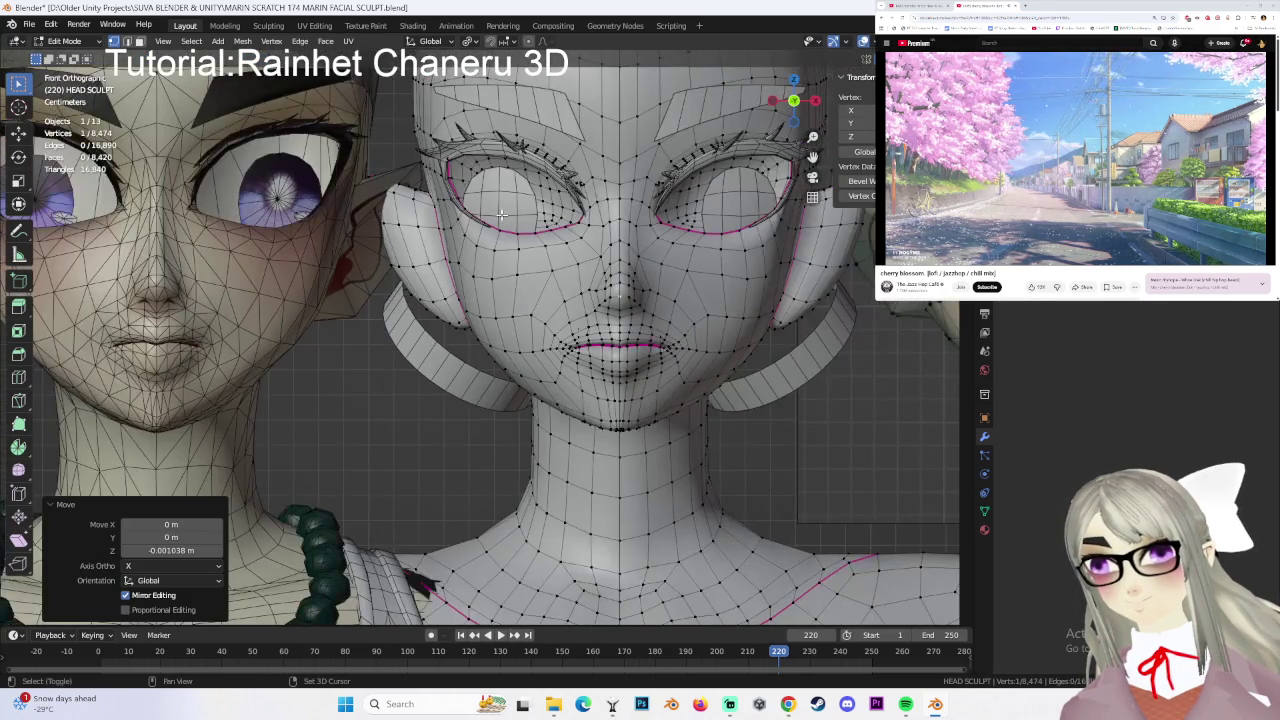
middle_click_drag(698, 248, 652, 248, "shift")
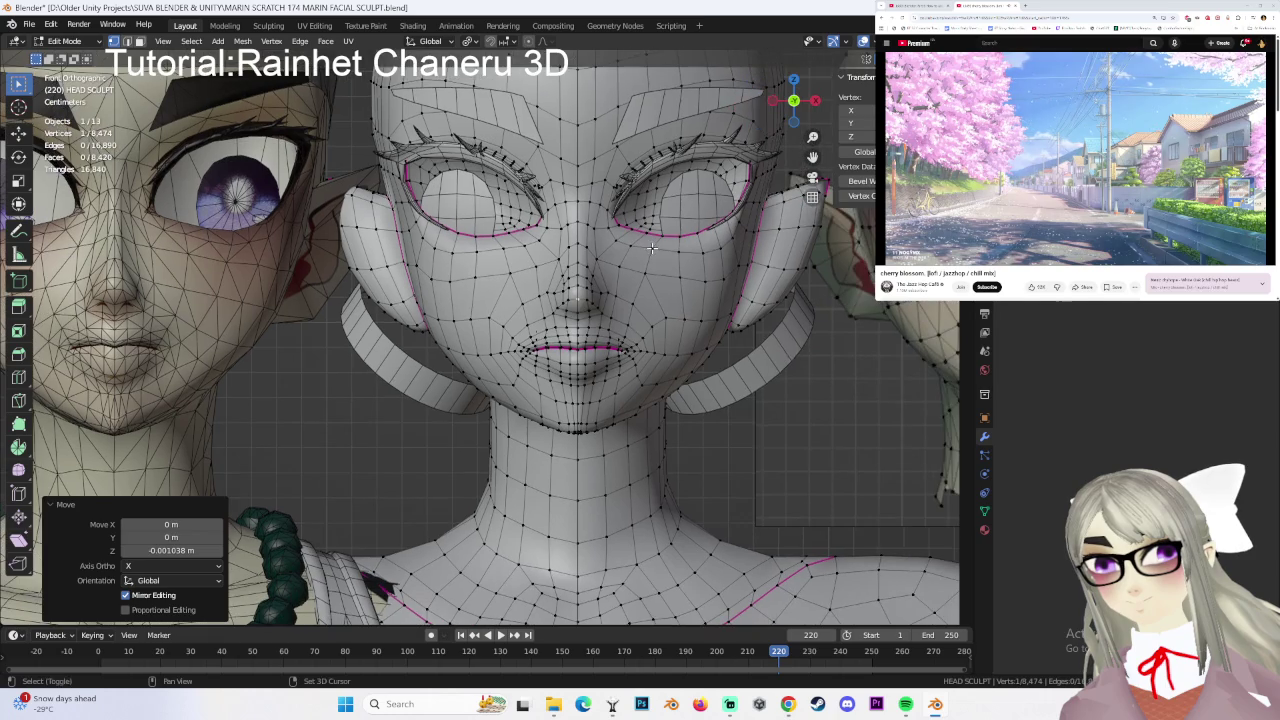
left_click(571, 268)
key("g")
key("z")
left_click(634, 271)
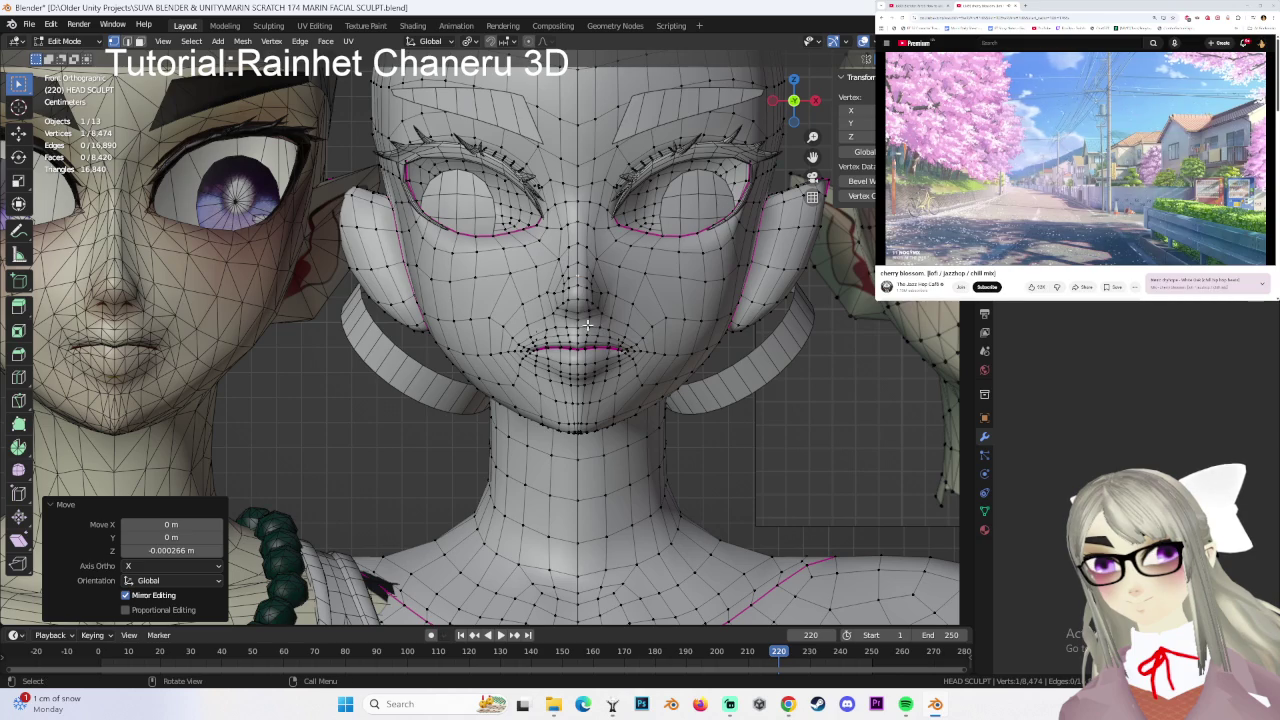
- From below, refine the chin by moving its vertices freely and sideways along X
scroll(570, 312, "up", 1)
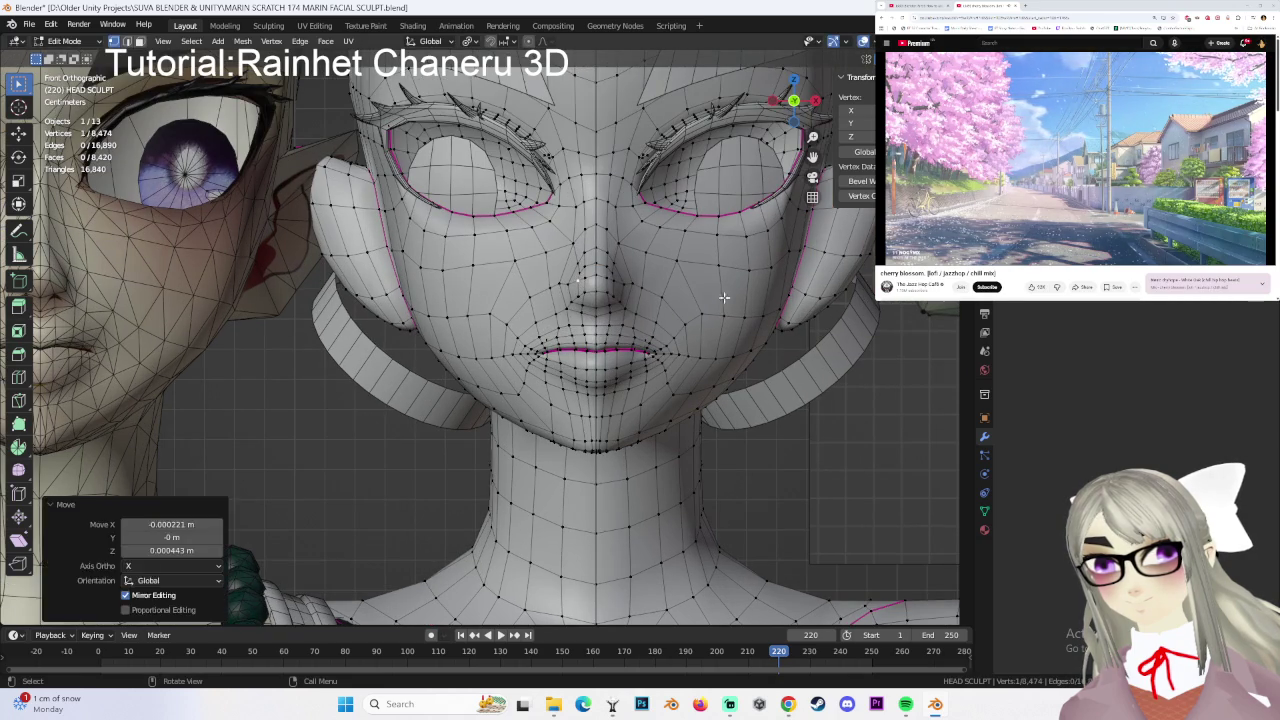
scroll(594, 328, "up", 3, "ctrl")
mouse_move(681, 302)
middle_mouse_down()
mouse_move(613, 352)
mouse_move(504, 349)
mouse_move(638, 399)
mouse_move(591, 375)
middle_mouse_up()
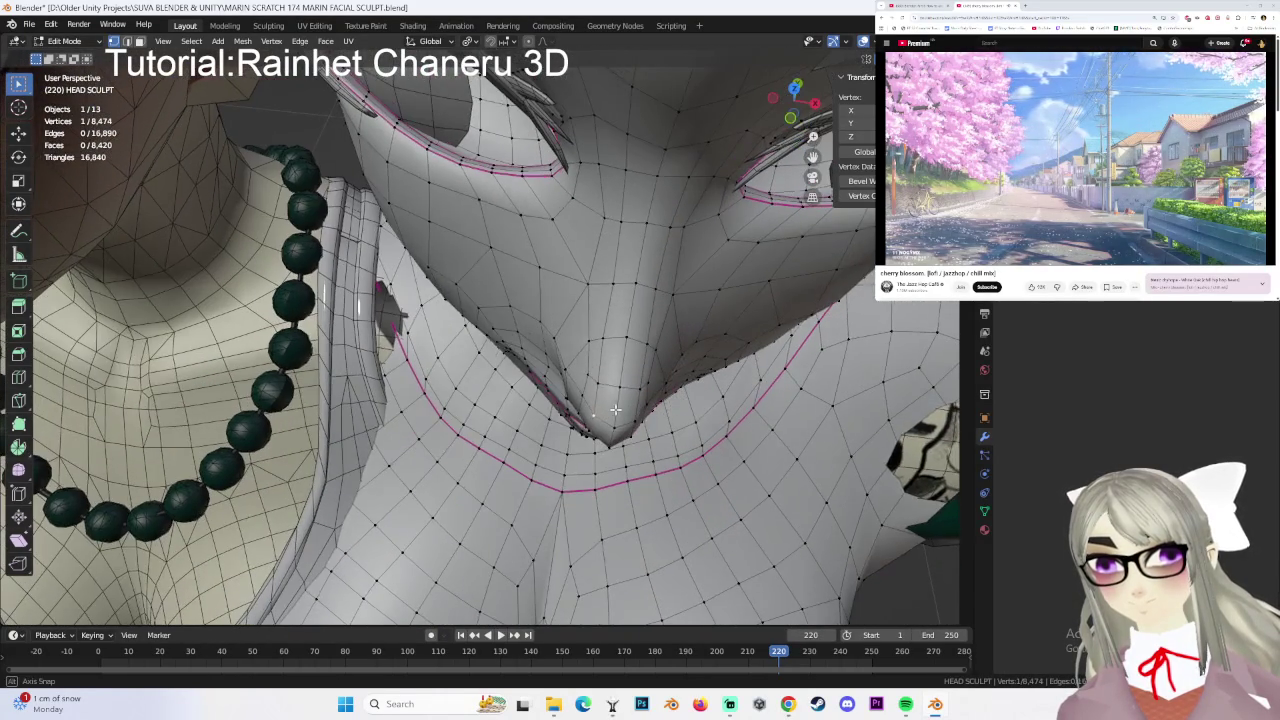
key("g")
left_click(603, 405)
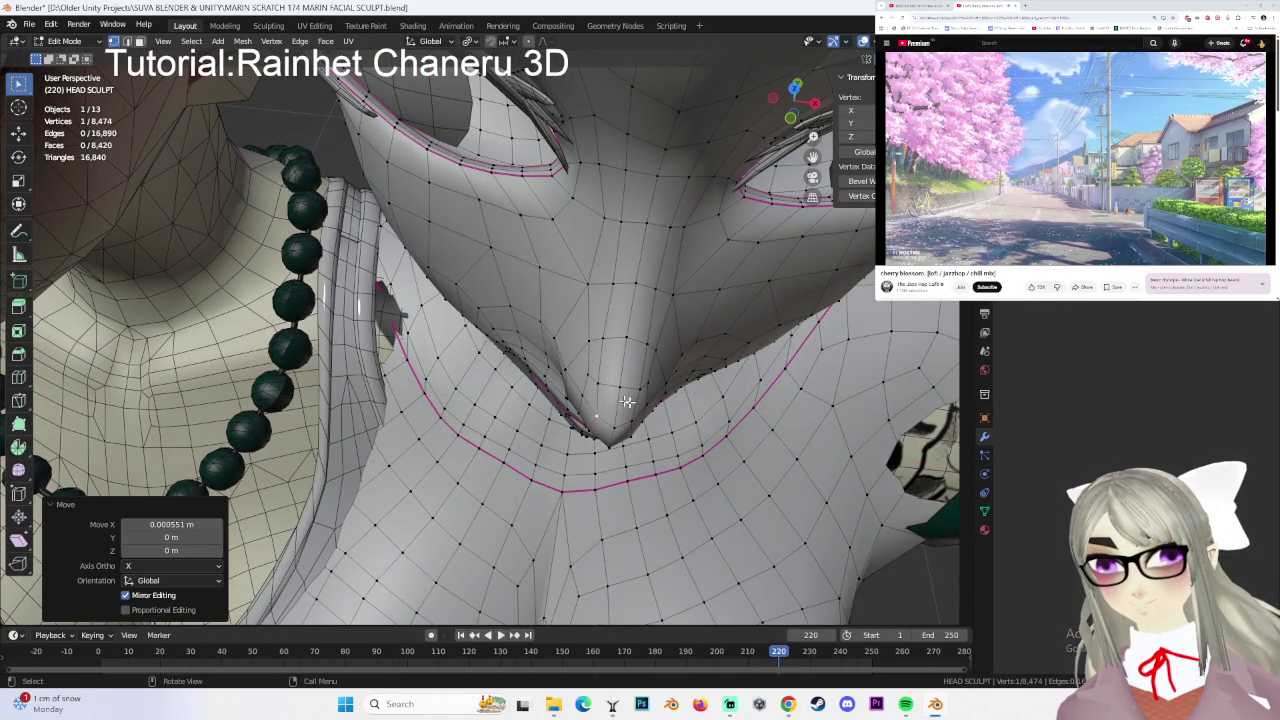
key("g")
key("x")
left_click(610, 391)
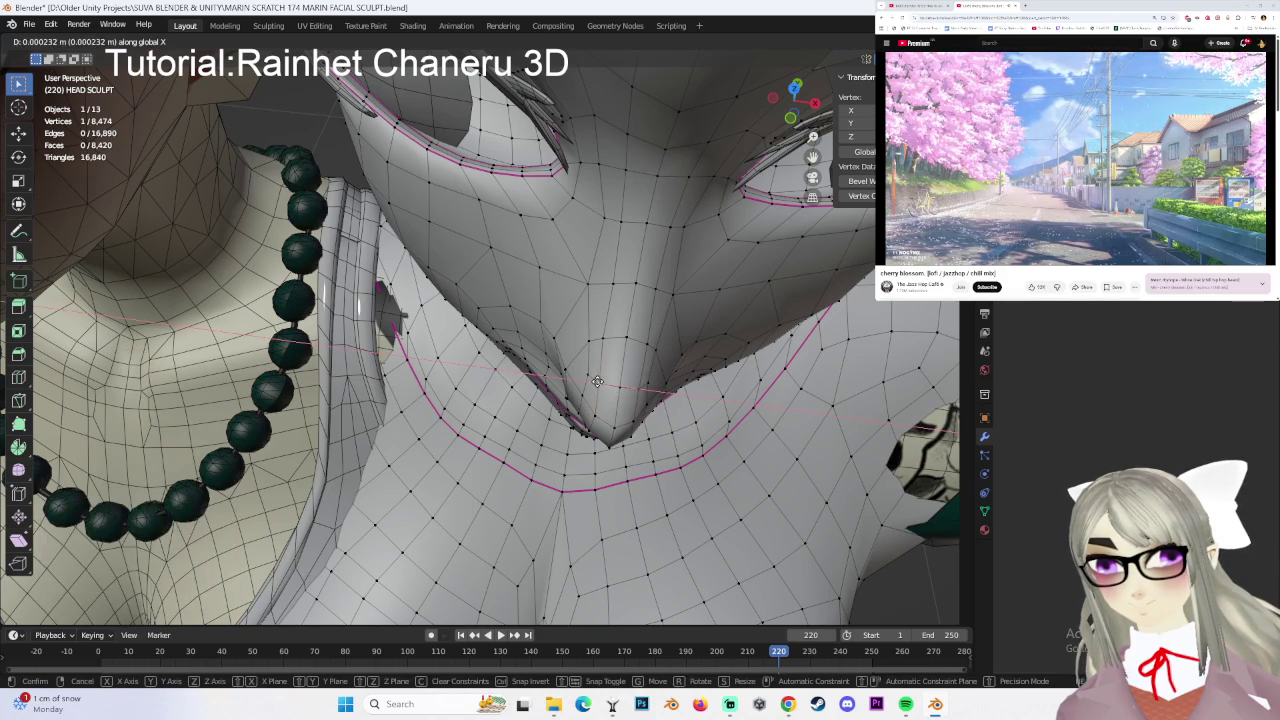
mouse_move(651, 391)
middle_mouse_down()
mouse_move(660, 344)
mouse_move(571, 393)
middle_mouse_up()
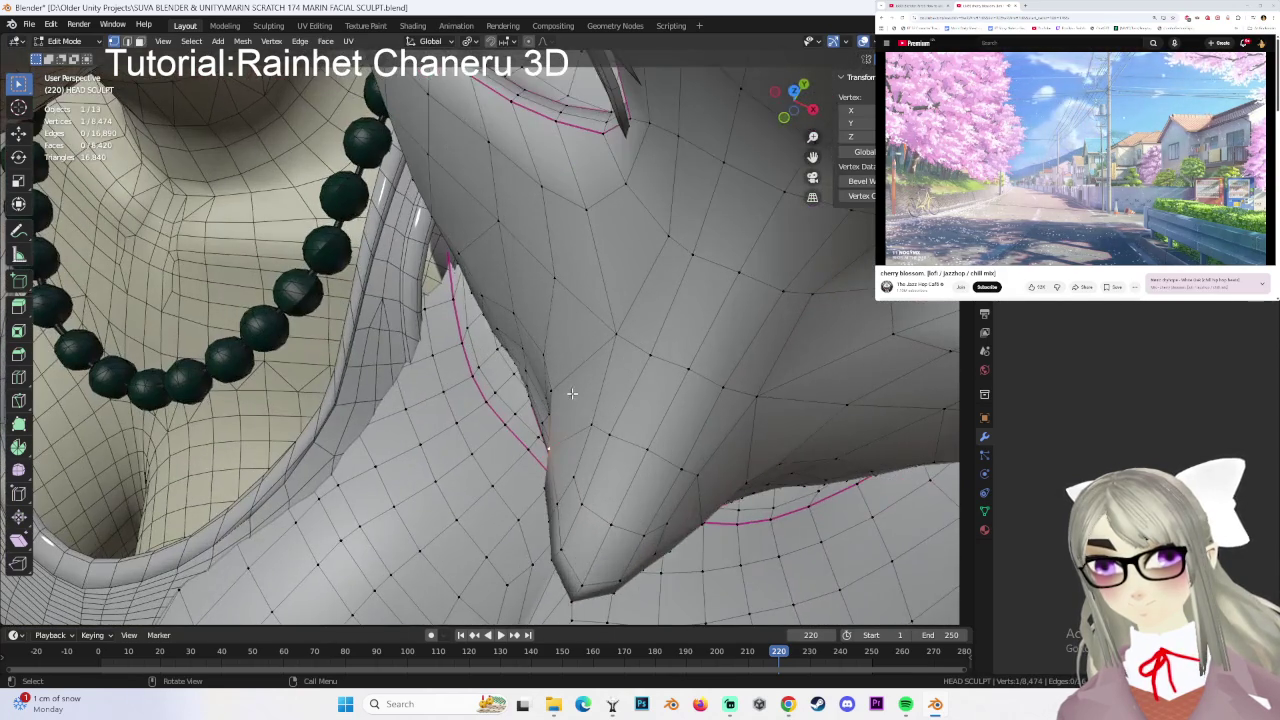
key("g")
key("x")
left_click(573, 393)
mouse_move(573, 393)
middle_mouse_down()
mouse_move(690, 378)
mouse_move(623, 443)
middle_mouse_up()
mouse_move(586, 371)
middle_mouse_down()
mouse_move(560, 400)
mouse_move(632, 392)
middle_mouse_up()
key("g")
left_click(606, 397)
key("g")
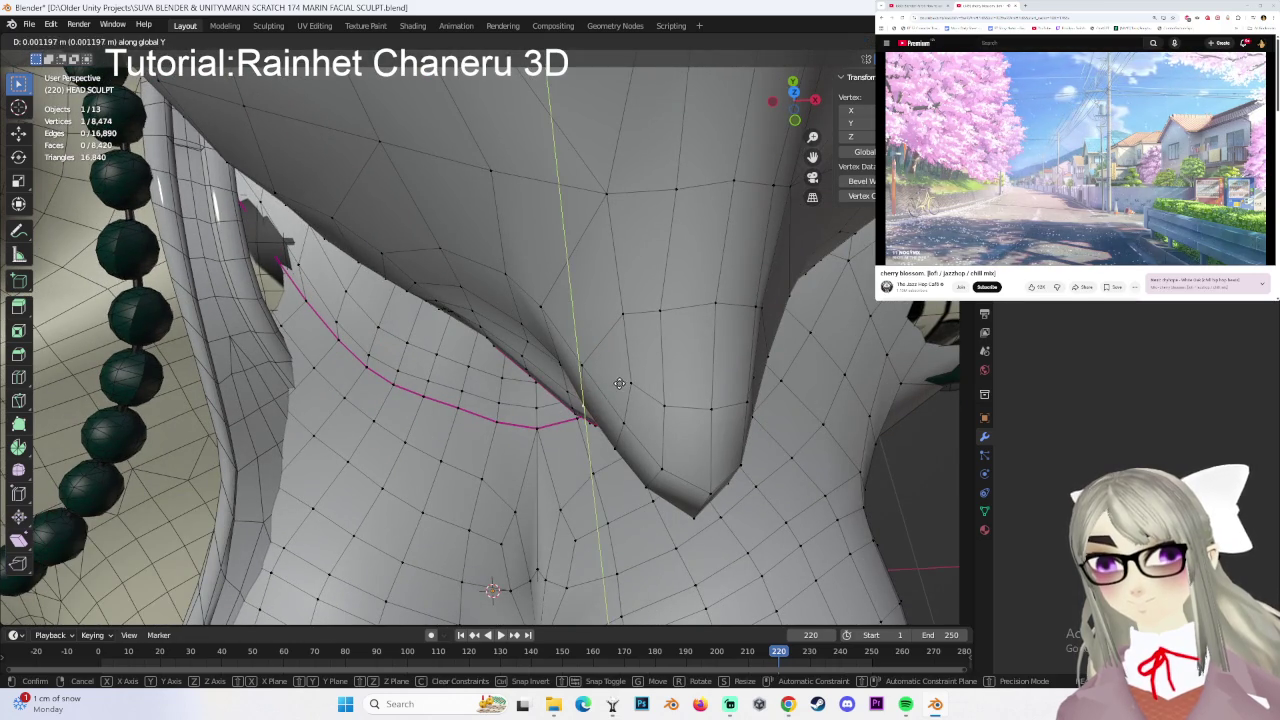
left_click(619, 383)
key("g")
key("x")
left_click(627, 388)
- Adjust front-face and nose-profile vertices along Z, ending with a 0.000501 m move
mouse_move(684, 386)
middle_mouse_down()
mouse_move(677, 277)
mouse_move(651, 220)
mouse_move(620, 297)
mouse_move(532, 253)
mouse_move(725, 272)
middle_mouse_up()
key("g")
left_click(538, 255)
mouse_move(375, 310)
middle_mouse_down()
mouse_move(443, 348)
mouse_move(524, 364)
mouse_move(677, 351)
middle_mouse_up()
mouse_move(769, 354)
middle_mouse_down()
mouse_move(497, 375)
mouse_move(576, 374)
mouse_move(652, 335)
middle_mouse_up()
scroll(640, 335, "up", 2)
scroll(657, 325, "up", 2)
key("g")
key("z")
left_click(651, 337)
key("g")
key("z")
left_click(572, 335)
middle_click_drag(572, 335, 656, 376)
key("g")
key("z")
left_click(593, 335)
key("g")
key("z")
left_click(593, 335)
- Check the face in right side profile view and move one more vertex
scroll(654, 363, "down", 1)
scroll(620, 360, "down", 1)
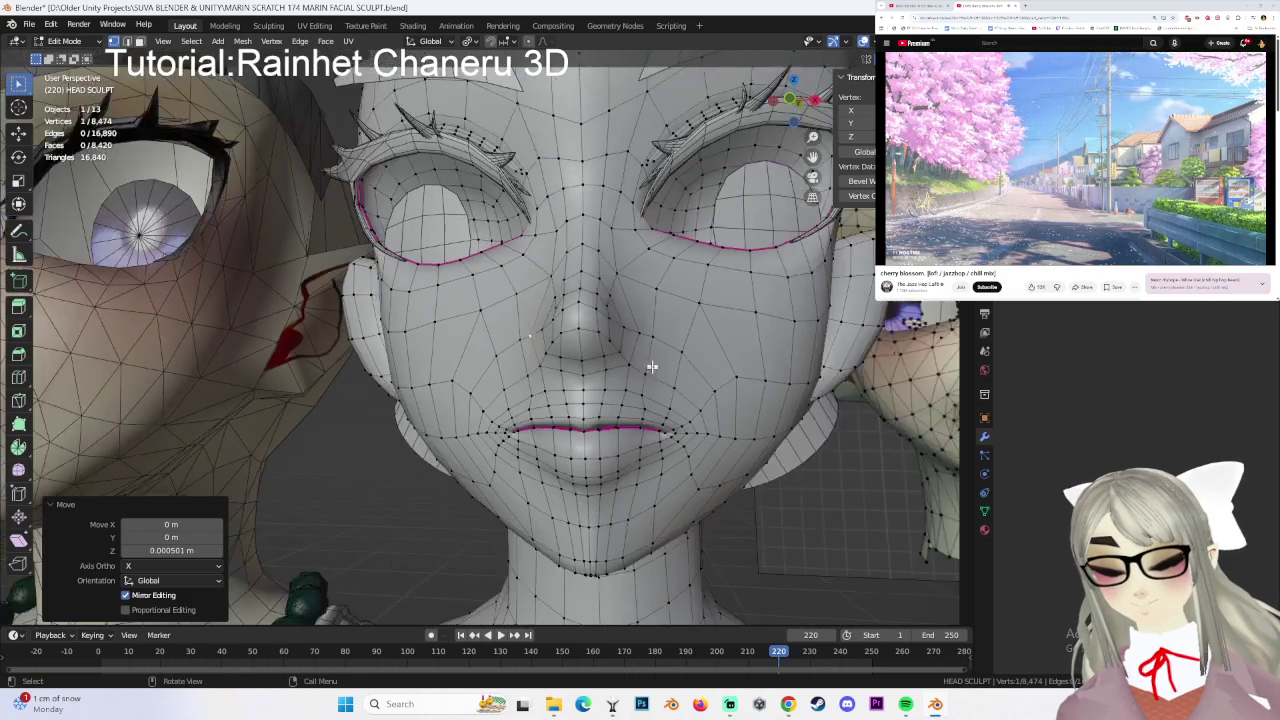
scroll(590, 362, "down", 1)
scroll(548, 364, "down", 1)
middle_click_drag(548, 364, 759, 400)
mouse_move(637, 371)
middle_mouse_down()
mouse_move(689, 398)
mouse_move(705, 352)
middle_mouse_up()
left_click(800, 104)
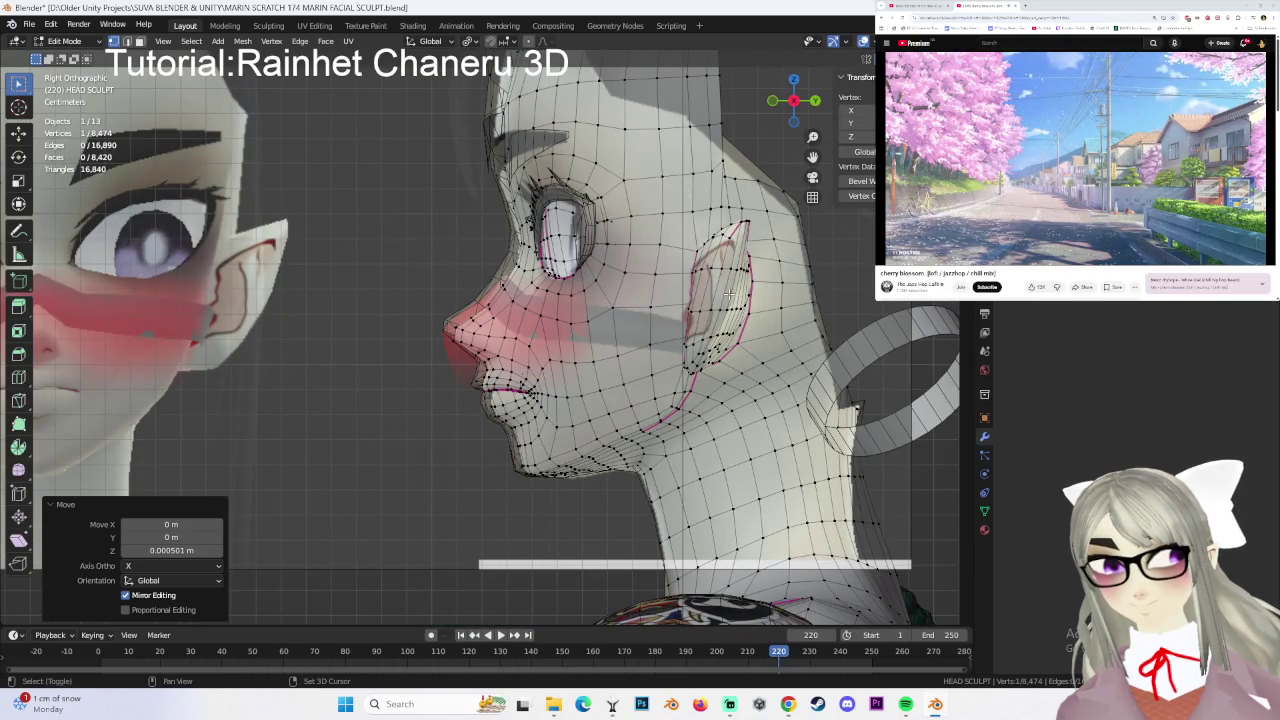
mouse_move(643, 392)
middle_mouse_down()
mouse_move(615, 350)
mouse_move(830, 343)
mouse_move(258, 120)
middle_mouse_up()
scroll(615, 350, "up", 3)
key("g")
left_click(623, 336)
scroll(830, 343, "down", 3)
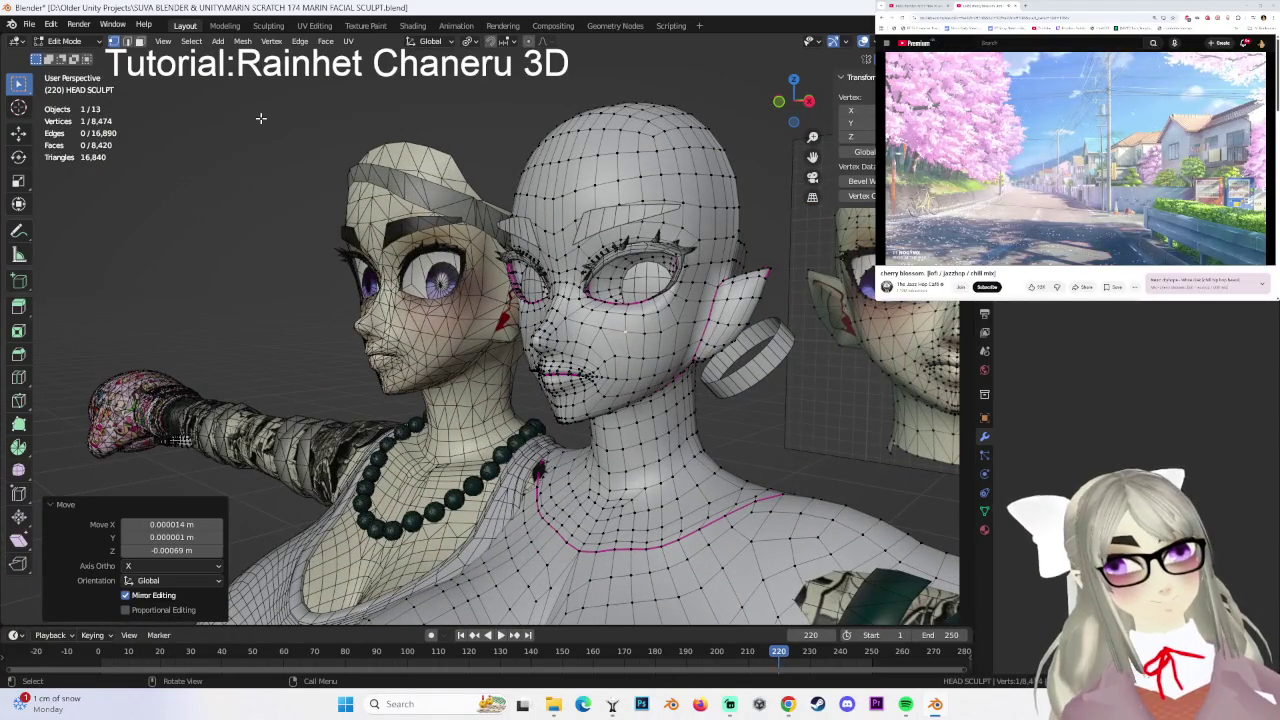
- Return the head to Object Mode and turn off the wireframe overlay
left_click(64, 41)
left_click(72, 57)
mouse_move(765, 475)
middle_mouse_down()
mouse_move(683, 380)
mouse_move(706, 364)
mouse_move(609, 318)
mouse_move(654, 311)
mouse_move(621, 319)
mouse_move(652, 296)
mouse_move(602, 309)
mouse_move(602, 334)
mouse_move(608, 309)
mouse_move(654, 320)
mouse_move(604, 316)
mouse_move(629, 333)
middle_mouse_up()
left_click(848, 41)
left_click(800, 277)
mouse_move(496, 345)
middle_mouse_down()
mouse_move(580, 313)
mouse_move(613, 324)
mouse_move(549, 330)
mouse_move(582, 356)
mouse_move(641, 363)
mouse_move(622, 260)
mouse_move(644, 321)
middle_mouse_up()
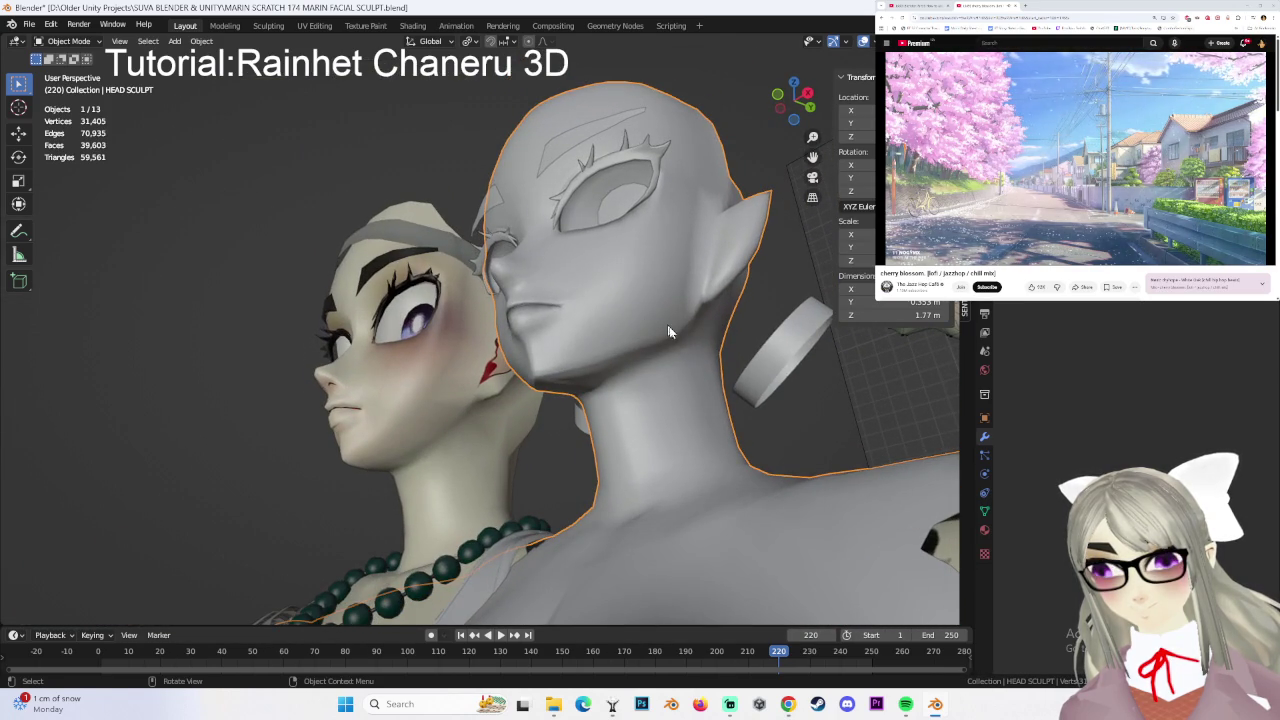
- In Edit Mode, make a proportional jaw move, clear the selection, and return to Object Mode
left_click(82, 44)
left_click(65, 62)
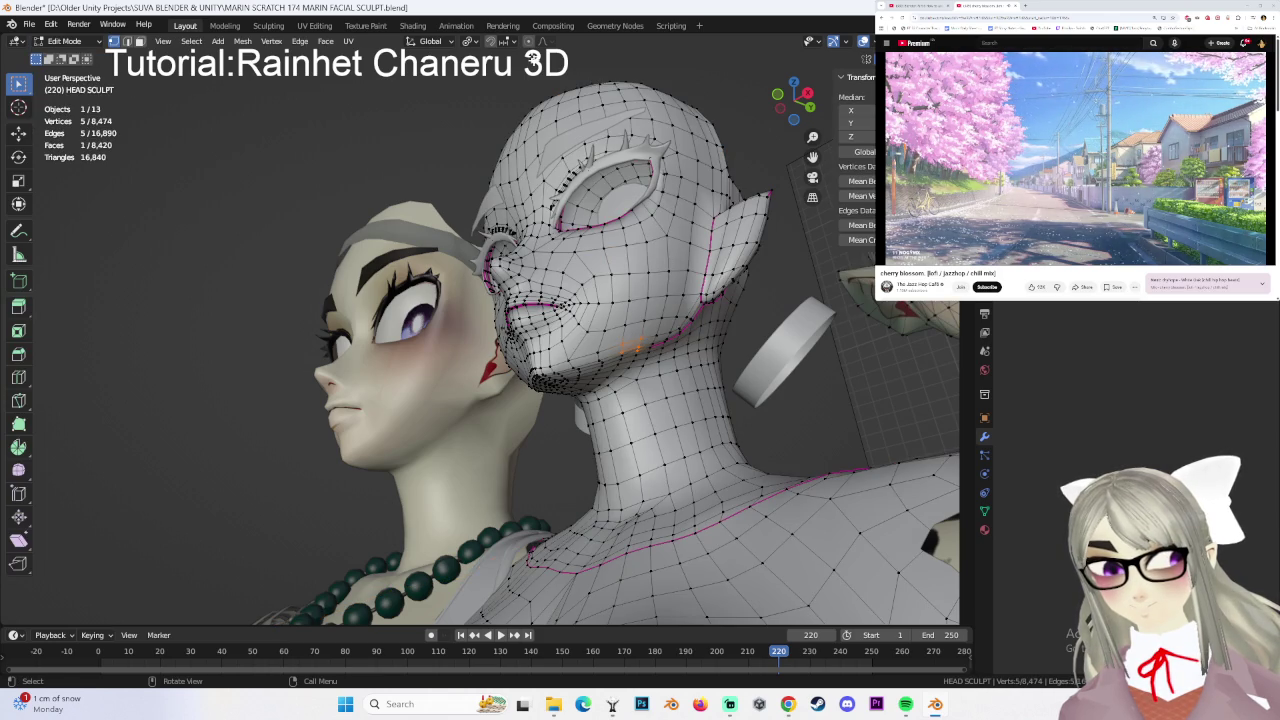
left_click(671, 365)
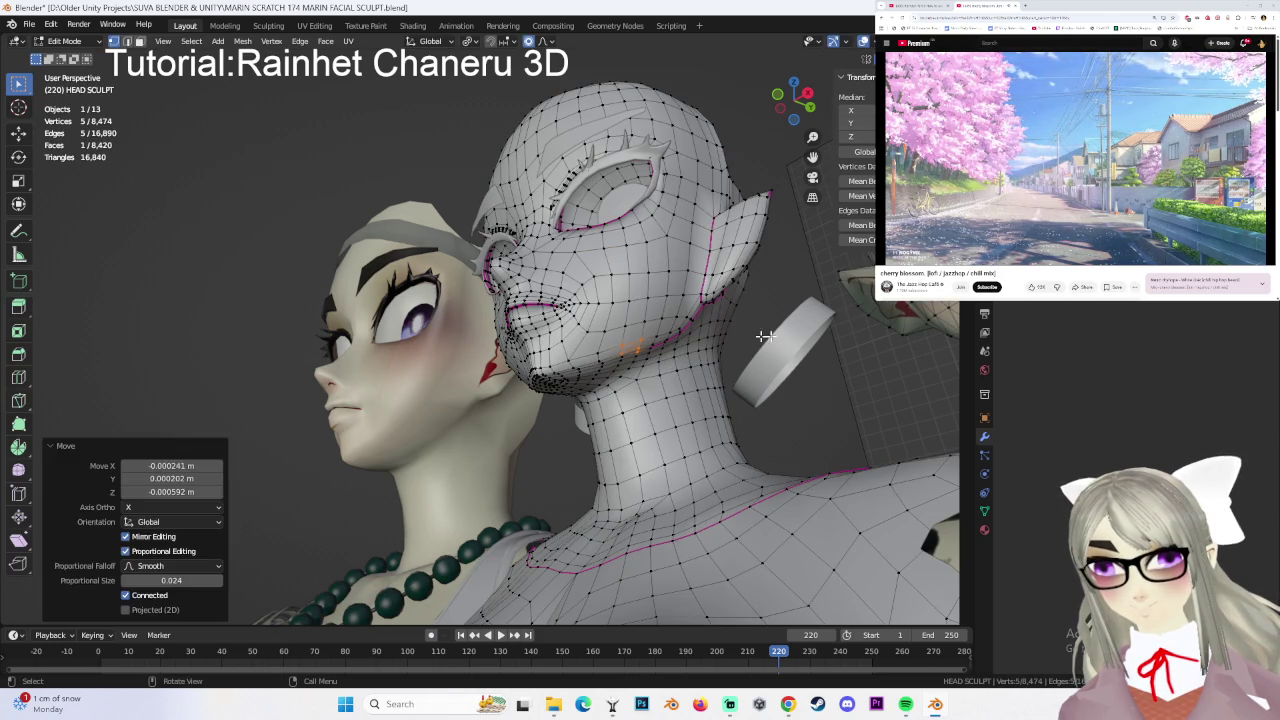
left_click(819, 395)
left_click(57, 45)
left_click(62, 58)
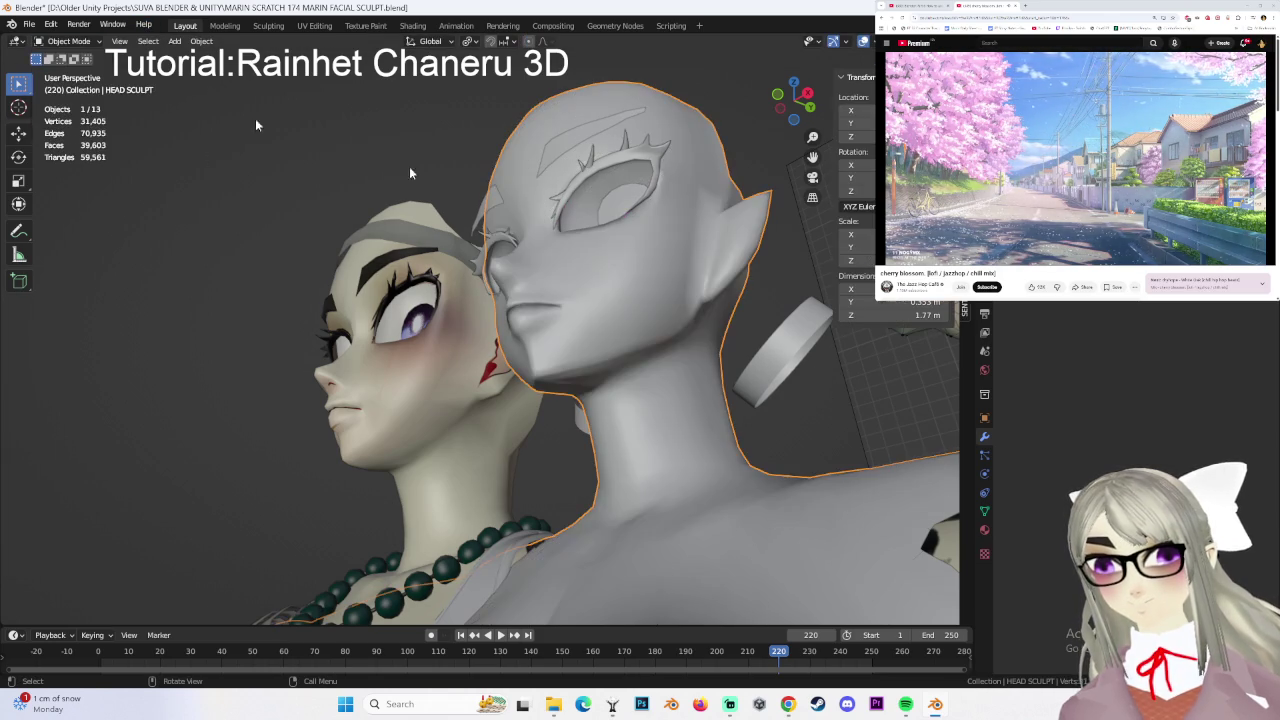
- Move a jaw vertex below the ear with soft proportional falloff, then return to Object Mode
key("Tab")
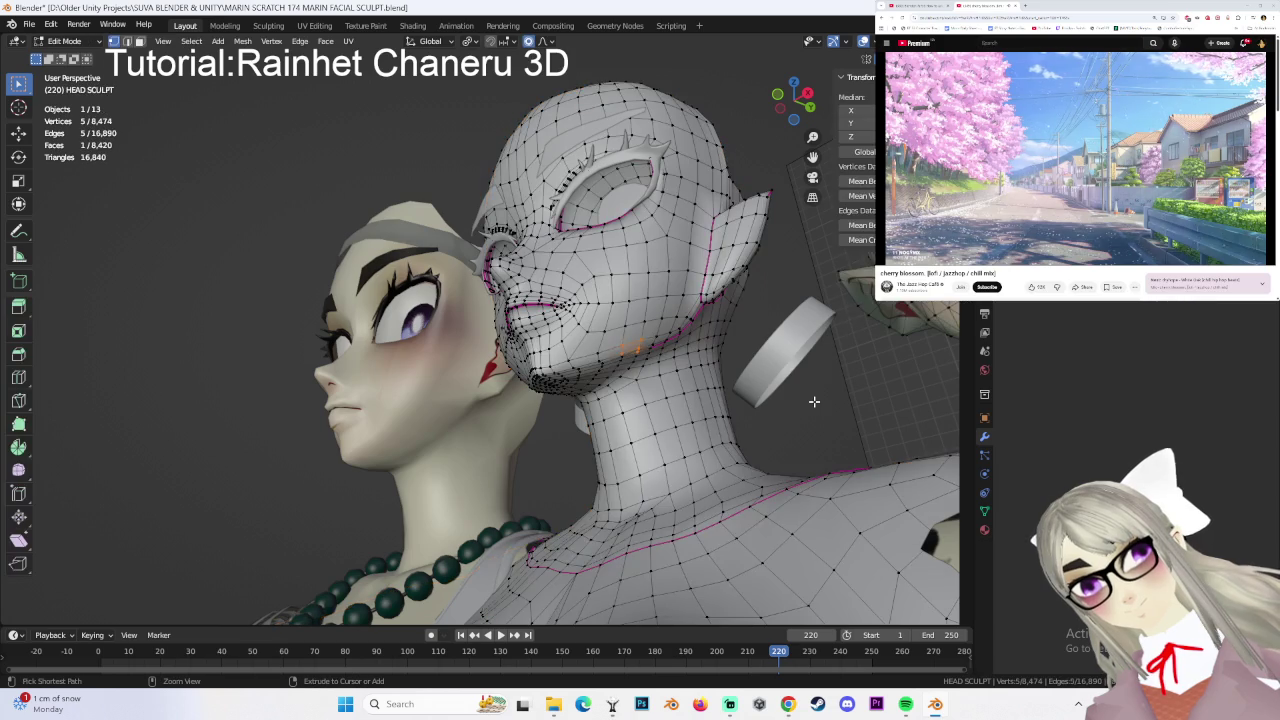
left_click(622, 353)
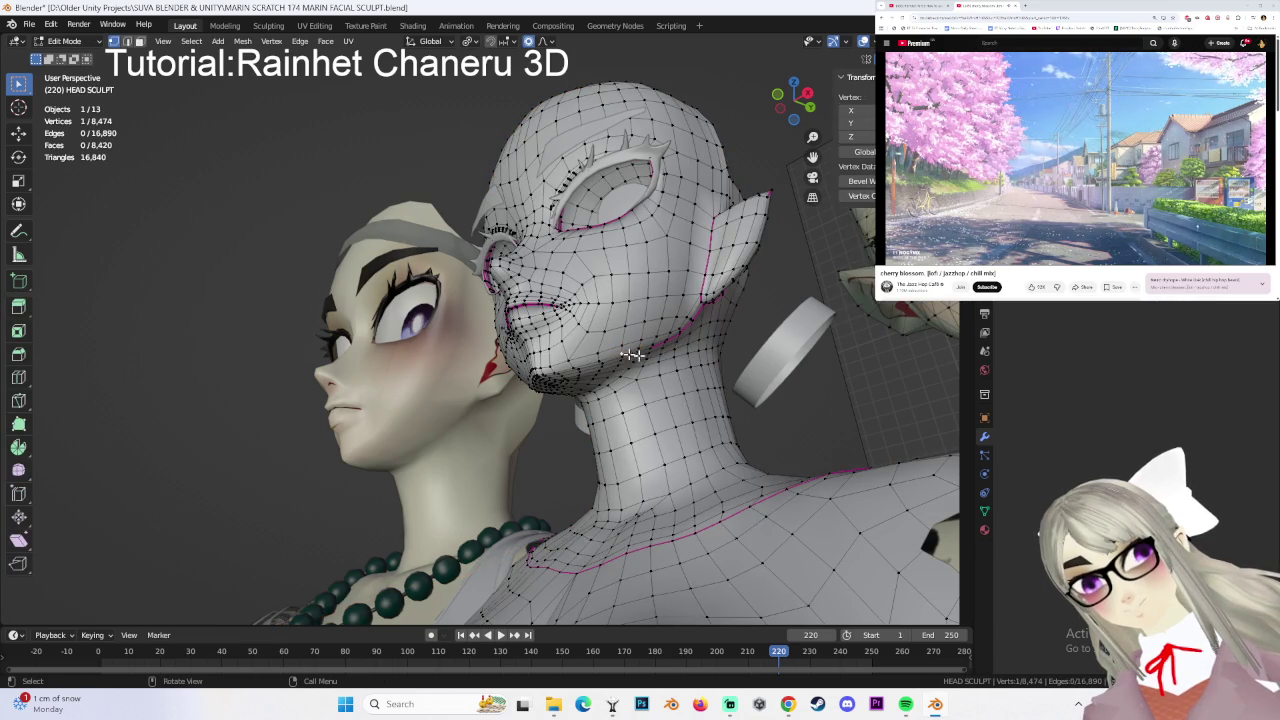
key("g")
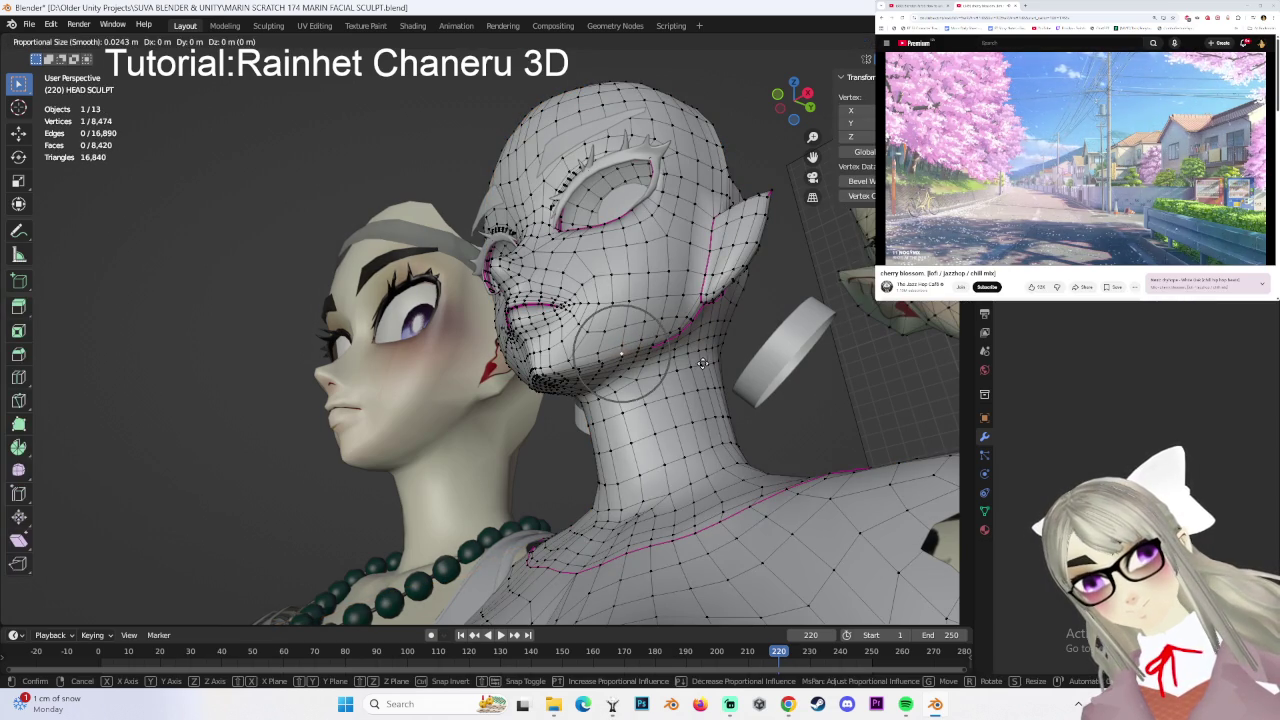
left_click(703, 365)
left_click(65, 41)
left_click(65, 60)
- Select the grey head and put it in Edit Mode, viewing it near-frontally
middle_click_drag(776, 376, 630, 386)
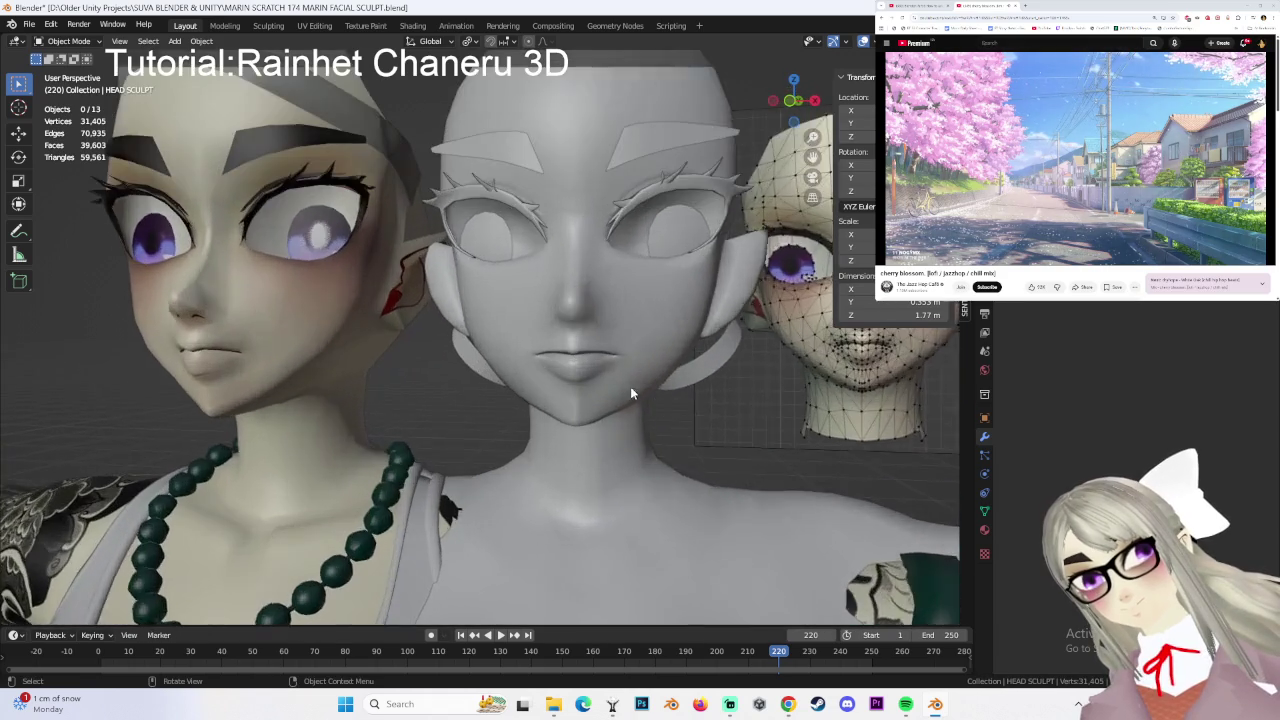
scroll(631, 389, "up", 2)
left_click(631, 402)
key("Tab")
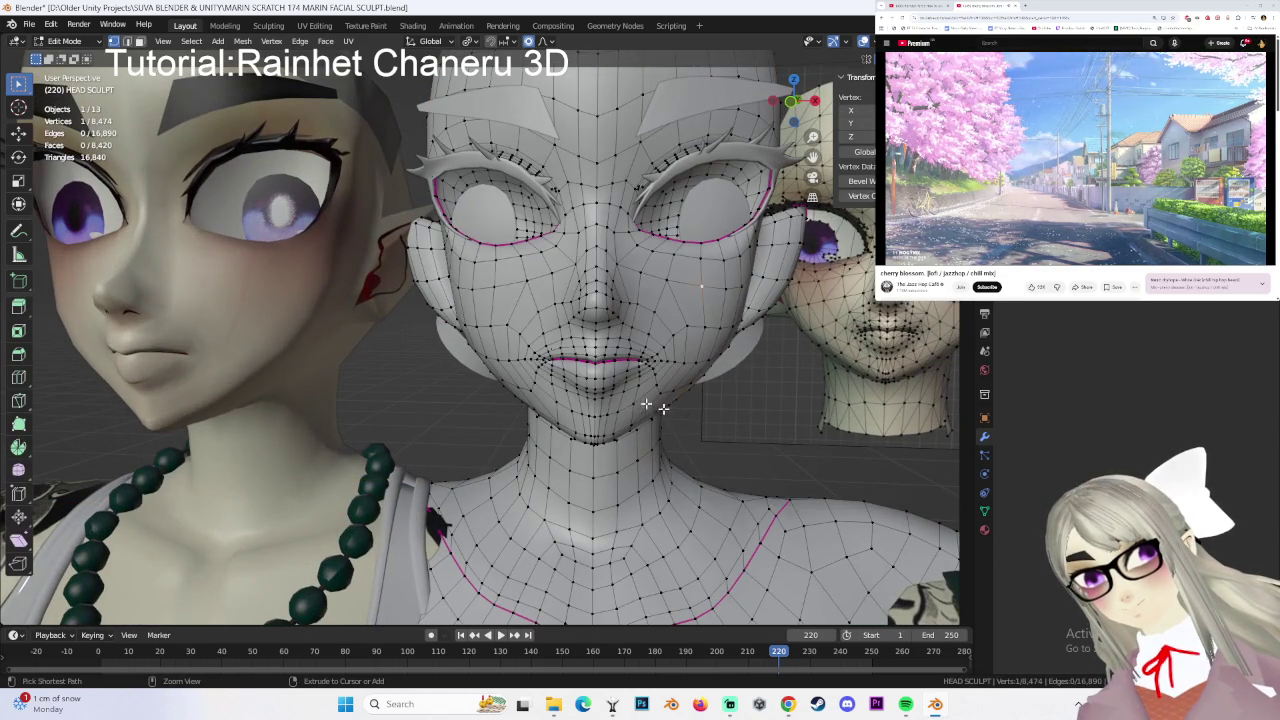
middle_click_drag(636, 401, 746, 431)
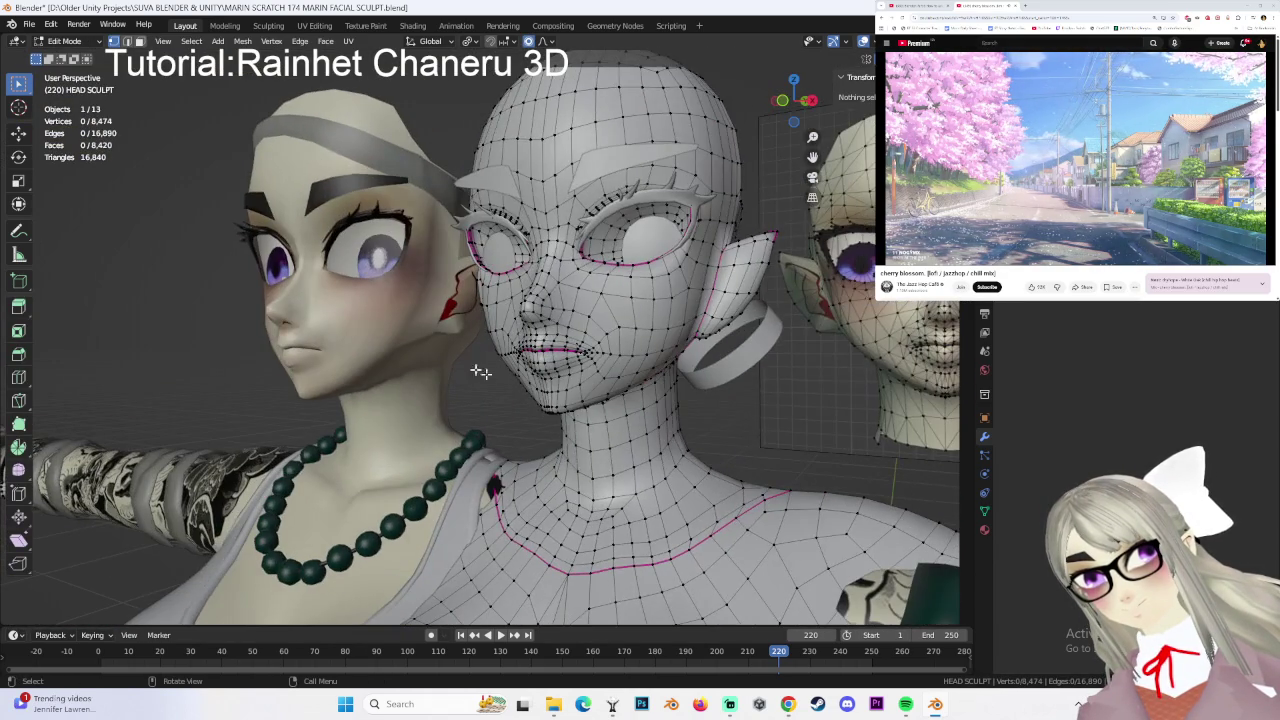
middle_click_drag(487, 348, 460, 300)
scroll(462, 275, "up", 2)
left_click(64, 41)
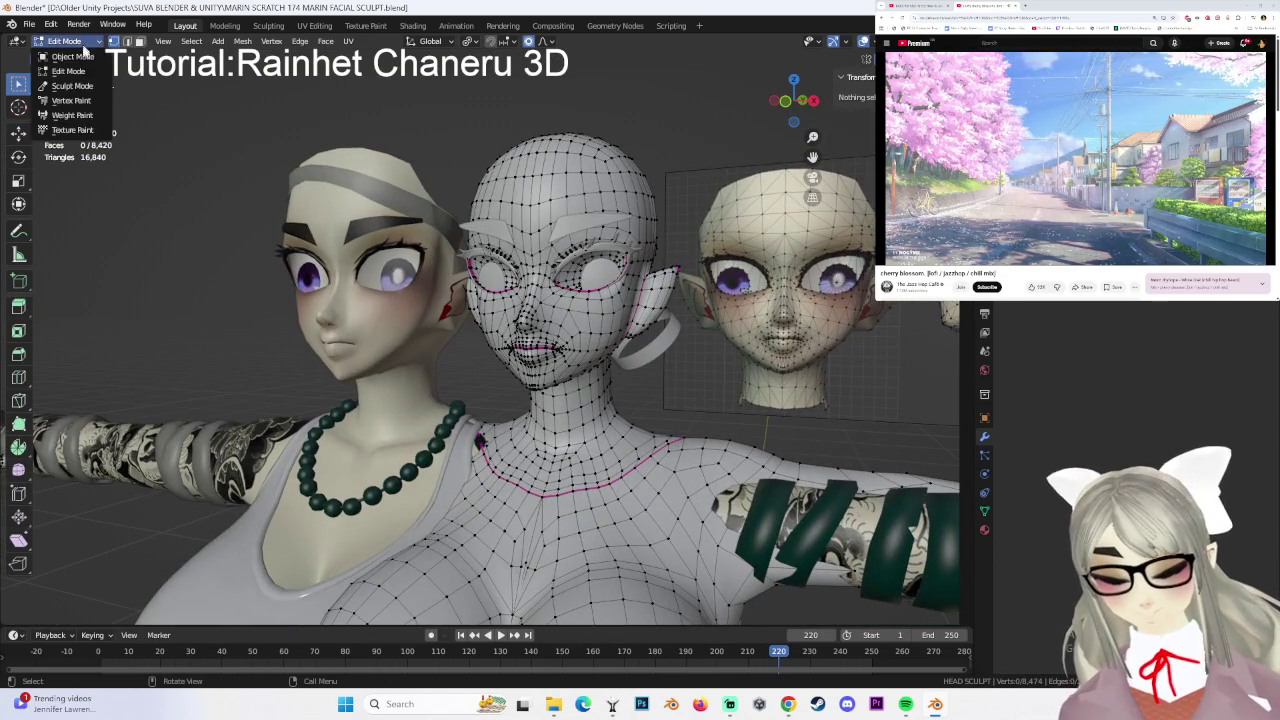
- Return to Object Mode and compare the head profile with the side reference in right view
left_click(62, 57)
mouse_move(748, 431)
middle_mouse_down()
mouse_move(675, 416)
mouse_move(615, 376)
middle_mouse_up()
scroll(581, 362, "up", 2)
scroll(615, 376, "up", 1)
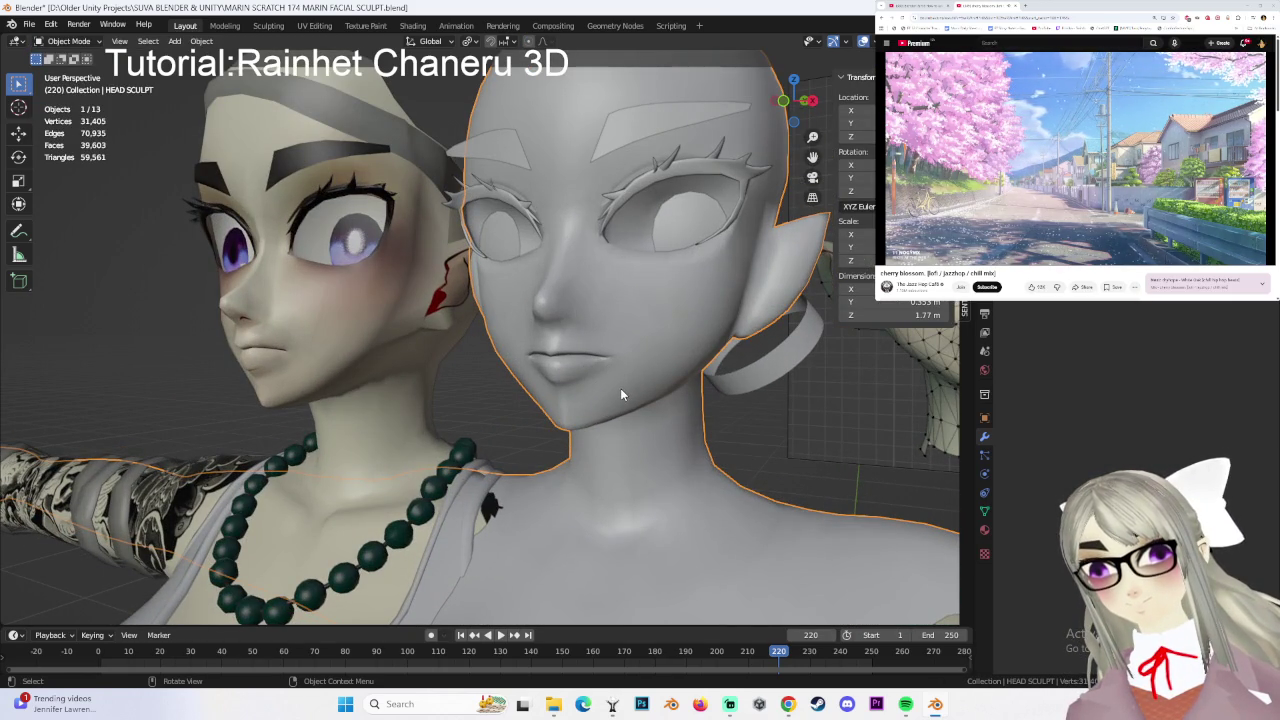
middle_click_drag(586, 398, 604, 403)
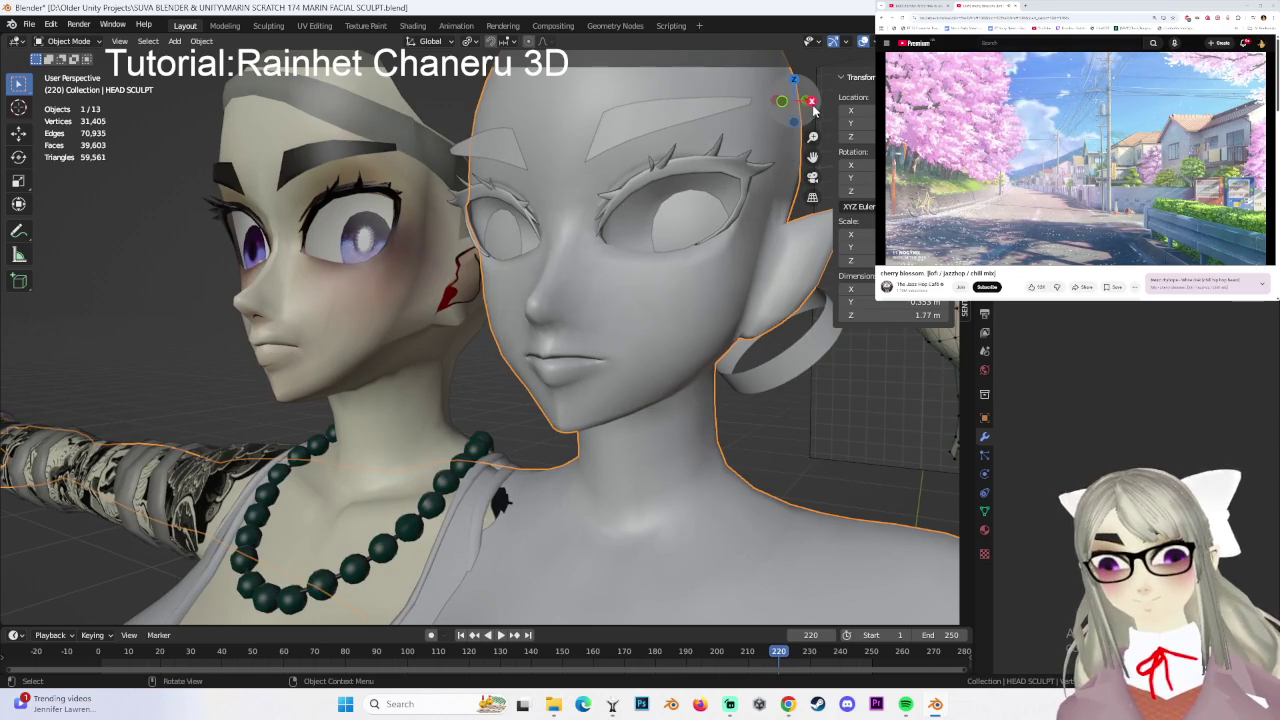
left_click(812, 102)
scroll(517, 316, "up", 2)
left_click(498, 347)
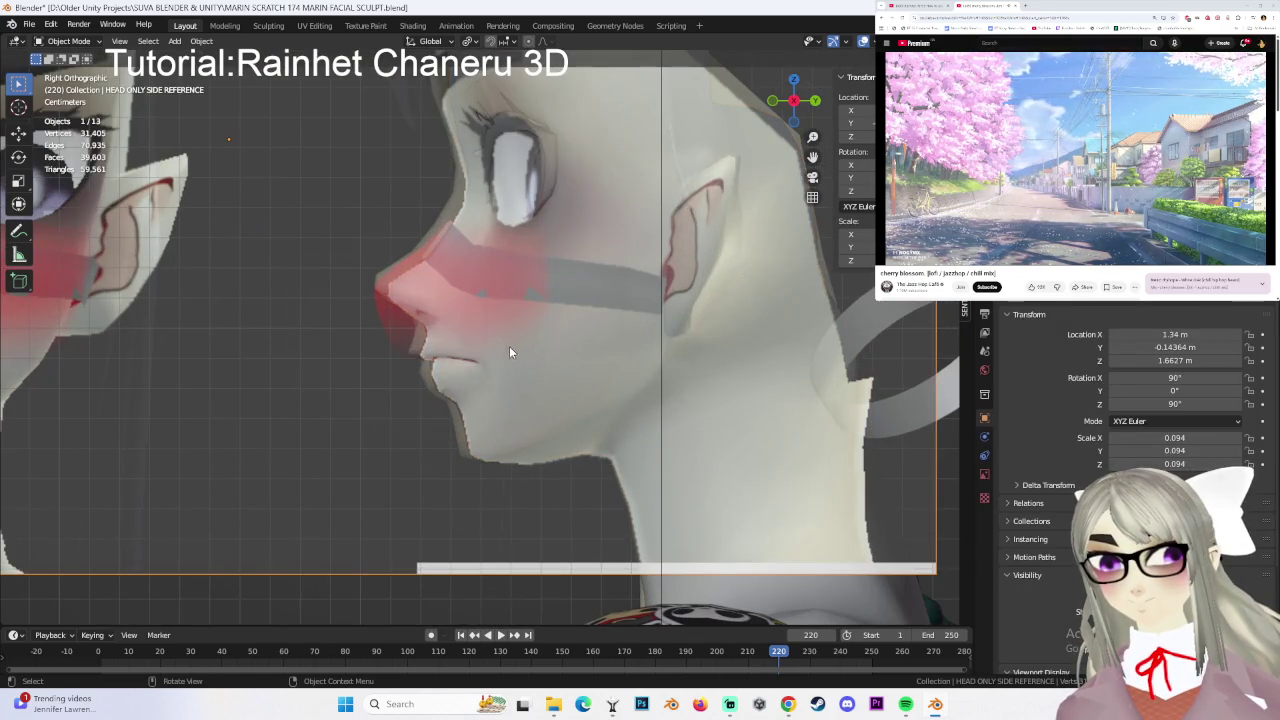
- Select the HEAD SCULPT mesh and switch it into Sculpt Mode
middle_click_drag(509, 351, 565, 350)
left_click(615, 350)
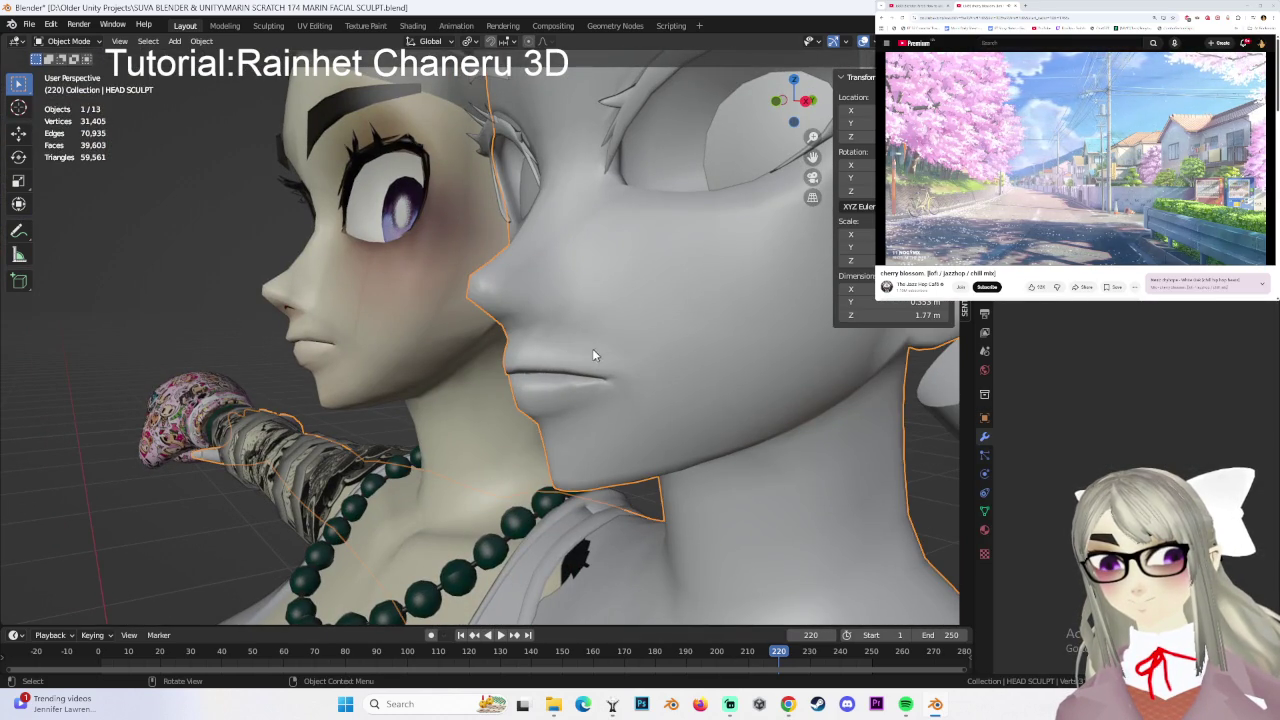
left_click(68, 41)
left_click(65, 90)
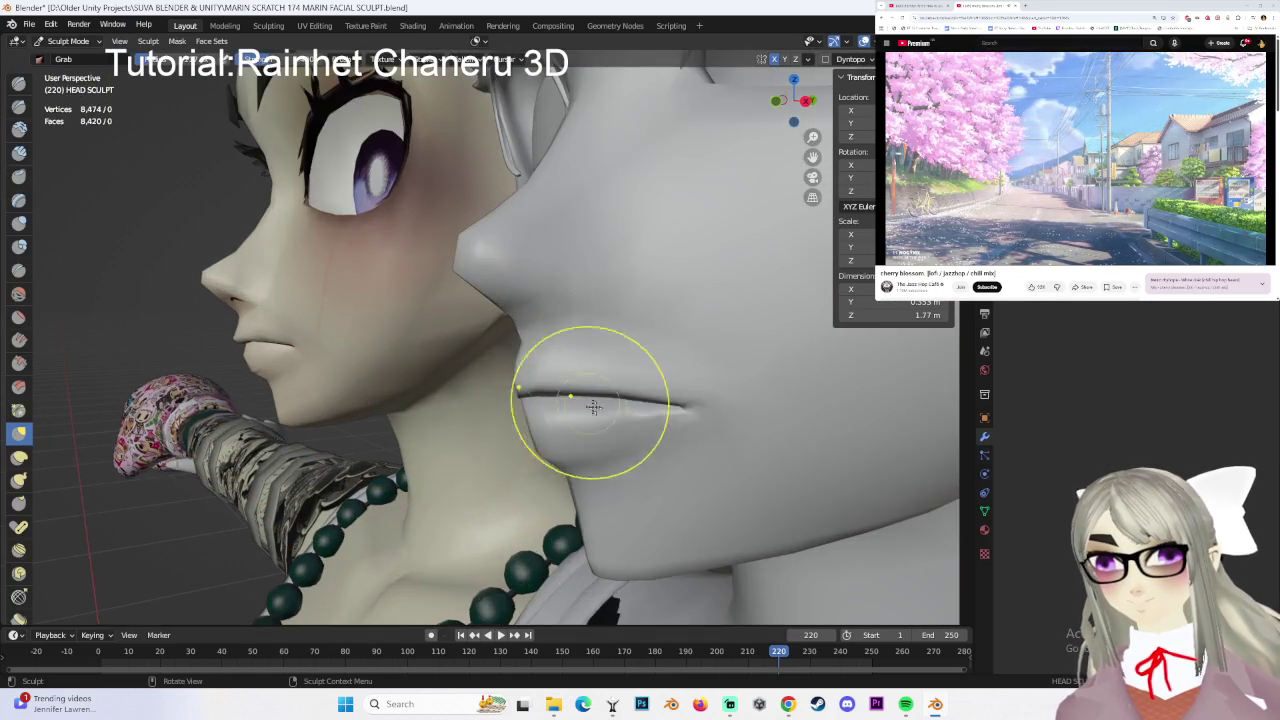
scroll(610, 385, "up", 2)
scroll(630, 375, "down", 3)
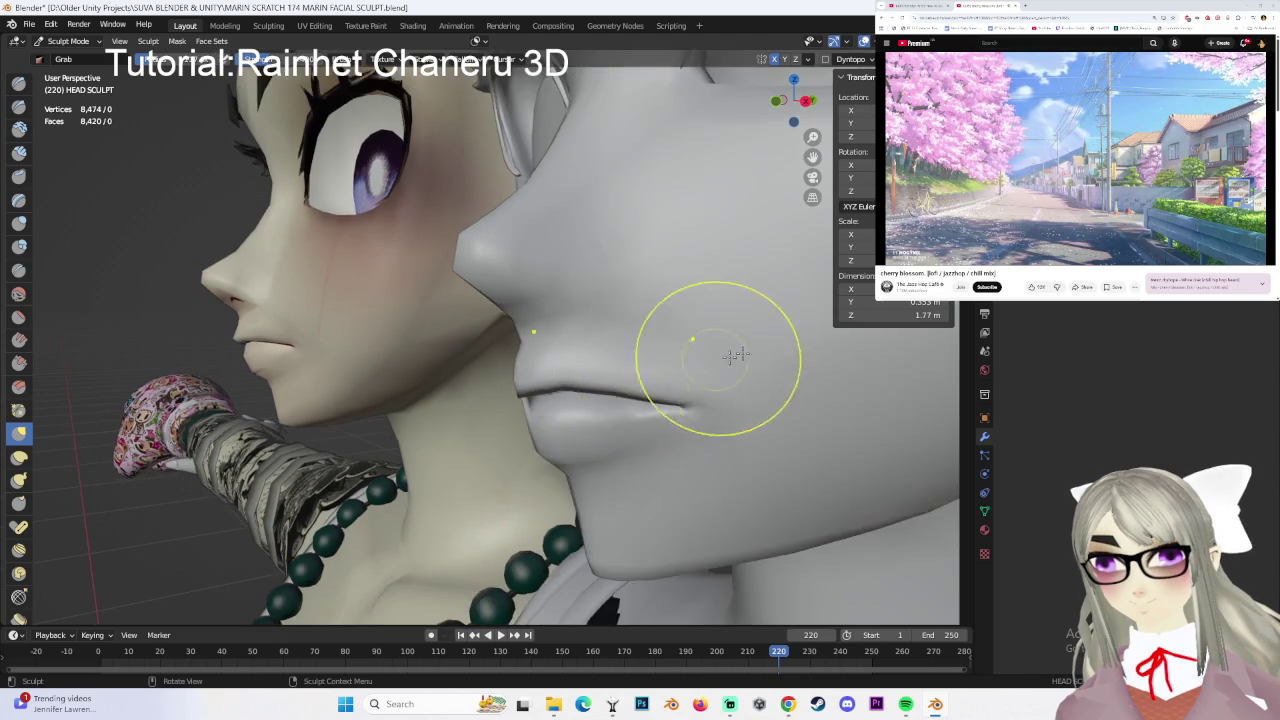
scroll(720, 365, "down", 2)
left_click_drag(795, 130, 607, 333)
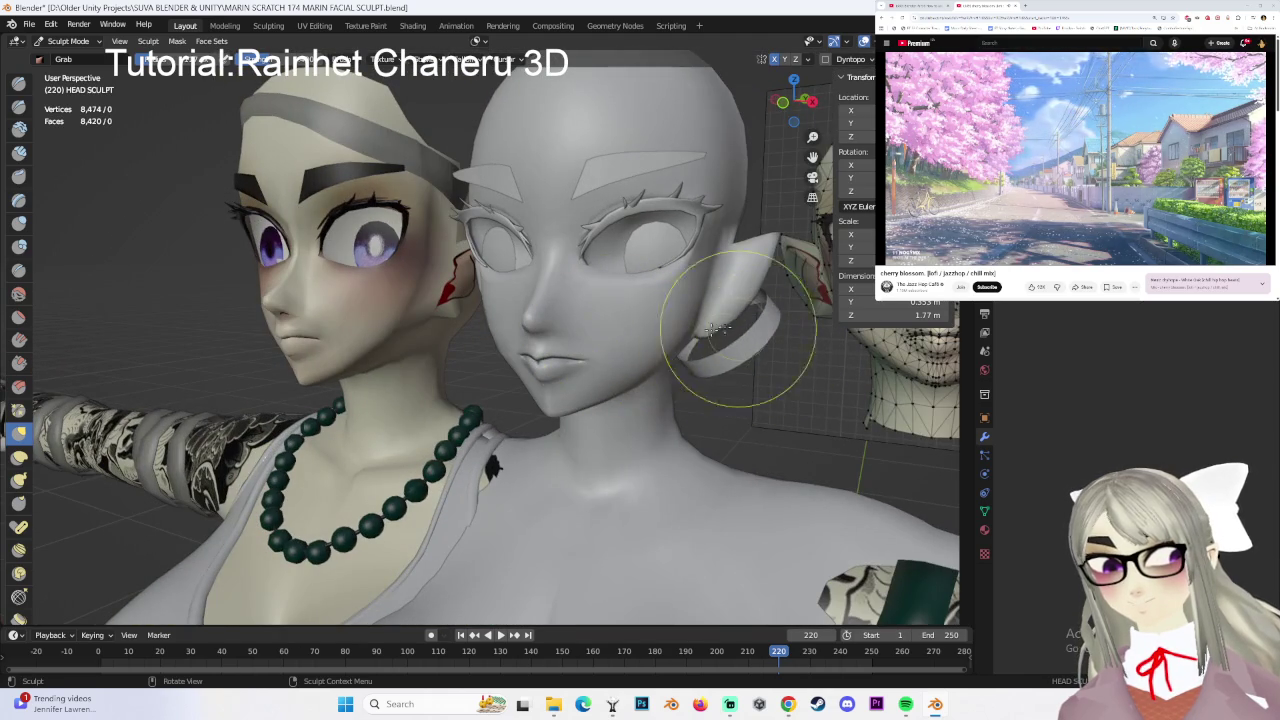
mouse_move(690, 369)
middle_mouse_down()
mouse_move(700, 366)
mouse_move(650, 372)
middle_mouse_up()
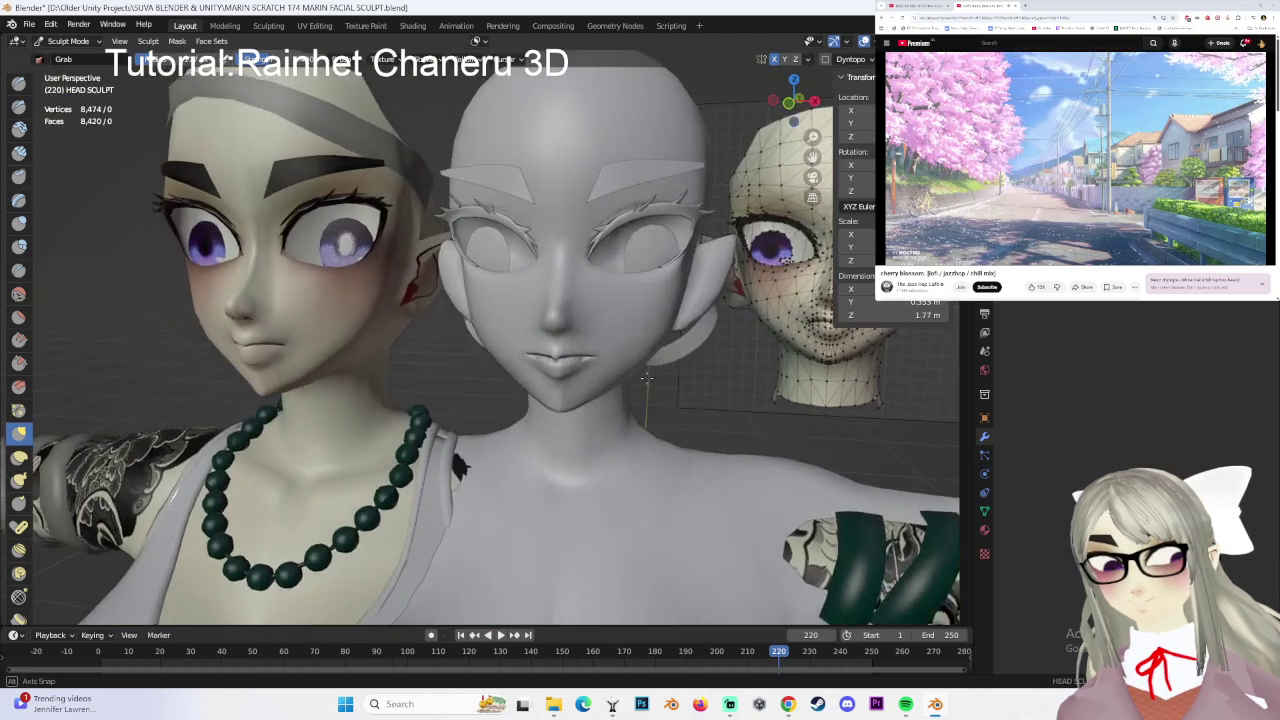
mouse_move(644, 243)
middle_mouse_down()
mouse_move(560, 245)
mouse_move(514, 229)
mouse_move(487, 255)
middle_mouse_up()
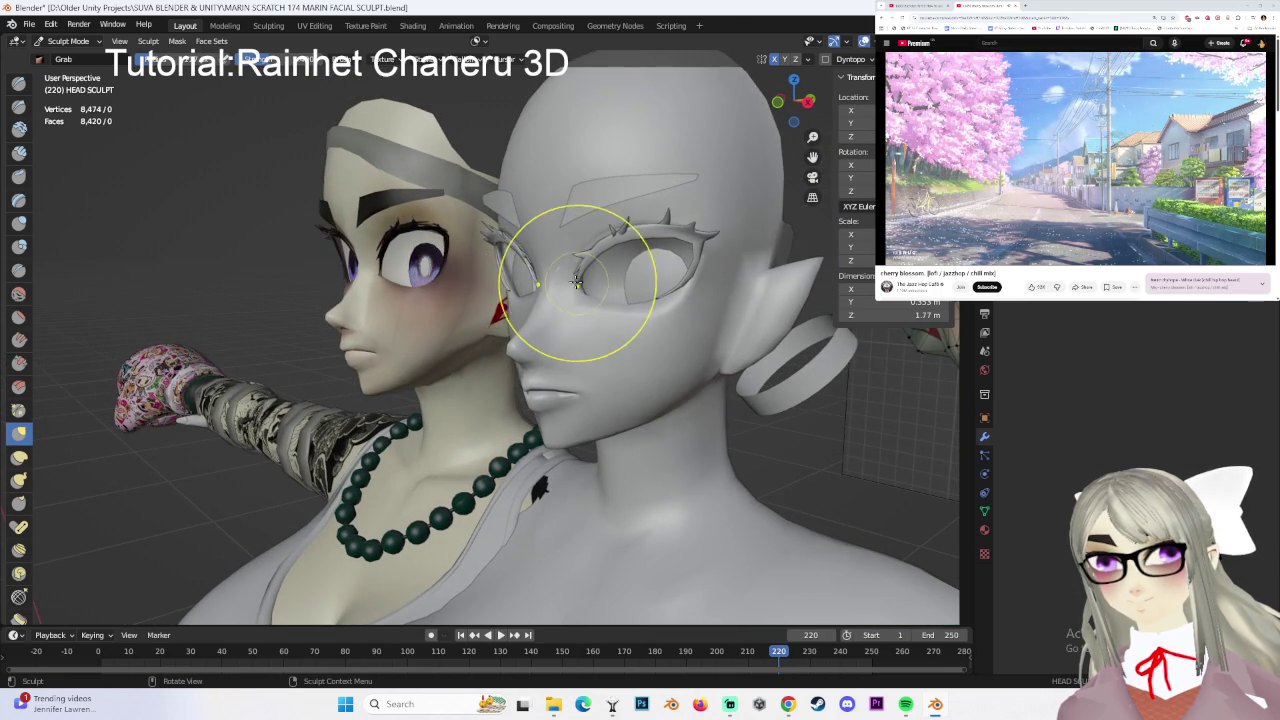
middle_click_drag(562, 277, 605, 289)
middle_click_drag(737, 360, 780, 250)
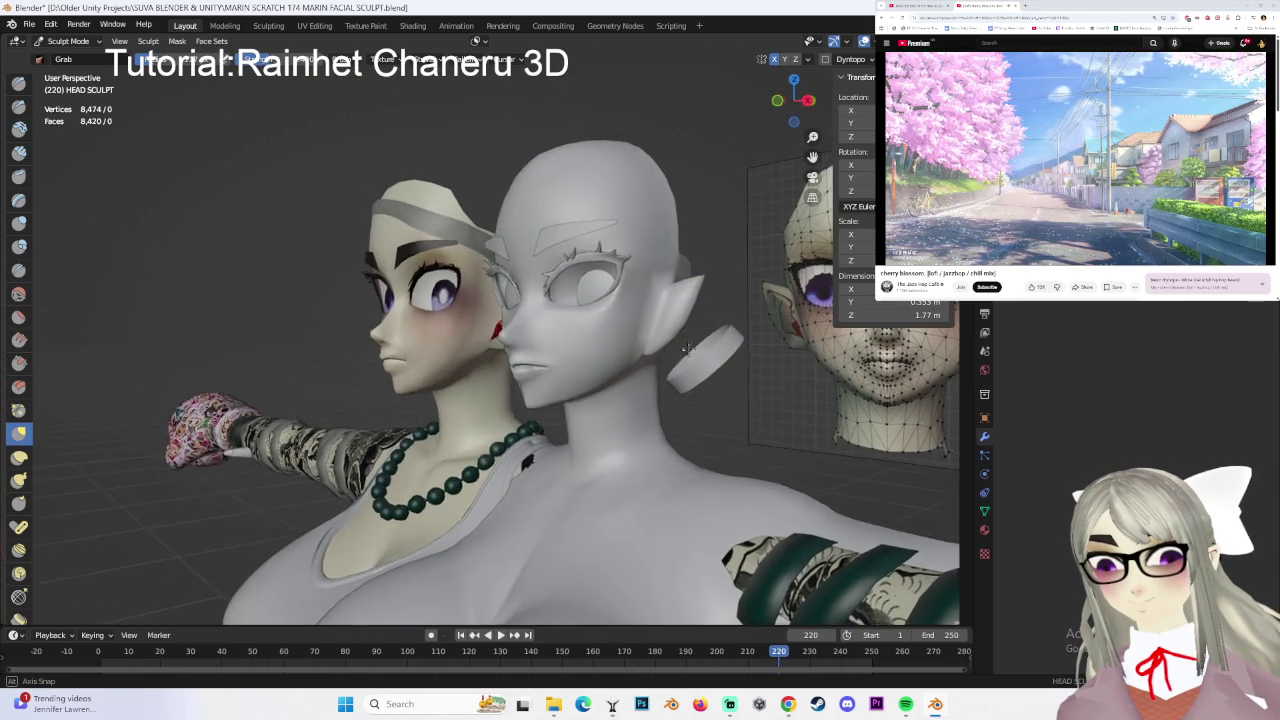
mouse_move(543, 386)
middle_mouse_down()
mouse_move(611, 329)
mouse_move(558, 322)
mouse_move(494, 340)
middle_mouse_up()
scroll(514, 343, "up", 1)
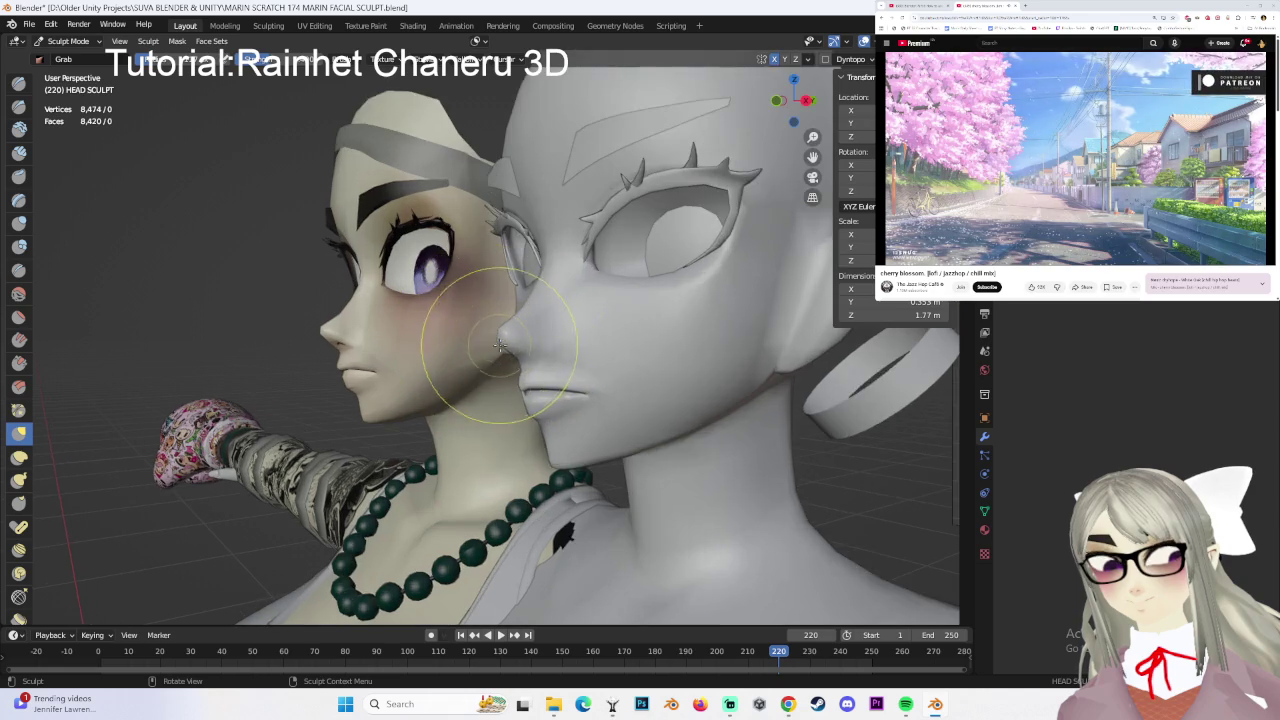
scroll(505, 335, "up", 1)
mouse_move(768, 265)
middle_mouse_down()
mouse_move(629, 334)
mouse_move(640, 329)
mouse_move(608, 306)
mouse_move(543, 305)
mouse_move(509, 333)
mouse_move(475, 330)
mouse_move(714, 357)
middle_mouse_up()
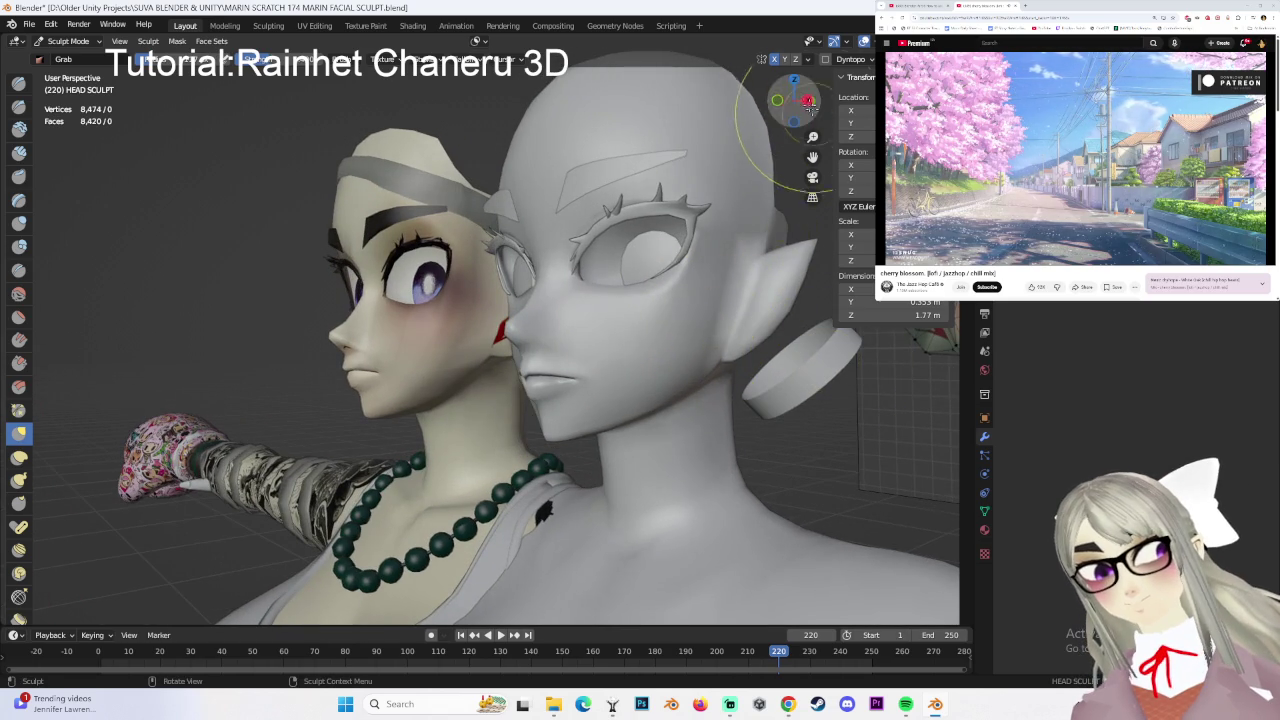
left_click(808, 101)
scroll(670, 395, "up", 6)
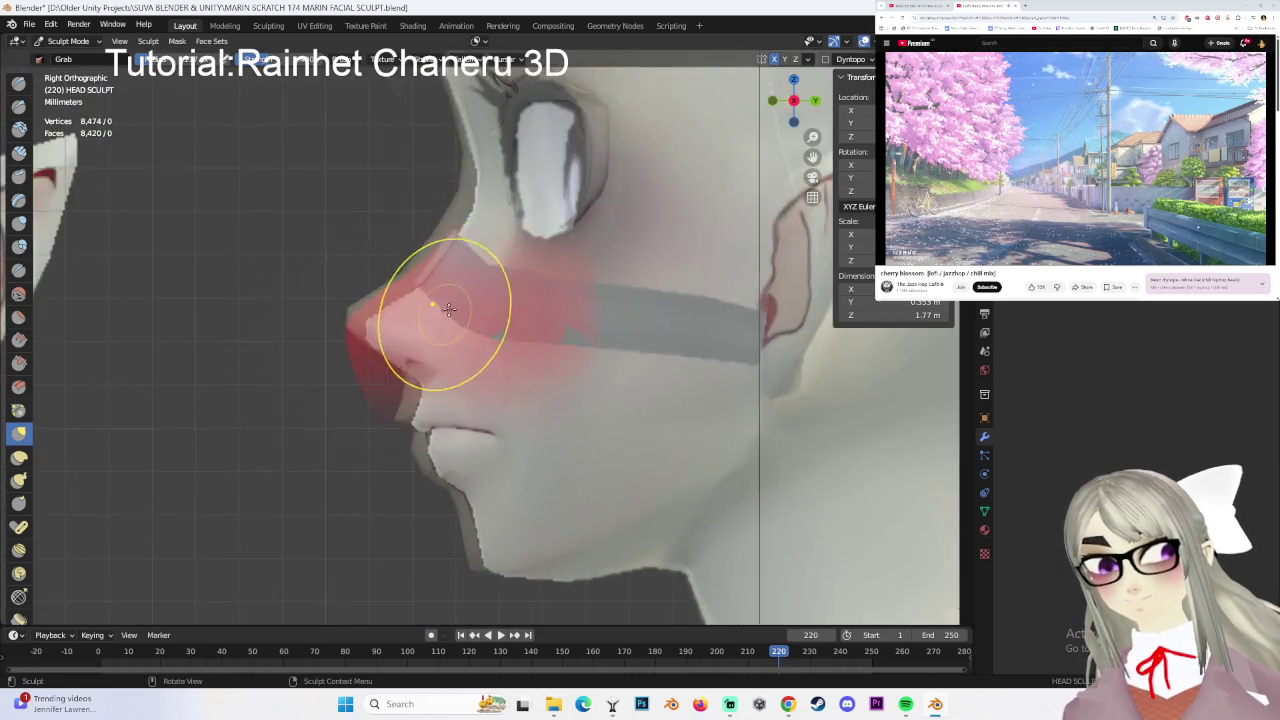
scroll(555, 312, "up", 5)
mouse_move(290, 342)
middle_mouse_down("ctrl")
mouse_move(439, 374)
mouse_move(455, 304)
middle_mouse_up("ctrl")
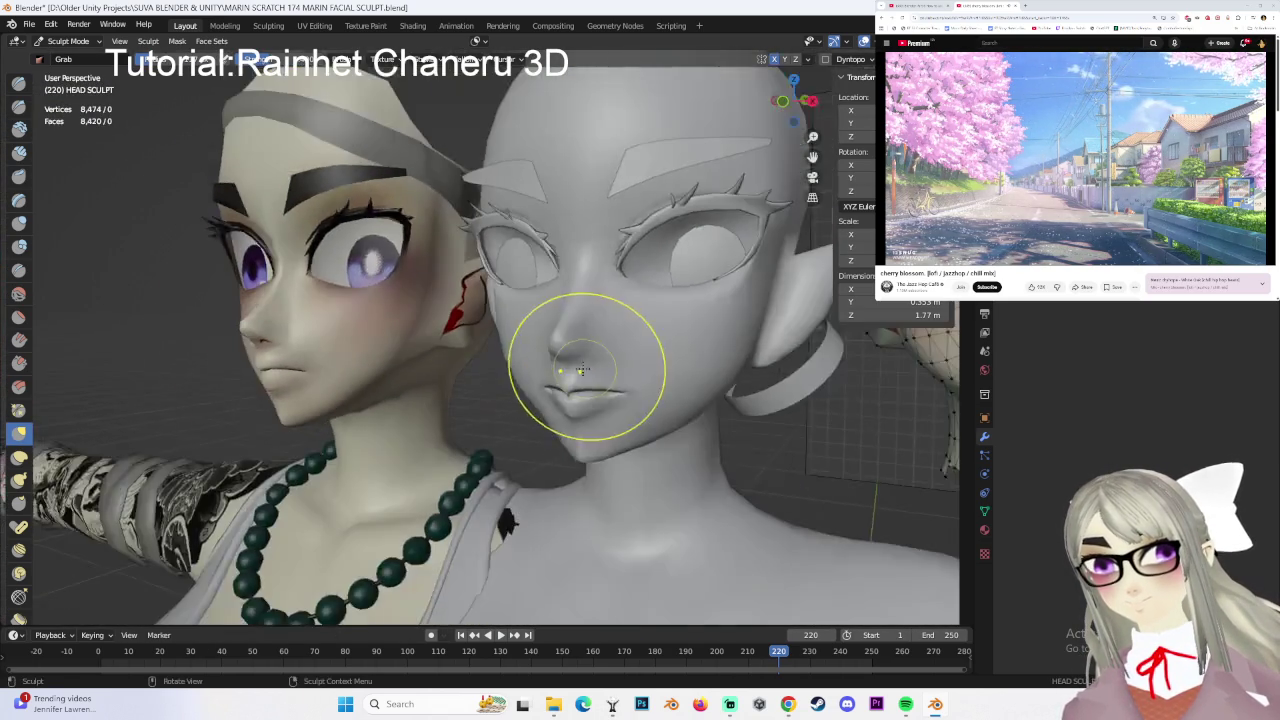
scroll(455, 304, "up", 1)
scroll(486, 271, "up", 1)
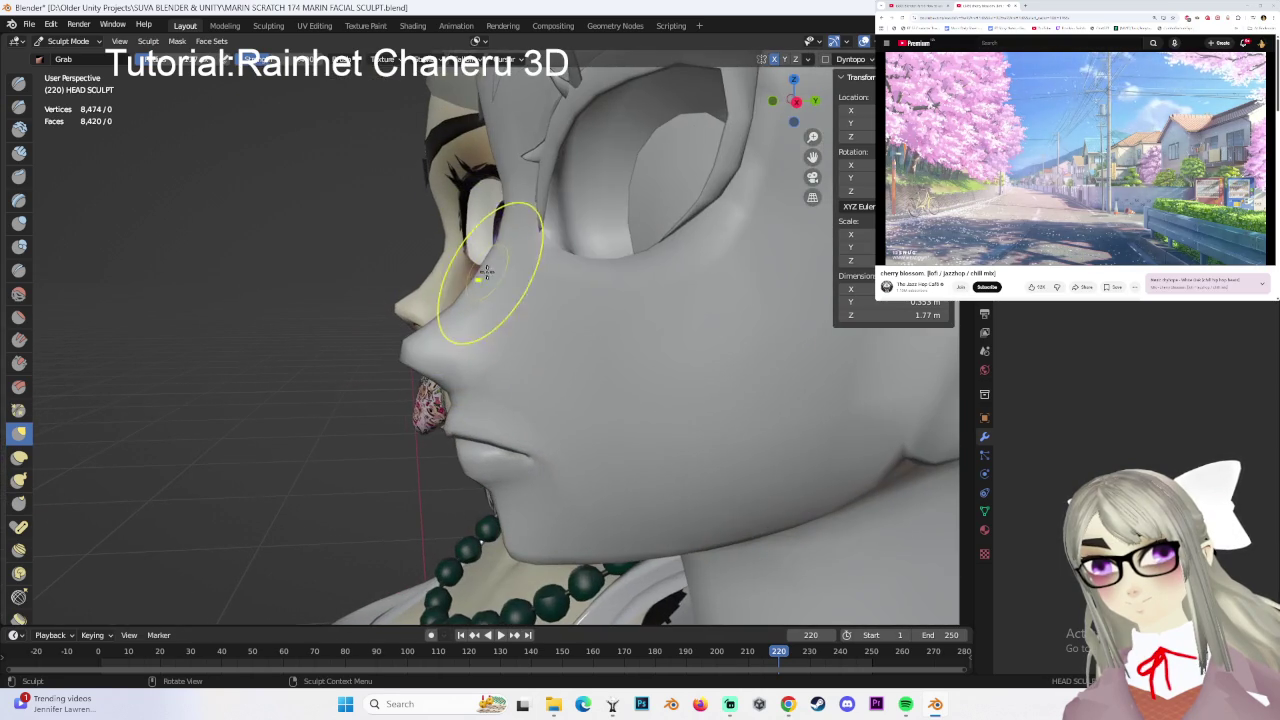
left_click(797, 103)
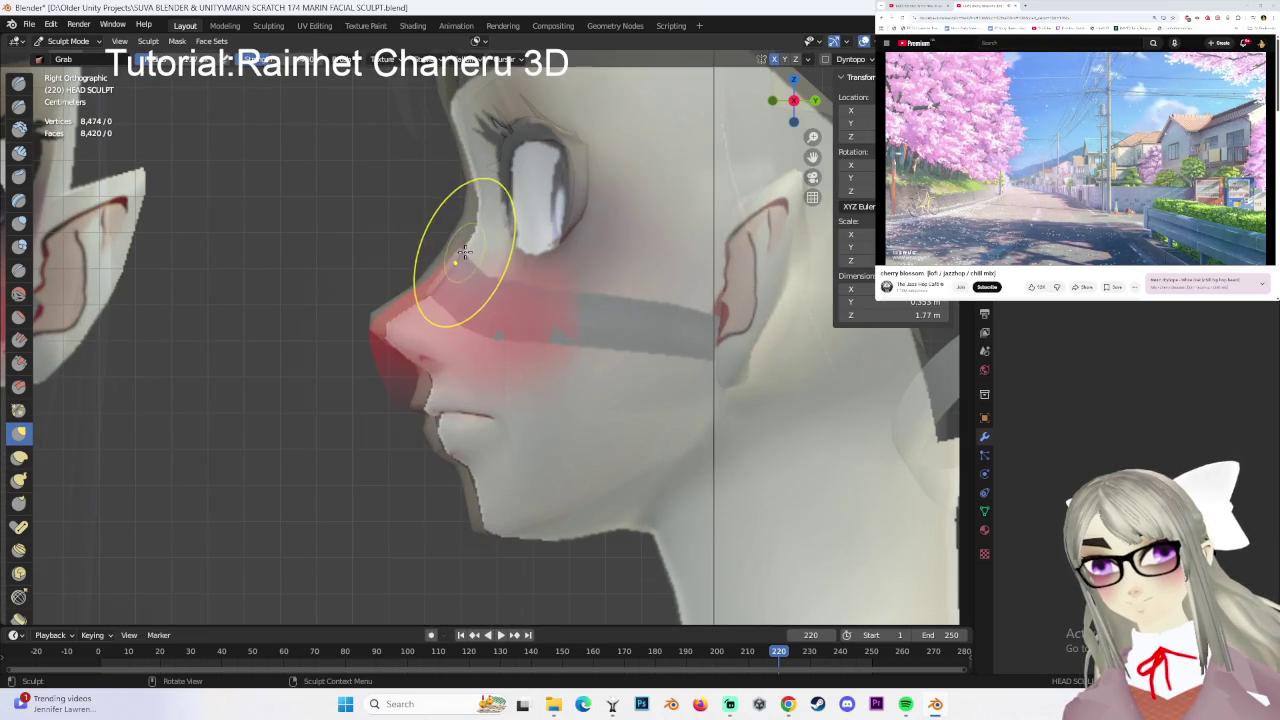
scroll(472, 262, "down", 5)
scroll(606, 337, "down", 2)
mouse_move(543, 357)
middle_mouse_down()
mouse_move(727, 380)
mouse_move(681, 376)
middle_mouse_up()
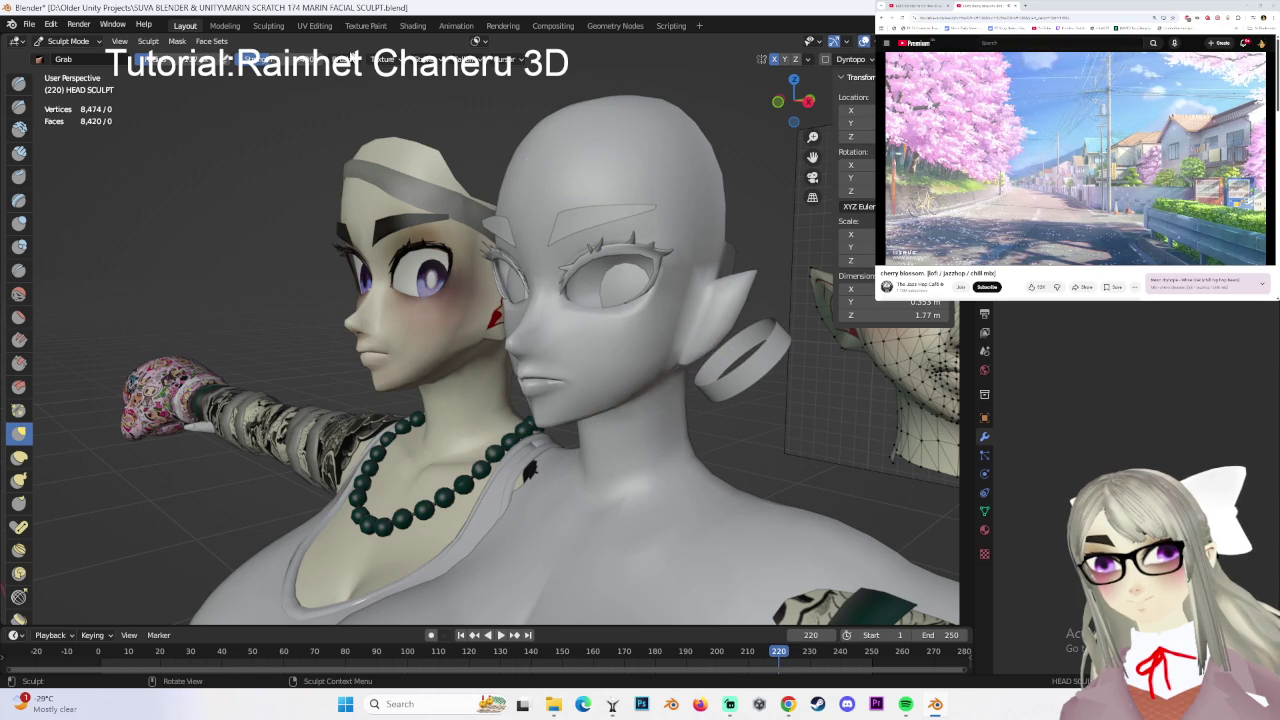
left_click(68, 41)
- Switch to Object Mode and hide the clothed reference body
left_click(65, 56)
scroll(532, 322, "down", 3)
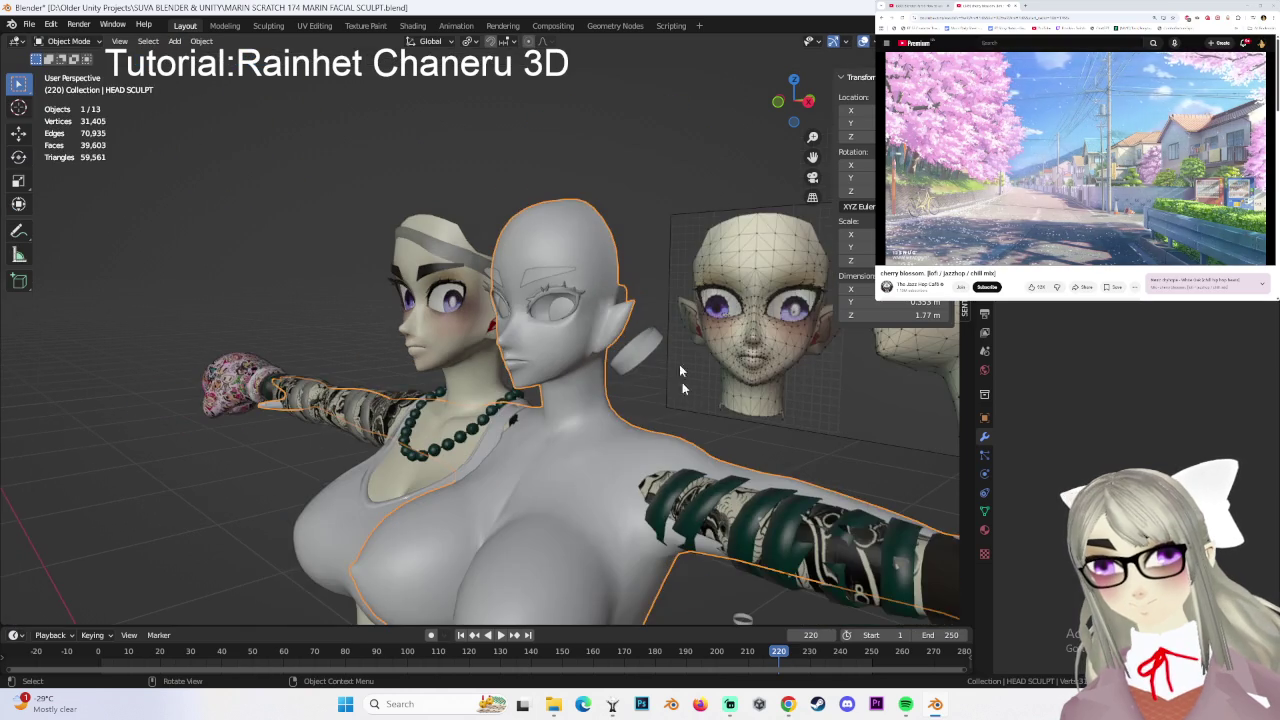
scroll(532, 322, "down", 2)
mouse_move(532, 322)
middle_mouse_down()
mouse_move(601, 402)
mouse_move(617, 238)
middle_mouse_up()
scroll(600, 330, "up", 2)
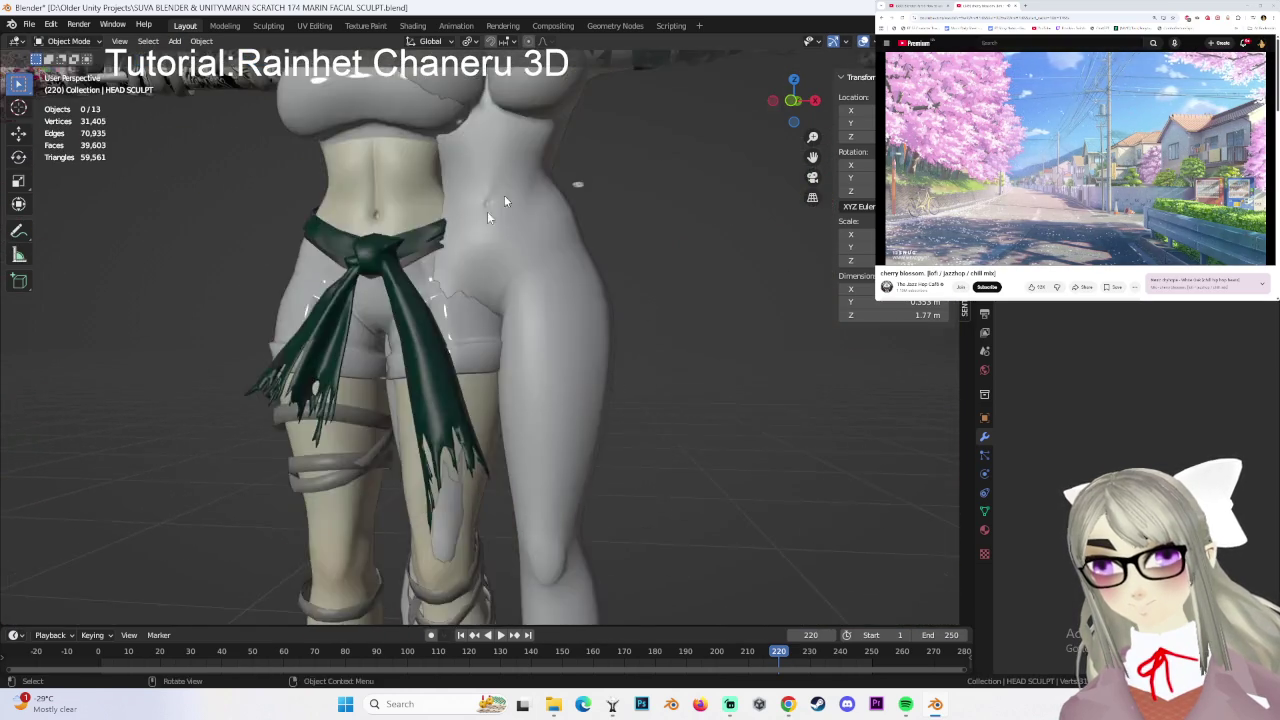
middle_click_drag(600, 330, 556, 425)
scroll(557, 432, "down", 3)
left_click(398, 293)
scroll(622, 445, "up", 1)
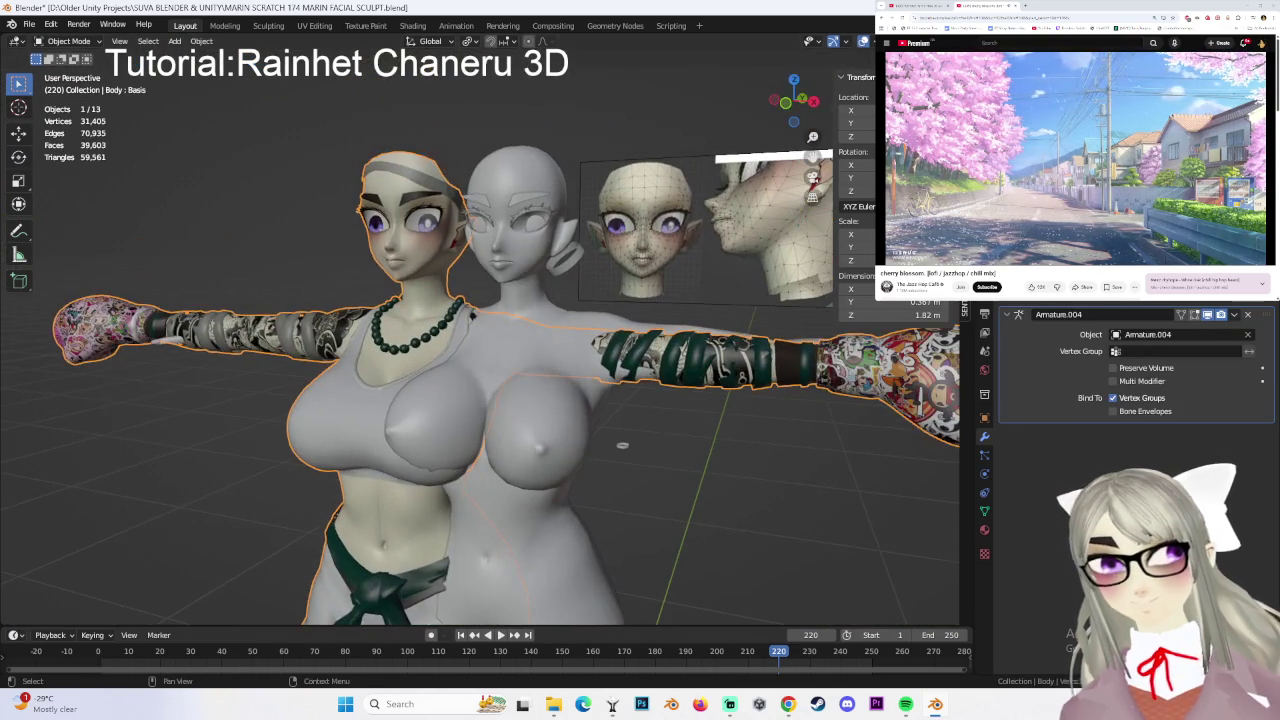
key("Delete")
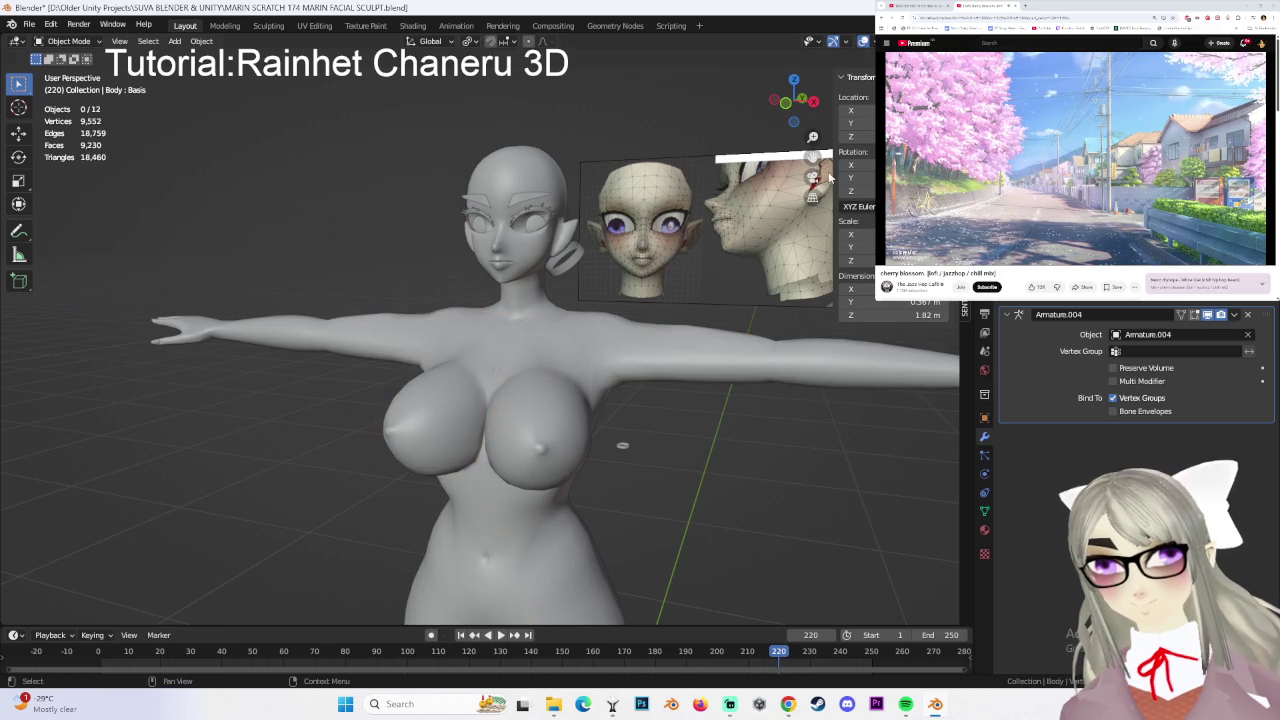
- Select the HEAD SCULPT object and start File > Save As
middle_click_drag(625, 252, 600, 280)
scroll(600, 280, "up", 3)
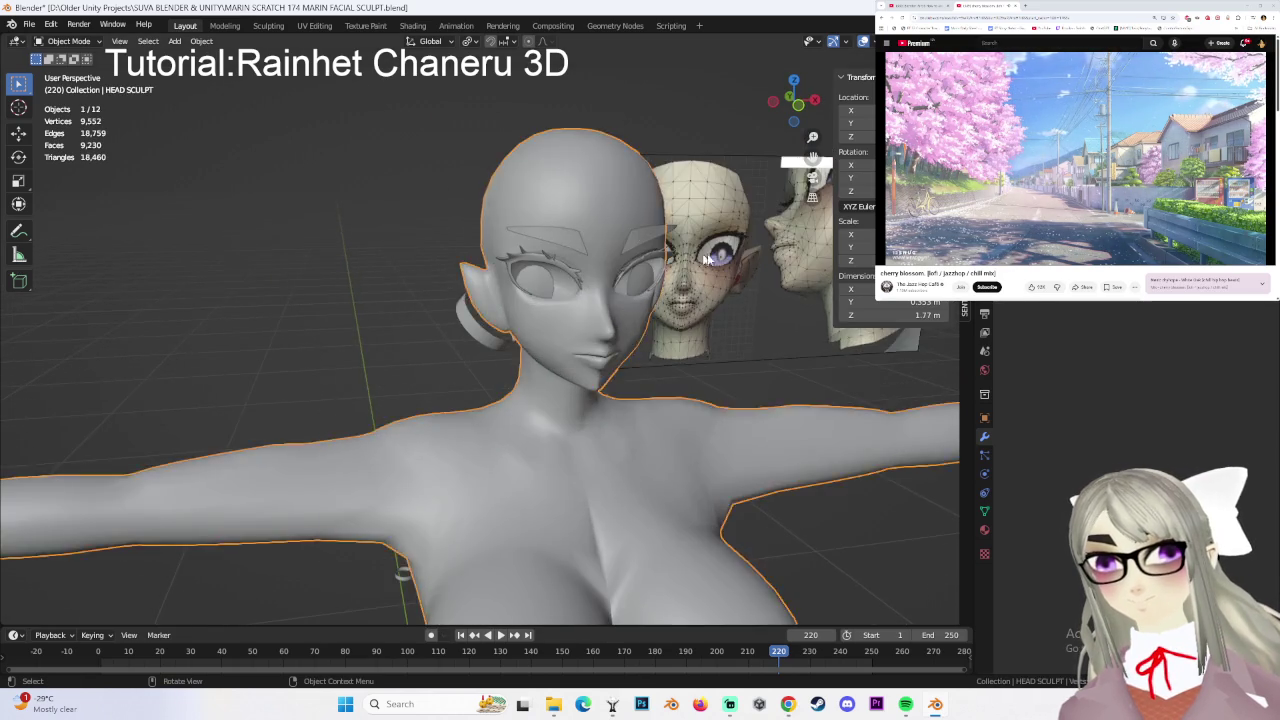
left_click(560, 300)
left_click(31, 23)
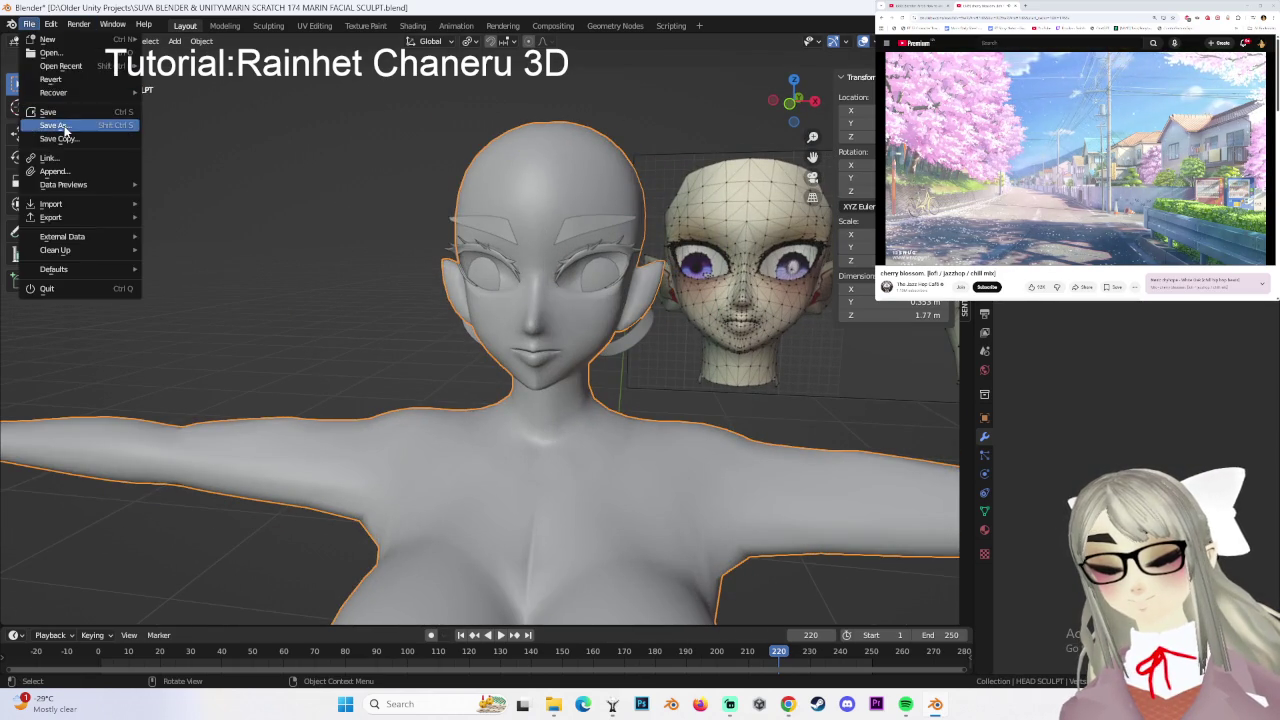
left_click(45, 129)
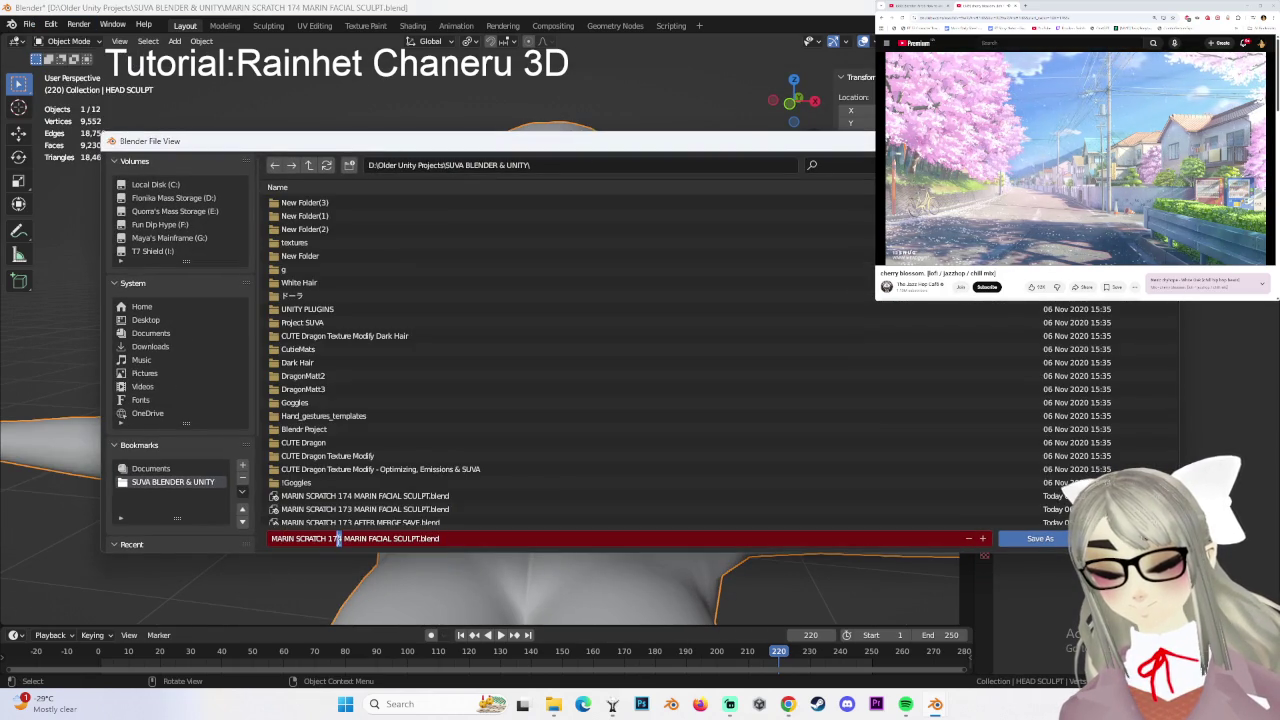
- Save as MARIN SCRATCH 175 MARIN FACIAL SCULPT.blend, unhide the hair, and select FACE TOPO REF
left_click(1022, 540)
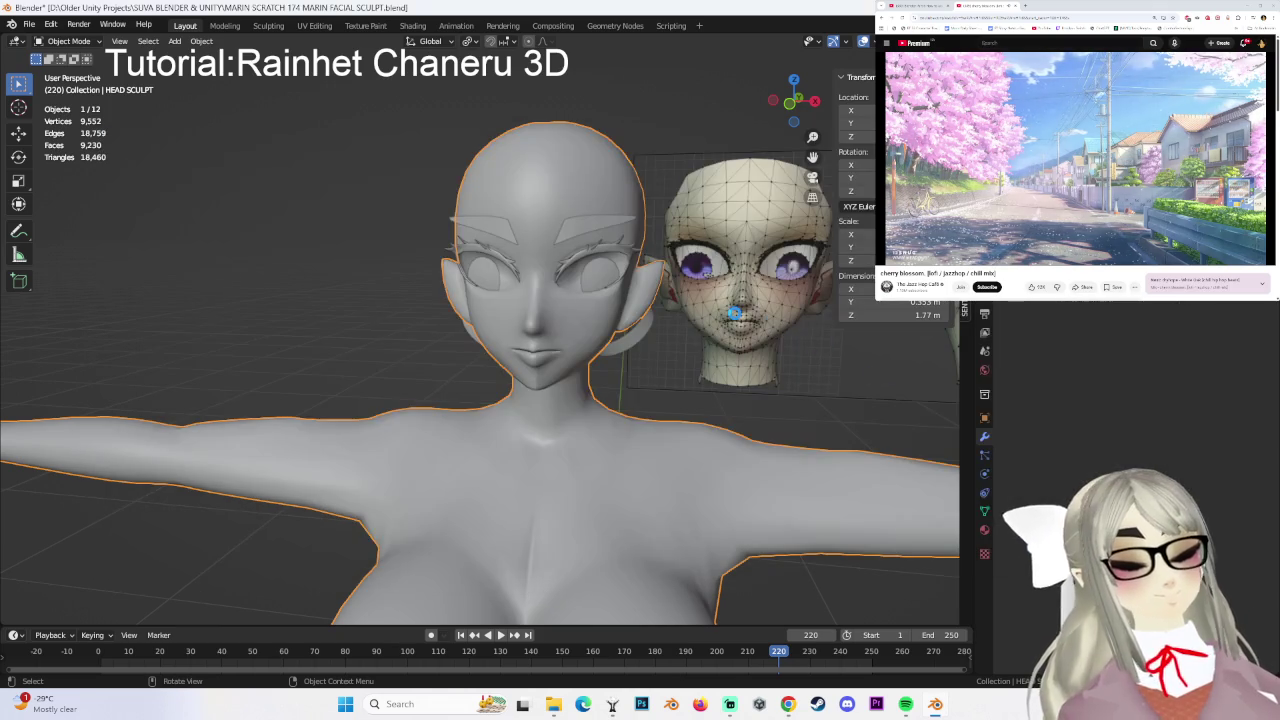
key("alt+h")
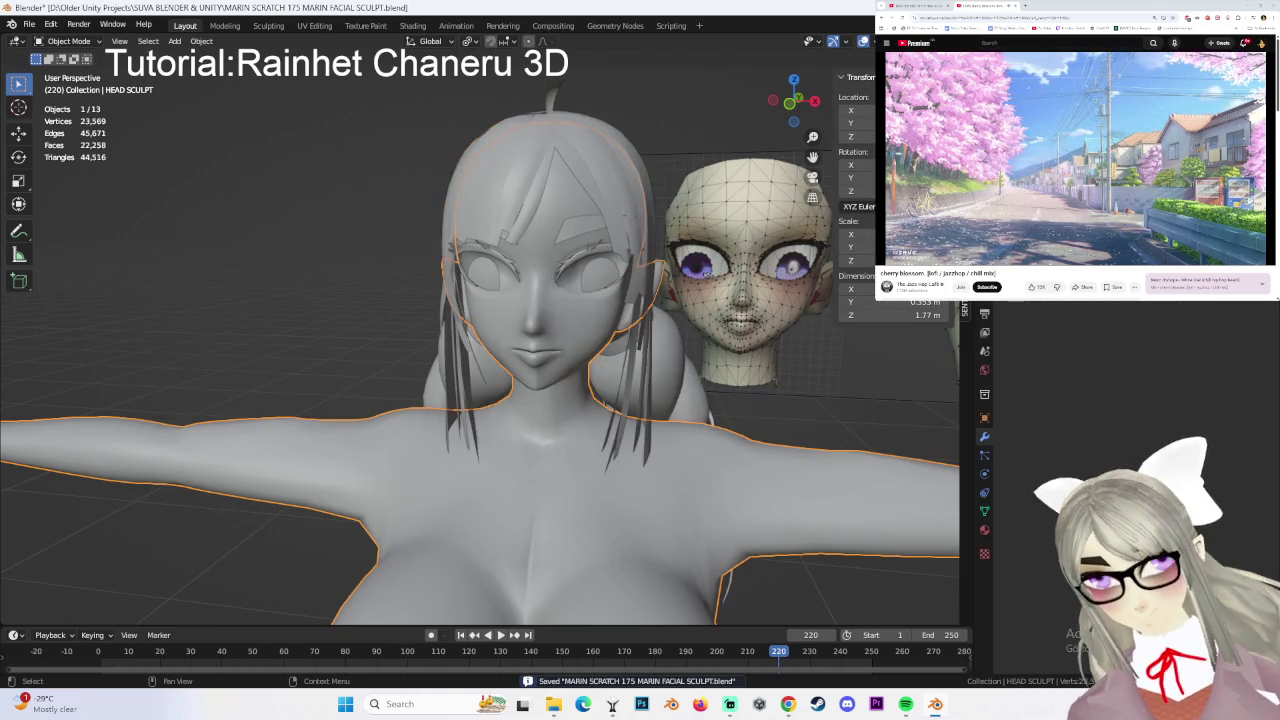
middle_click_drag(543, 242, 692, 342)
left_click(692, 342)
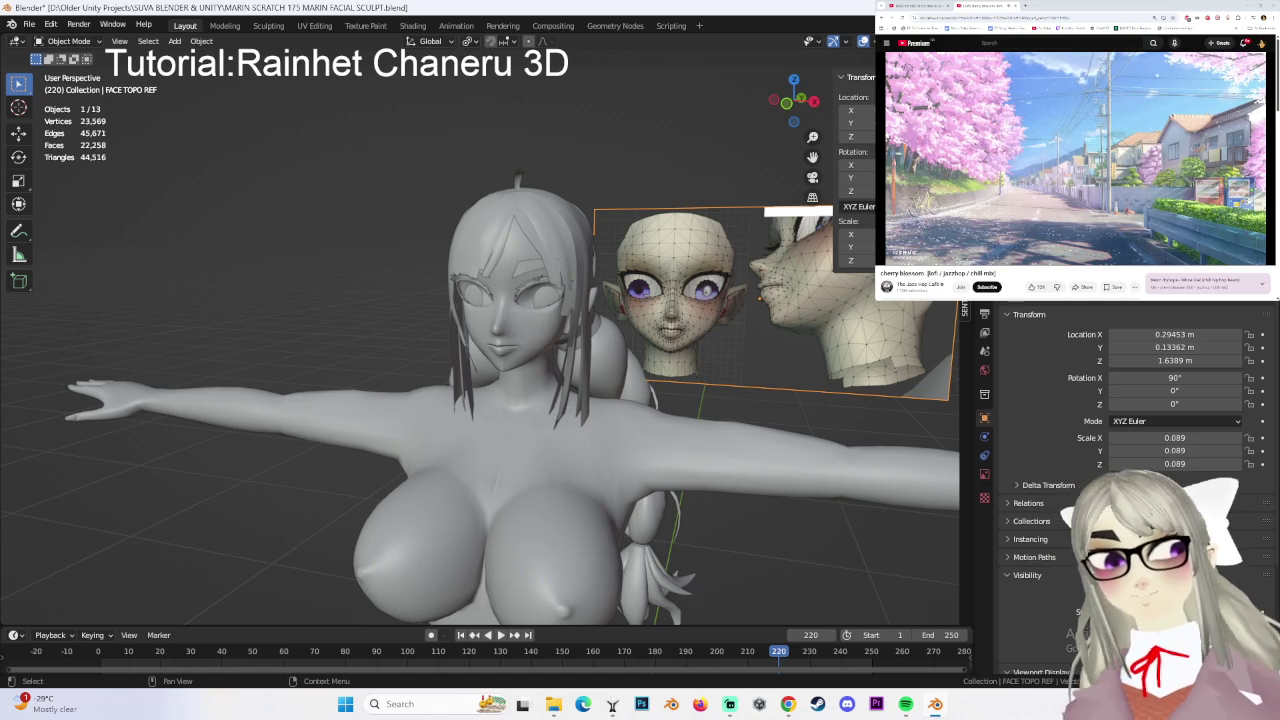
- Hide the FACE TOPO REF plane and orbit around the bangs and braids
key("h")
mouse_move(652, 257)
middle_mouse_down()
mouse_move(612, 275)
mouse_move(547, 260)
middle_mouse_up()
mouse_move(658, 238)
middle_mouse_down()
mouse_move(541, 270)
mouse_move(515, 228)
mouse_move(554, 276)
mouse_move(443, 282)
mouse_move(607, 296)
mouse_move(586, 287)
mouse_move(603, 326)
mouse_move(478, 298)
mouse_move(620, 289)
mouse_move(476, 300)
middle_mouse_up()
left_click(515, 228)
mouse_move(604, 306)
middle_mouse_down()
mouse_move(603, 348)
mouse_move(530, 303)
mouse_move(662, 333)
middle_mouse_up()
left_click(680, 342)
scroll(668, 348, "up", 1)
scroll(620, 352, "up", 4)
left_click(576, 358)
- Inspect the head and chest close up, then check back, right and front orthographic views
mouse_move(576, 358)
middle_mouse_down()
mouse_move(640, 370)
mouse_move(691, 354)
mouse_move(685, 343)
middle_mouse_up()
scroll(645, 374, "down", 2)
scroll(649, 377, "down", 2)
scroll(650, 372, "down", 2)
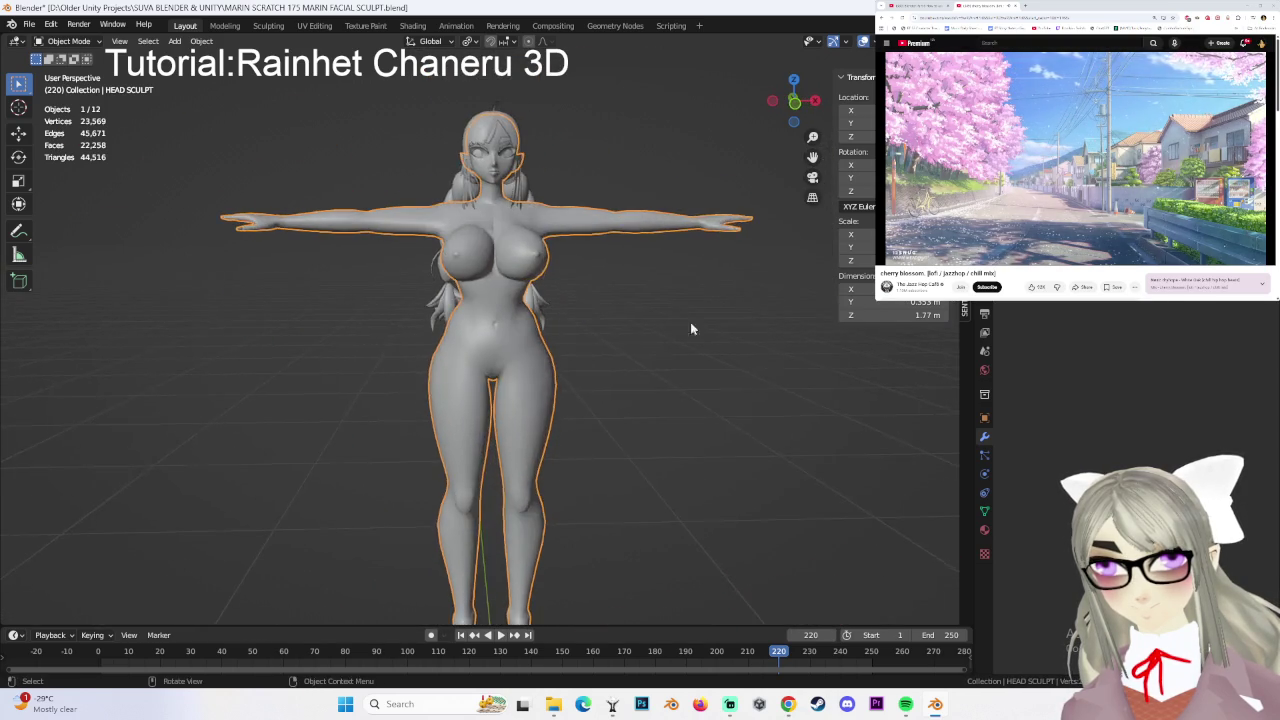
scroll(684, 343, "up", 5)
middle_click_drag(584, 304, 649, 203)
left_click(678, 293)
middle_click_drag(678, 293, 662, 263)
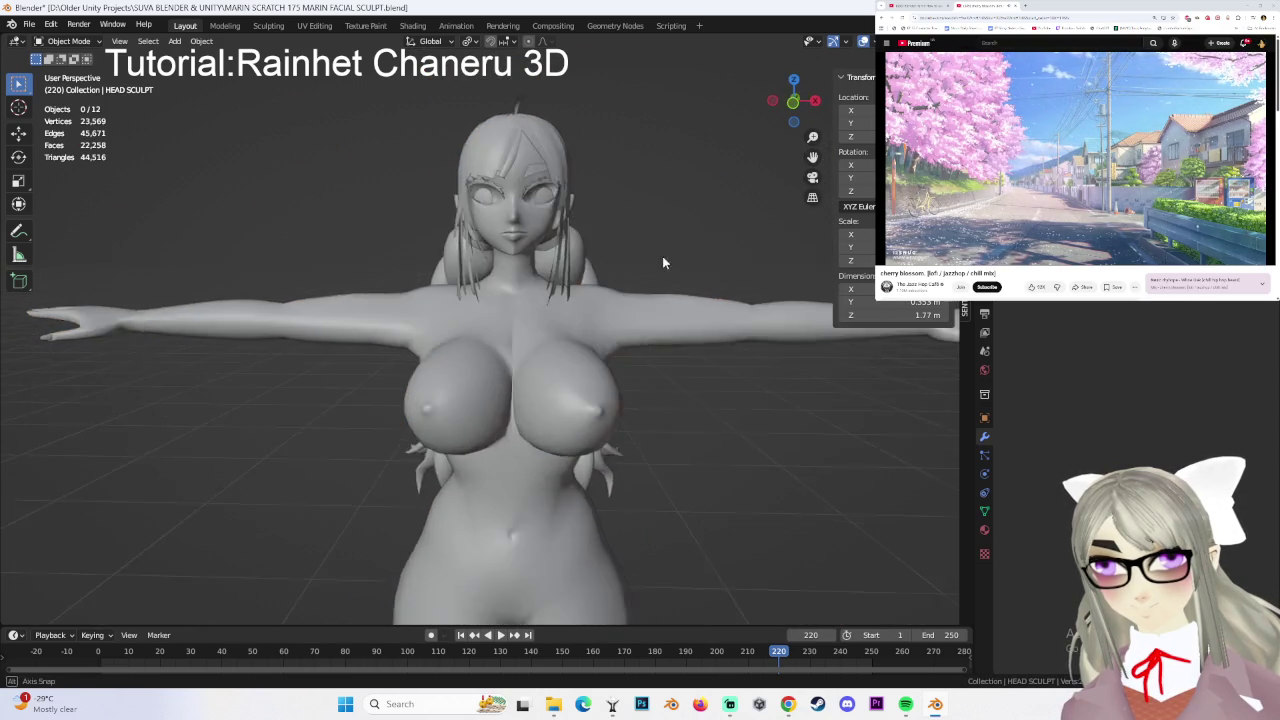
scroll(655, 280, "up", 3)
middle_click_drag(631, 307, 755, 172)
left_click(791, 102)
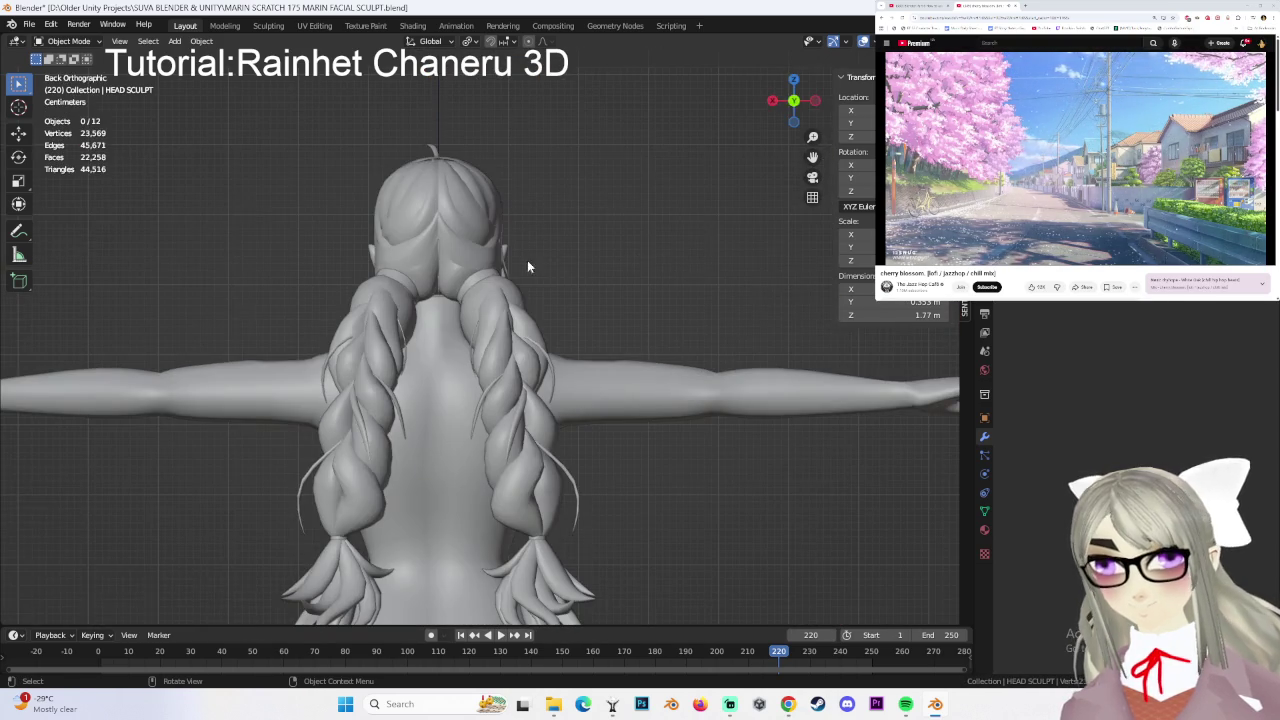
left_click(773, 101)
left_click(774, 102)
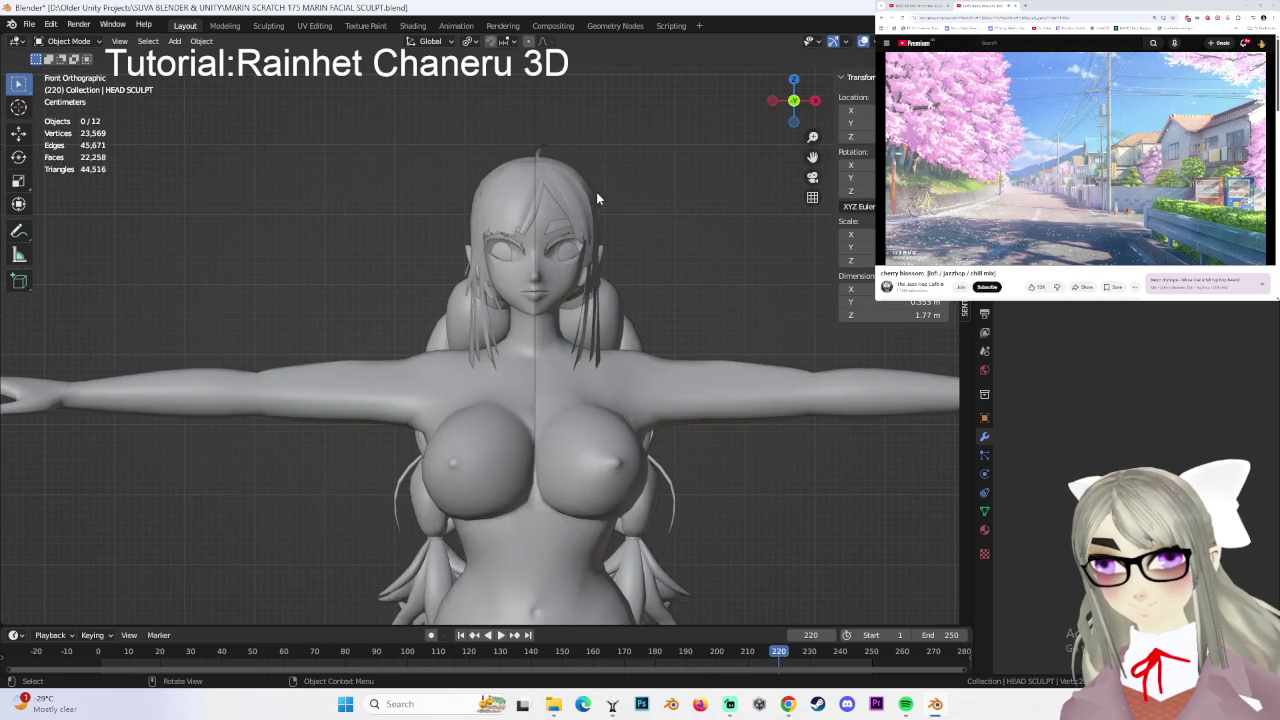
- Orbit around the back, feet and full body to review the whole figure
mouse_move(666, 255)
middle_mouse_down()
mouse_move(563, 281)
mouse_move(625, 254)
mouse_move(651, 300)
mouse_move(686, 261)
mouse_move(590, 290)
mouse_move(589, 303)
mouse_move(523, 300)
mouse_move(634, 237)
mouse_move(601, 341)
mouse_move(700, 363)
mouse_move(620, 329)
middle_mouse_up()
scroll(686, 261, "down", 2)
scroll(590, 290, "up", 3)
scroll(523, 300, "up", 2)
scroll(620, 329, "up", 2)
scroll(629, 274, "up", 2)
mouse_move(629, 274)
middle_mouse_down()
mouse_move(549, 289)
mouse_move(608, 189)
mouse_move(608, 226)
mouse_move(650, 279)
mouse_move(634, 229)
mouse_move(634, 283)
middle_mouse_up()
scroll(650, 279, "down", 2)
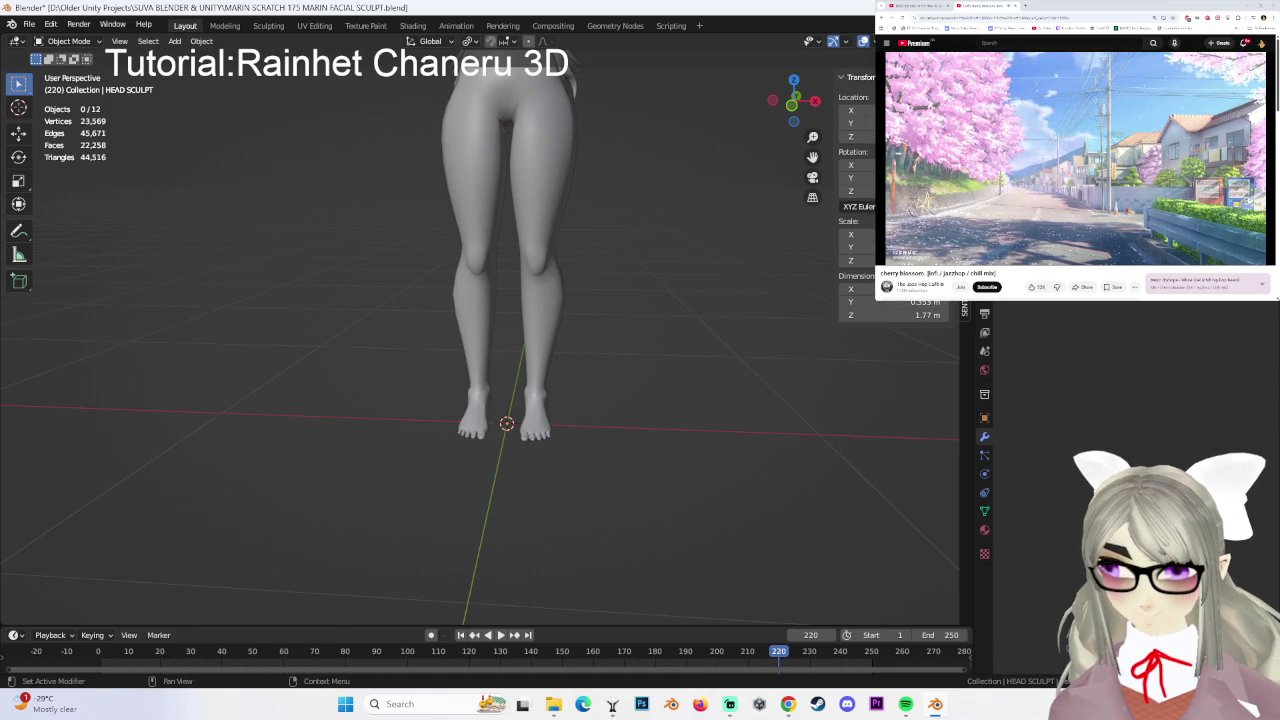
mouse_move(686, 259)
middle_mouse_down()
mouse_move(674, 214)
mouse_move(721, 397)
mouse_move(714, 342)
mouse_move(680, 437)
mouse_move(560, 409)
mouse_move(600, 346)
mouse_move(525, 372)
mouse_move(442, 374)
mouse_move(600, 370)
mouse_move(667, 383)
mouse_move(631, 331)
mouse_move(740, 369)
mouse_move(548, 372)
mouse_move(600, 324)
mouse_move(532, 344)
mouse_move(744, 358)
mouse_move(583, 366)
mouse_move(585, 378)
middle_mouse_up()
left_click(600, 324)
left_click(579, 368)
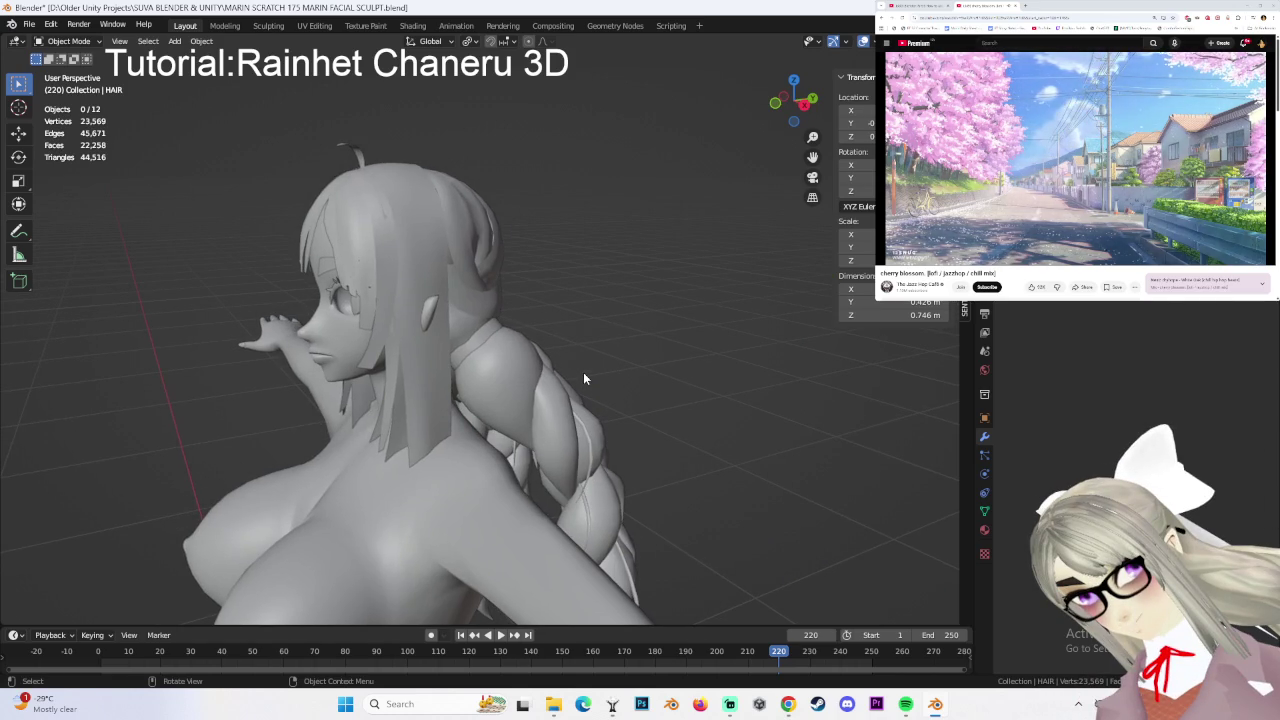
- Move hair vertices at the back of the head with proportional falloff in Edit Mode
middle_click_drag(585, 378, 583, 330)
key("Tab")
key("ctrl+KP_1")
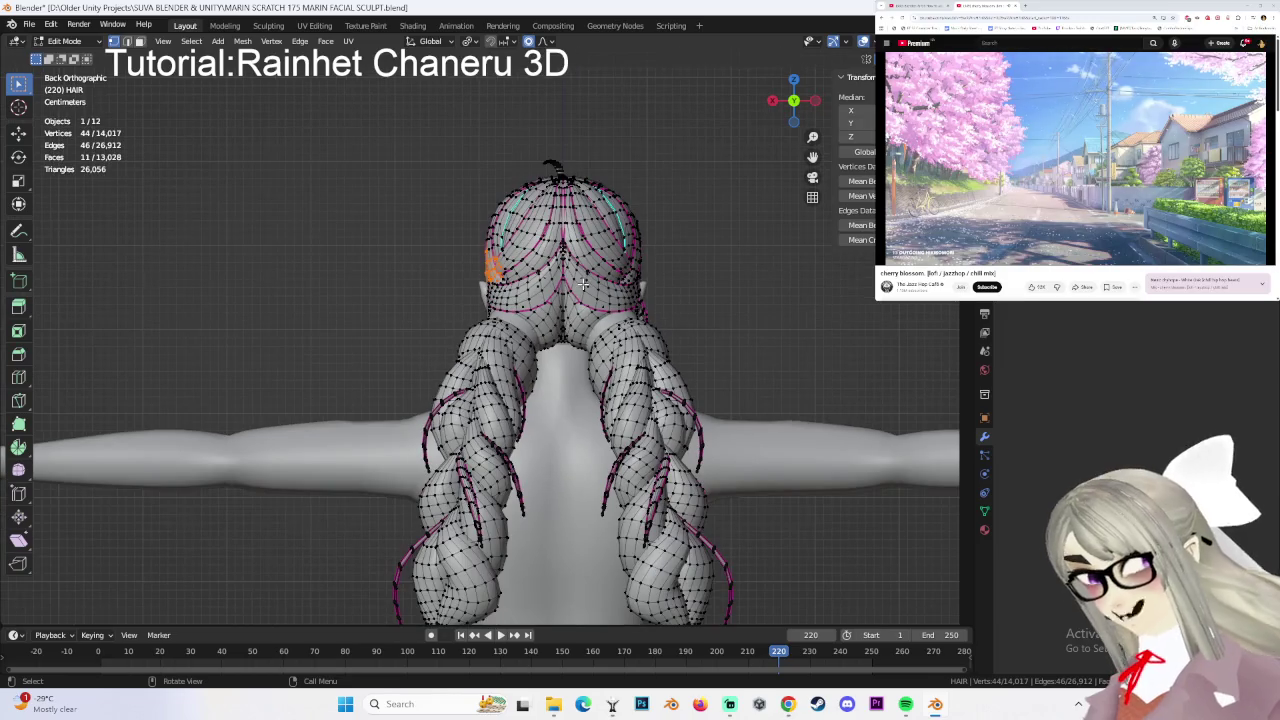
key("g")
left_click(577, 283)
mouse_move(577, 283)
middle_mouse_down()
mouse_move(646, 286)
mouse_move(363, 91)
middle_mouse_up()
left_click(646, 286)
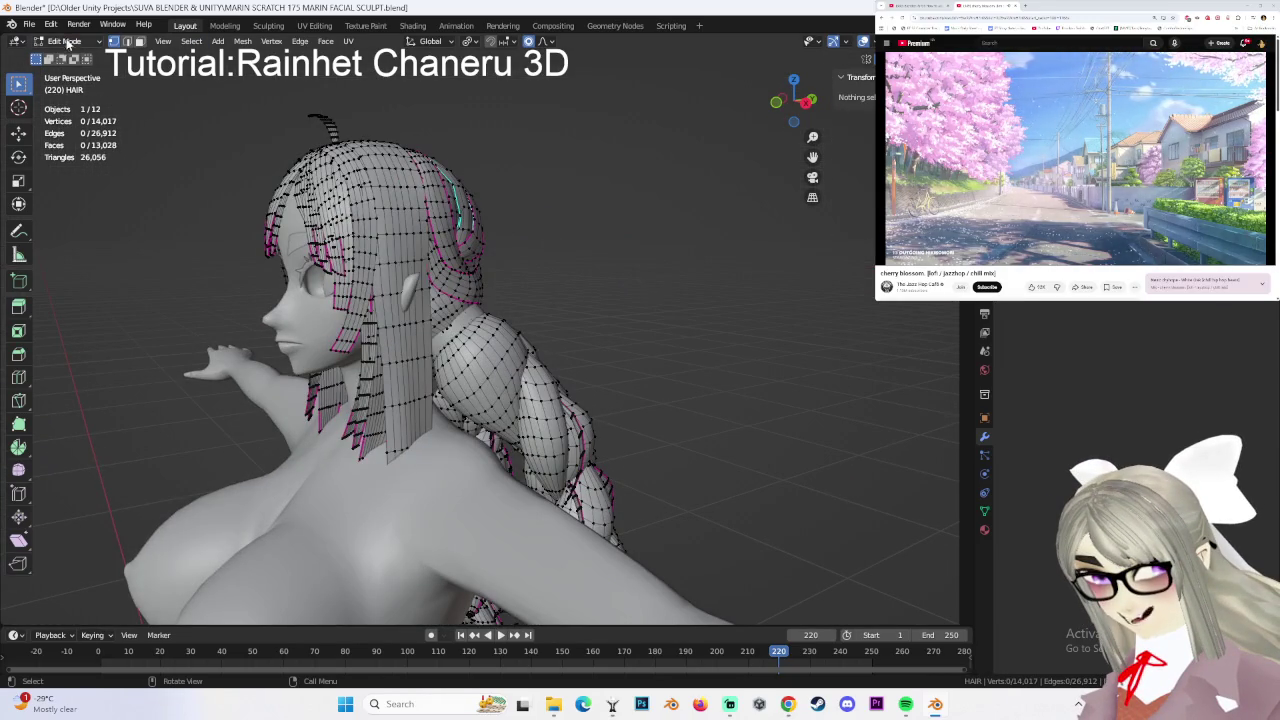
- Return the hair to Object Mode and select the second hair band
left_click(66, 42)
left_click(62, 58)
mouse_move(547, 360)
middle_mouse_down()
mouse_move(455, 292)
mouse_move(673, 356)
mouse_move(694, 286)
mouse_move(600, 276)
middle_mouse_up()
left_click(455, 292)
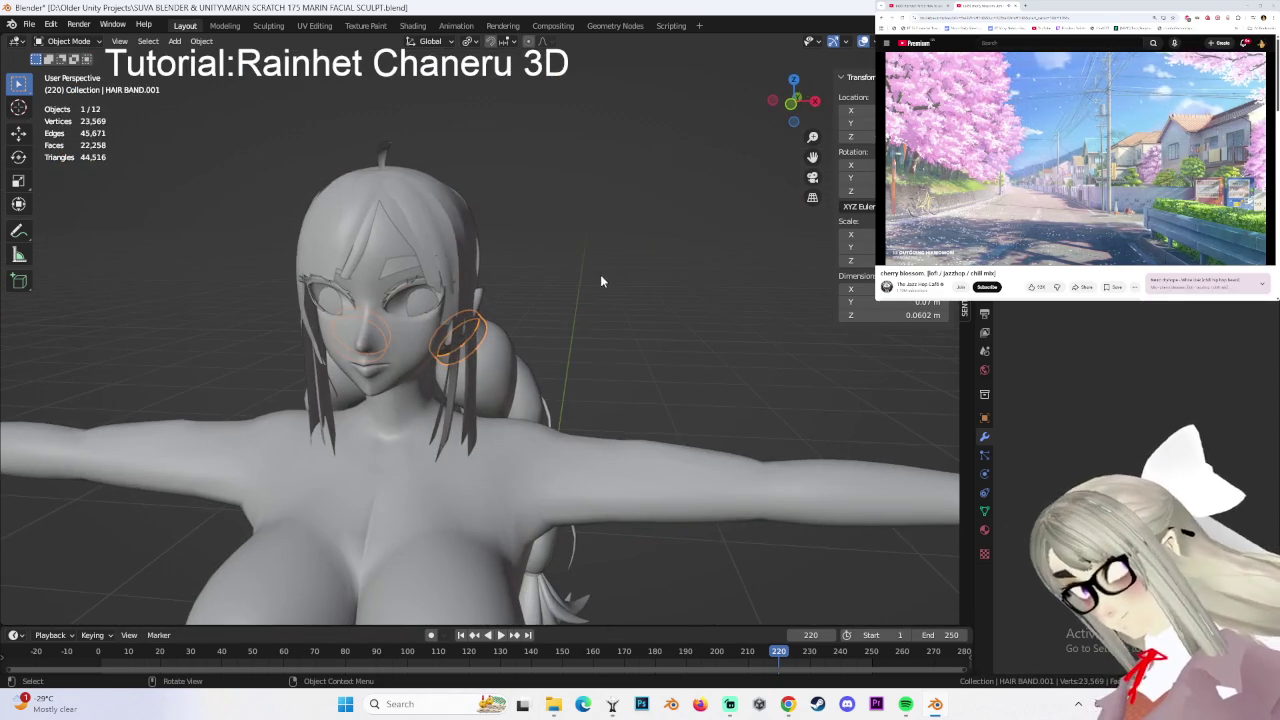
- View the character from the front and inspect one foot, then the full figure
key("KP_1")
scroll(694, 391, "down", 8, "shift")
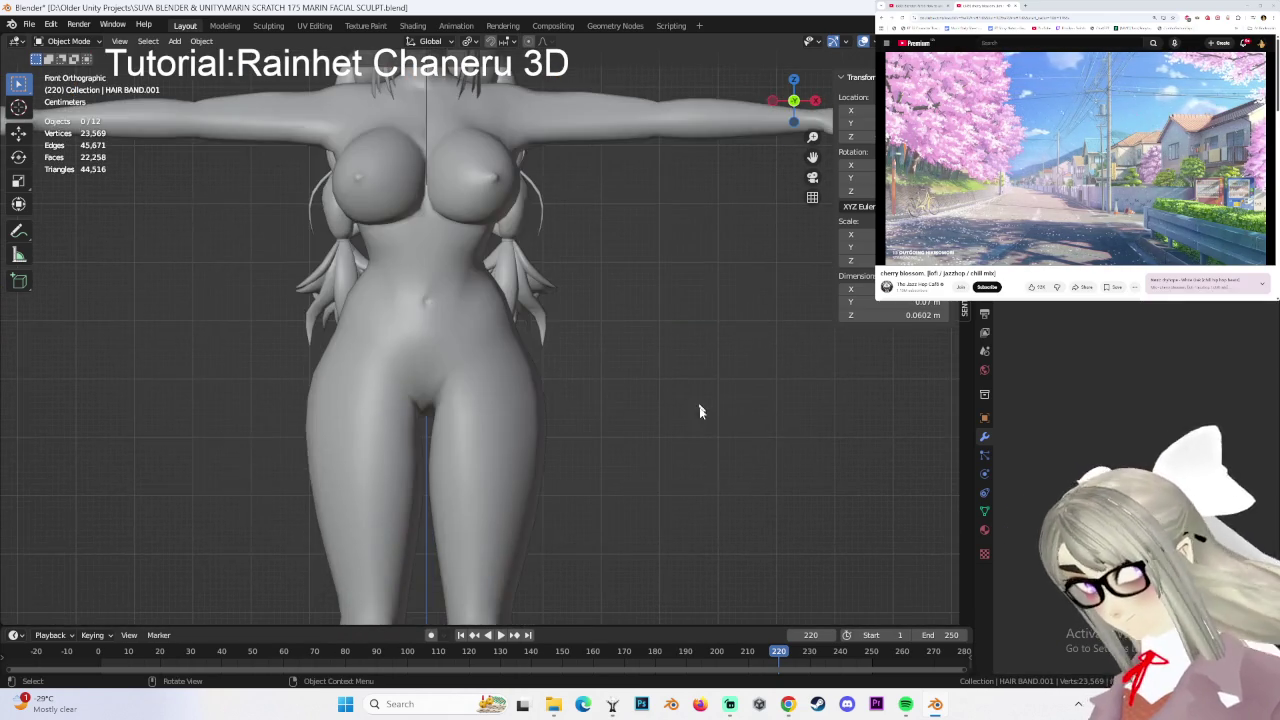
left_click(672, 338)
mouse_move(670, 335)
middle_mouse_down()
mouse_move(623, 320)
mouse_move(591, 363)
mouse_move(574, 291)
mouse_move(506, 284)
mouse_move(628, 269)
middle_mouse_up()
scroll(506, 284, "down", 5)
scroll(628, 269, "down", 4)
mouse_move(609, 354)
middle_mouse_down()
mouse_move(655, 305)
mouse_move(622, 307)
mouse_move(647, 255)
mouse_move(560, 290)
middle_mouse_up()
scroll(655, 305, "up", 3)
scroll(560, 290, "up", 2)
- Select HEAD SCULPT and orbit to a straight front orthographic full-body view
left_click(420, 330)
middle_click_drag(420, 330, 373, 336)
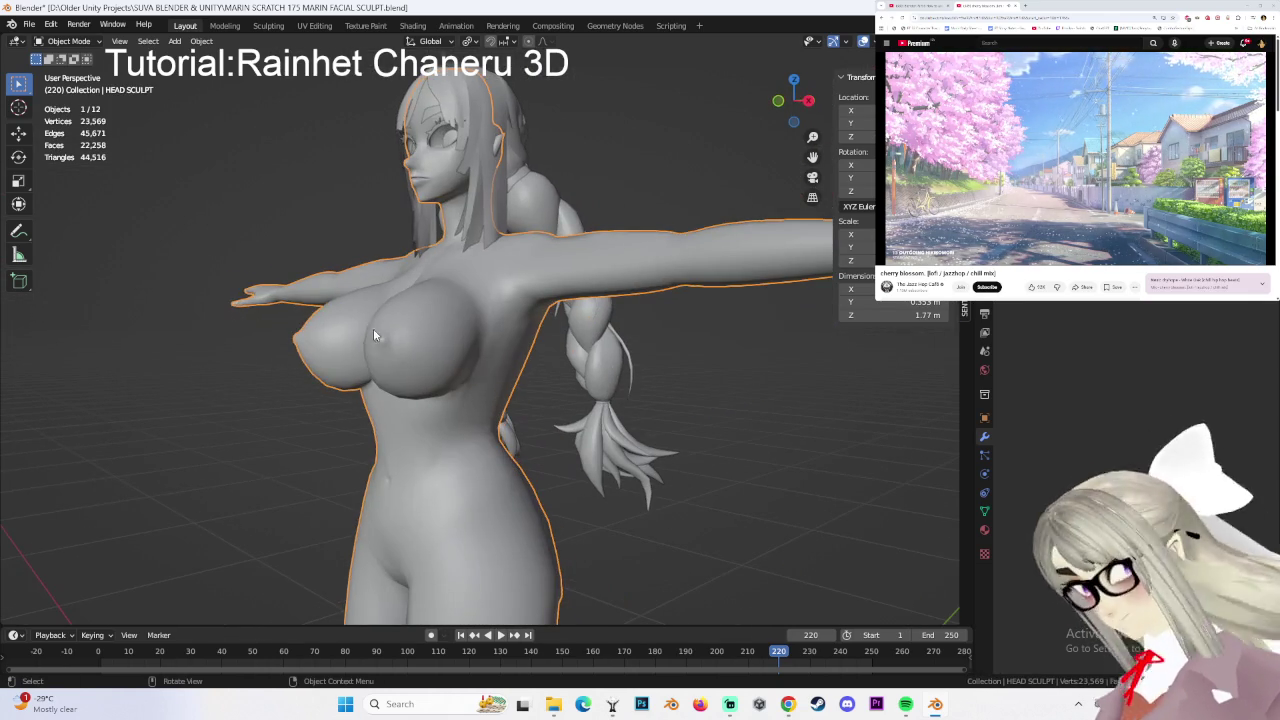
scroll(540, 294, "down", 2)
mouse_move(475, 304)
middle_mouse_down()
mouse_move(540, 294)
mouse_move(692, 195)
middle_mouse_up()
scroll(537, 294, "up", 1)
scroll(563, 313, "down", 2)
scroll(563, 313, "up", 3)
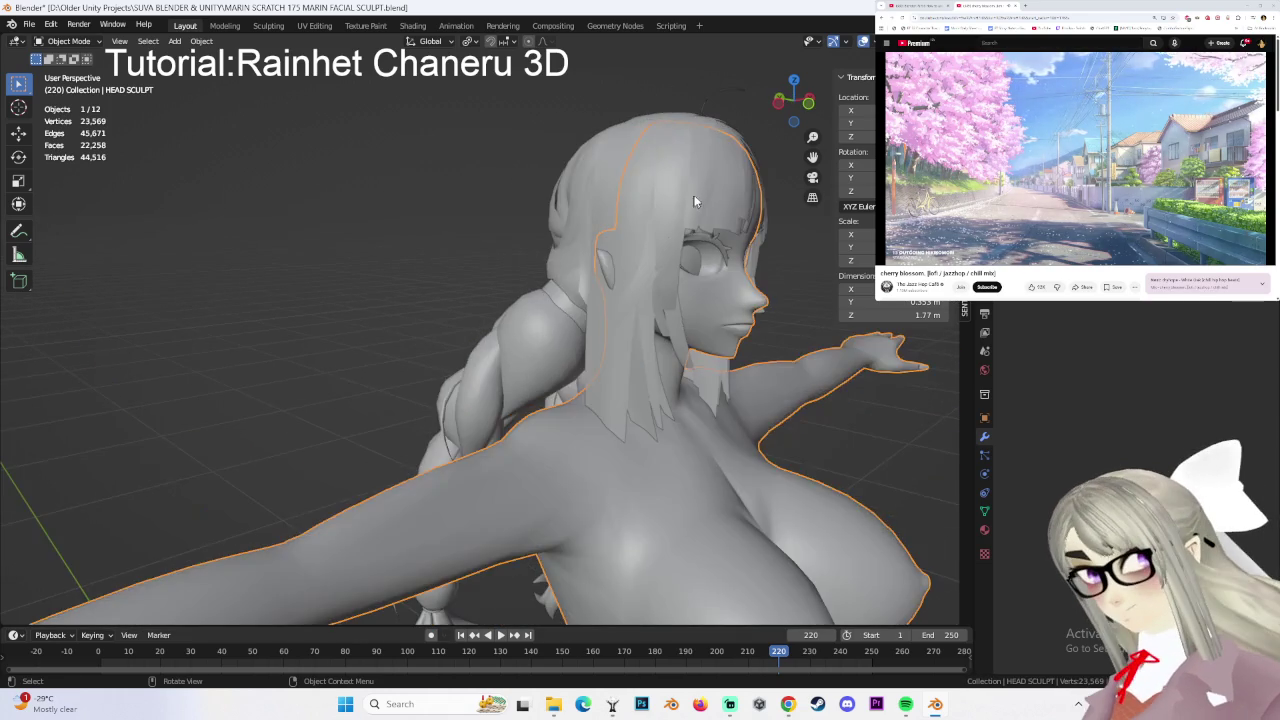
scroll(563, 175, "down", 3)
middle_click_drag(594, 194, 663, 323)
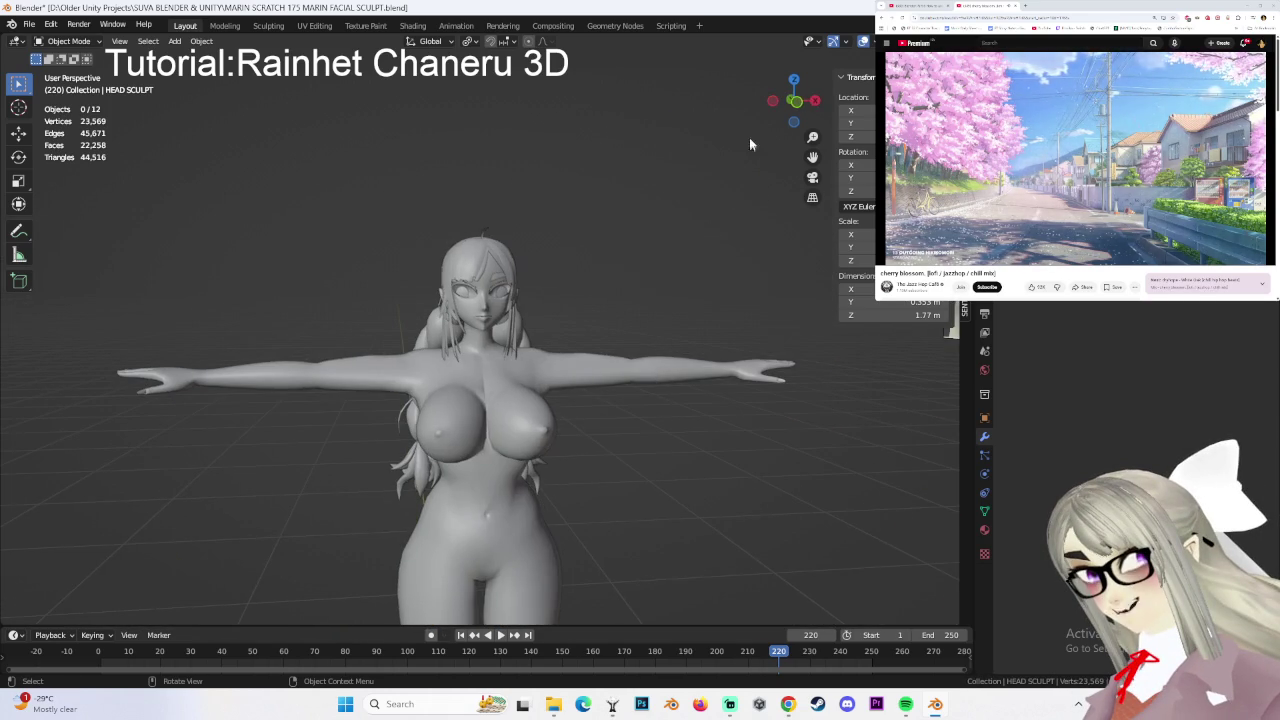
key("KP_1")
scroll(554, 268, "up", 2)
mouse_move(535, 264)
middle_mouse_down()
mouse_move(618, 278)
mouse_move(657, 257)
mouse_move(586, 301)
mouse_move(576, 263)
middle_mouse_up()
scroll(631, 297, "down", 2)
scroll(631, 291, "down", 3)
scroll(638, 295, "down", 2)
scroll(550, 278, "up", 5)
- Review the body from a right side view, the front and the back
left_click(608, 288)
scroll(572, 297, "down", 2)
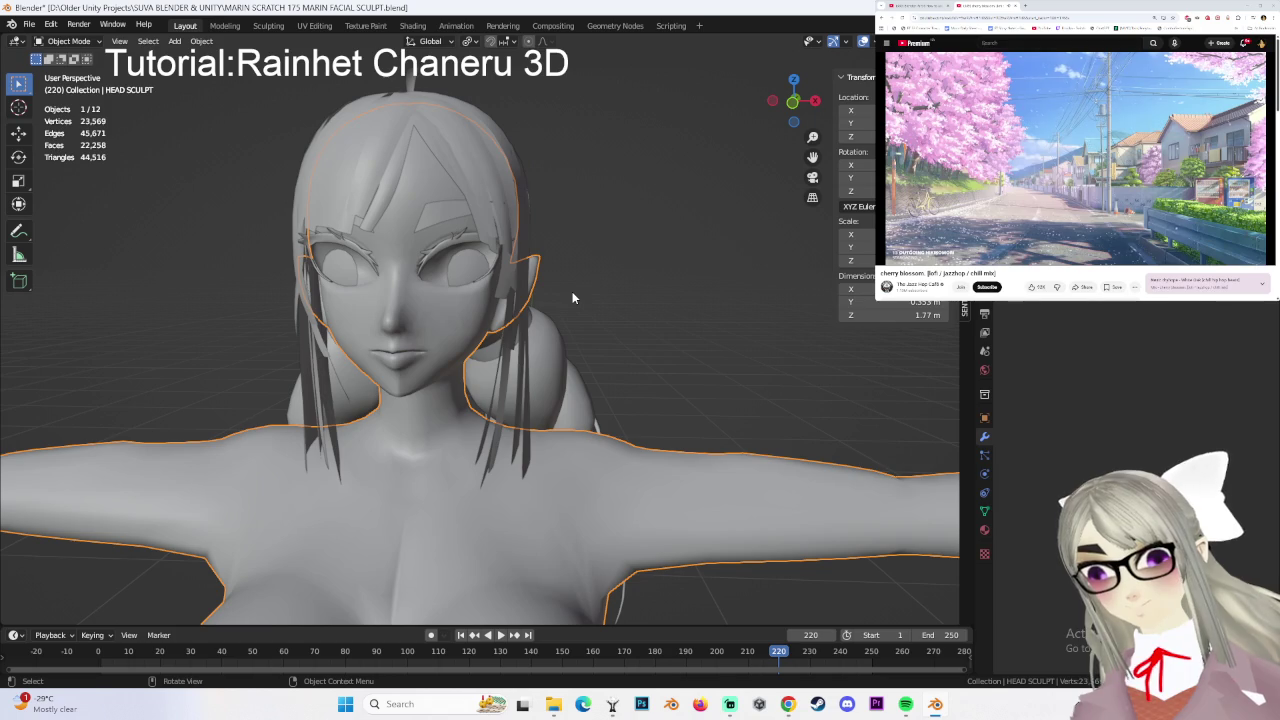
mouse_move(572, 297)
middle_mouse_down()
mouse_move(522, 291)
mouse_move(525, 360)
mouse_move(594, 320)
mouse_move(559, 350)
mouse_move(707, 430)
mouse_move(748, 429)
mouse_move(734, 409)
mouse_move(706, 437)
mouse_move(817, 429)
mouse_move(575, 425)
middle_mouse_up()
left_click(800, 99)
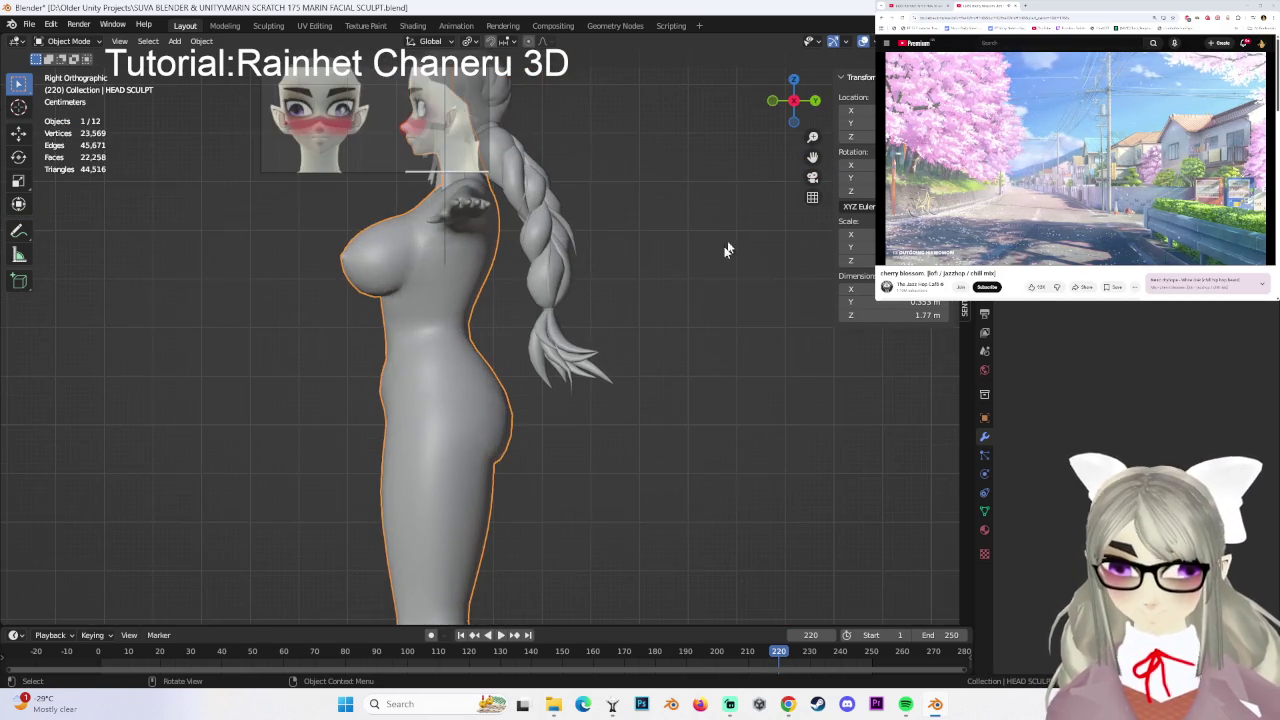
scroll(648, 380, "down", 2)
left_click(690, 405)
middle_click_drag(649, 389, 724, 228, "shift")
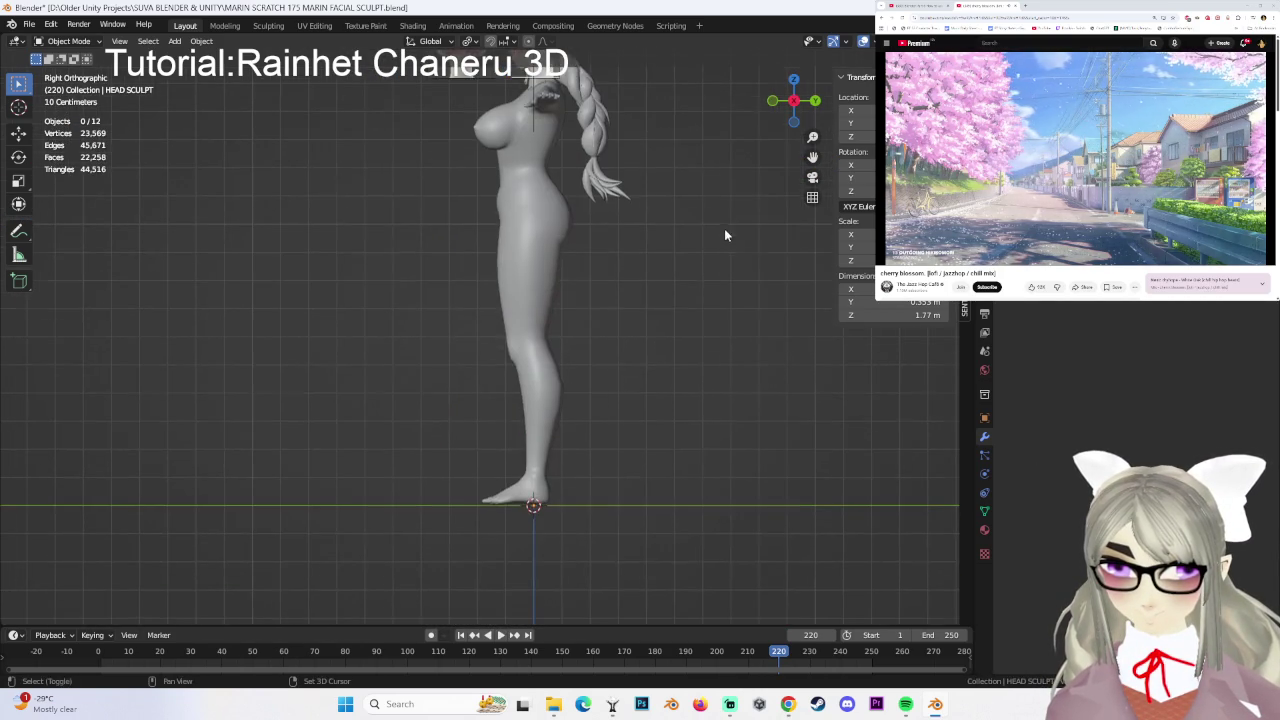
mouse_move(509, 318)
middle_mouse_down()
mouse_move(587, 316)
mouse_move(689, 417)
mouse_move(603, 432)
mouse_move(611, 349)
mouse_move(585, 355)
mouse_move(624, 331)
mouse_move(603, 237)
mouse_move(585, 382)
mouse_move(403, 366)
middle_mouse_up()
scroll(585, 382, "down", 3)
scroll(614, 363, "down", 2)
scroll(523, 371, "up", 3)
mouse_move(523, 371)
middle_mouse_down()
mouse_move(459, 367)
mouse_move(438, 330)
mouse_move(487, 333)
mouse_move(394, 320)
mouse_move(484, 358)
mouse_move(537, 420)
mouse_move(445, 388)
mouse_move(431, 362)
mouse_move(614, 354)
mouse_move(586, 366)
mouse_move(600, 380)
mouse_move(640, 277)
mouse_move(490, 222)
middle_mouse_up()
left_click(459, 367)
scroll(511, 344, "down", 2)
scroll(537, 420, "up", 2)
- Select the HAIR object and switch it into Edit Mode
mouse_move(558, 421)
middle_mouse_down("shift")
mouse_move(576, 364)
mouse_move(584, 402)
mouse_move(583, 351)
mouse_move(500, 350)
mouse_move(570, 345)
middle_mouse_up("shift")
scroll(576, 364, "up", 5)
scroll(576, 364, "up", 3)
left_click(500, 350)
left_click(68, 41)
left_click(65, 75)
- Toggle wireframe display with Shift+Z and select the entire hair mesh
middle_click_drag(679, 321, 721, 327)
scroll(721, 327, "down", 2)
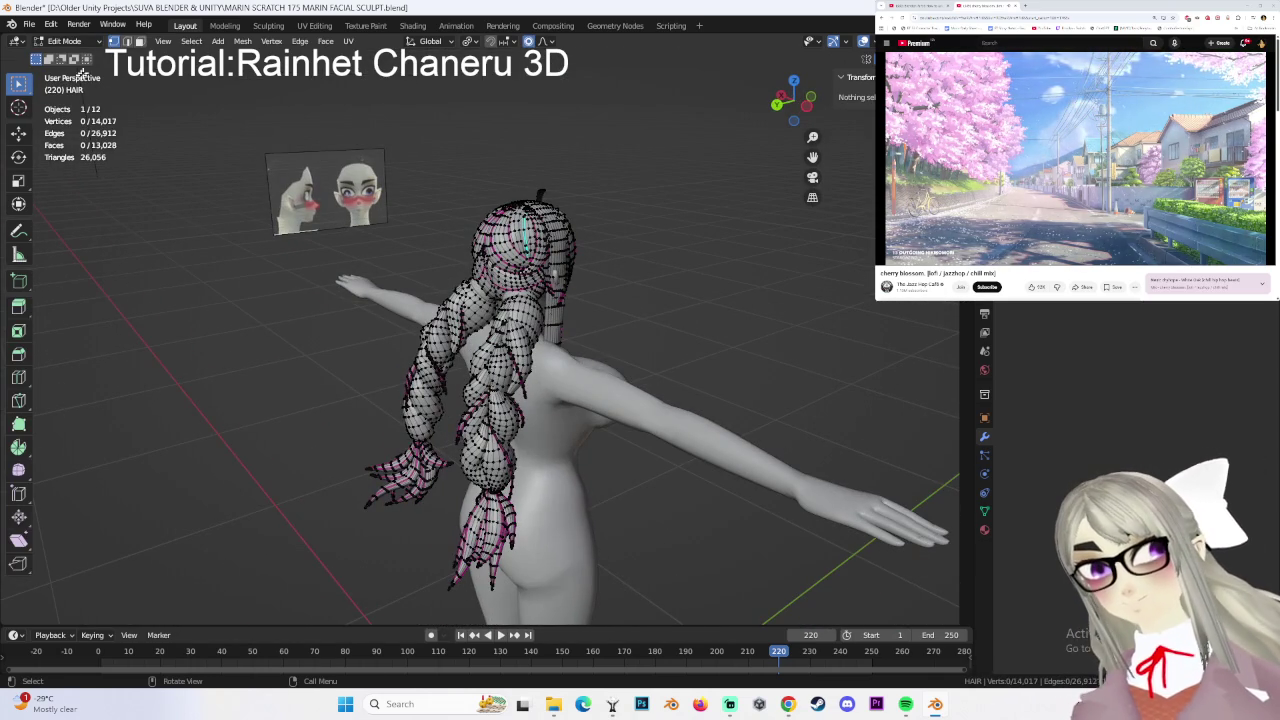
key("shift+z")
mouse_move(520, 420)
middle_mouse_down()
mouse_move(542, 426)
mouse_move(586, 329)
mouse_move(571, 263)
mouse_move(504, 280)
middle_mouse_up()
key("a")
left_click(504, 280)
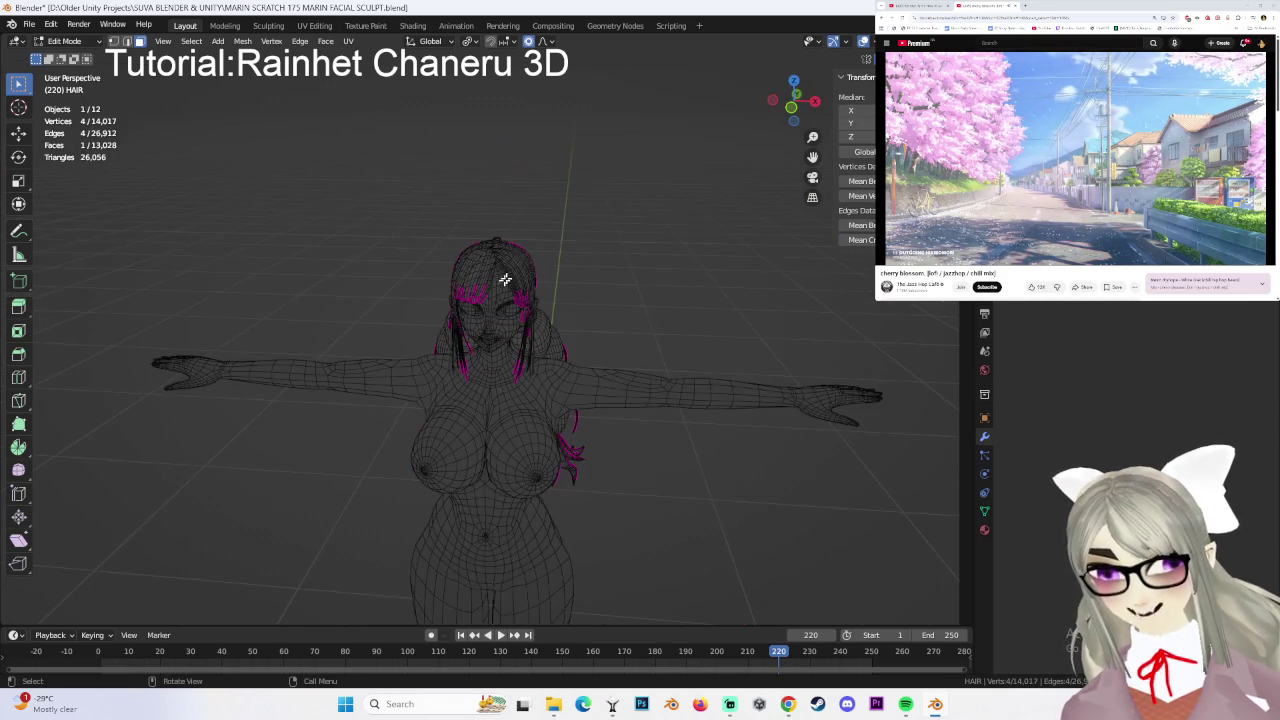
key("a")
mouse_move(500, 200)
middle_mouse_down()
mouse_move(655, 465)
mouse_move(619, 458)
middle_mouse_up()
mouse_move(730, 472)
middle_mouse_down()
mouse_move(614, 451)
mouse_move(660, 457)
mouse_move(646, 451)
mouse_move(677, 443)
middle_mouse_up()
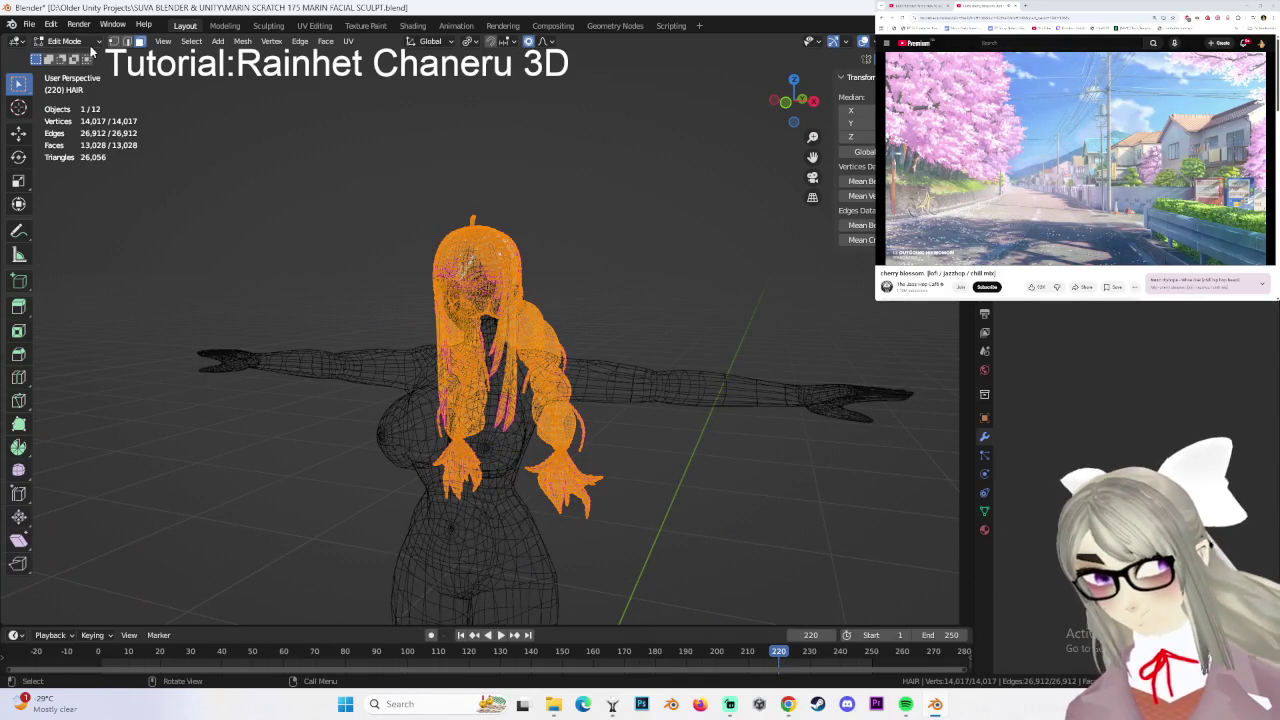
- Return the hair to Object Mode, then box-select the whole body mesh in Edit Mode
left_click(88, 42)
left_click(70, 53)
left_click(682, 365)
scroll(243, 211, "down", 3)
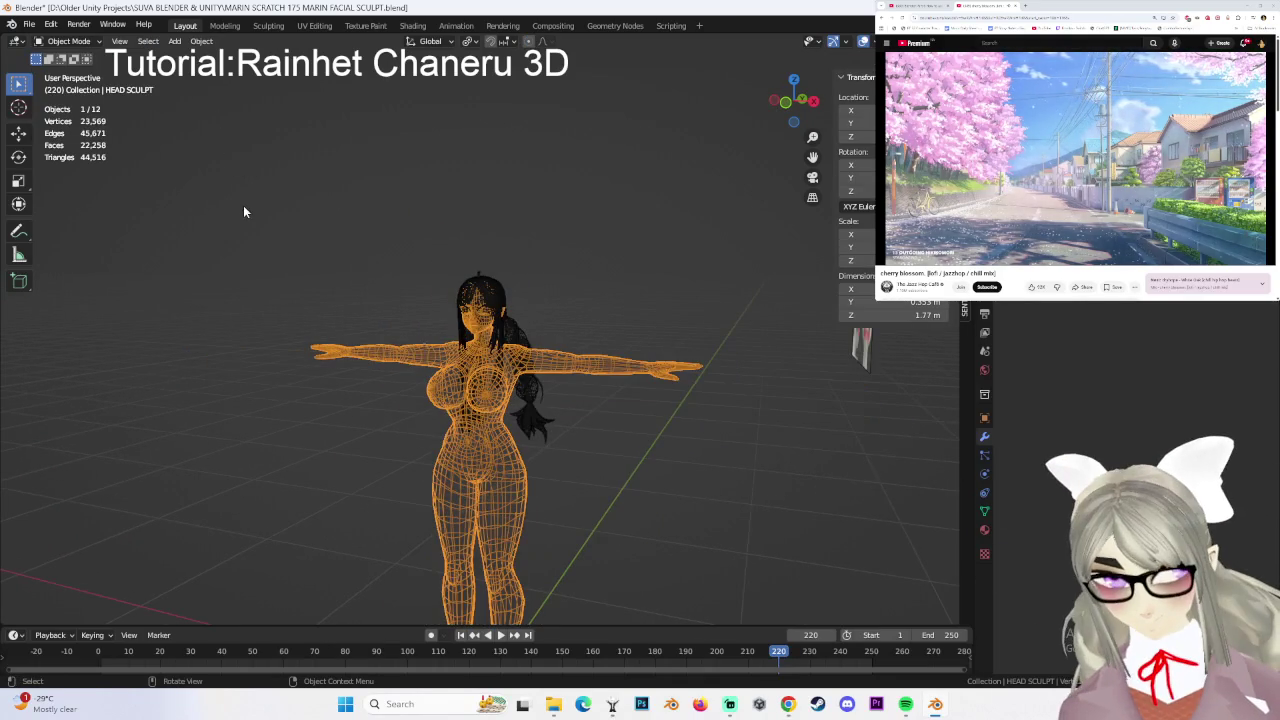
left_click(70, 42)
left_click(62, 62)
left_click_drag(244, 208, 628, 616)
scroll(652, 485, "up", 5)
scroll(649, 491, "down", 2)
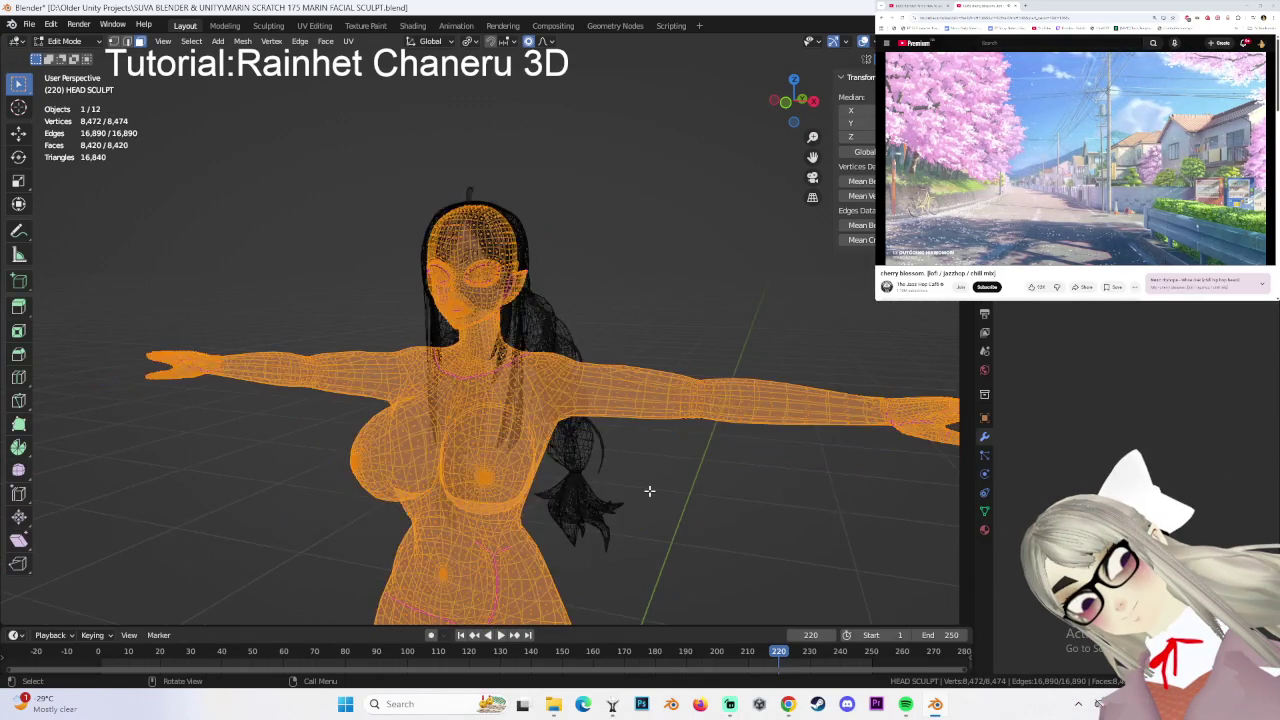
- Return the body to Object Mode and switch back to solid shading
middle_click_drag(667, 438, 627, 433)
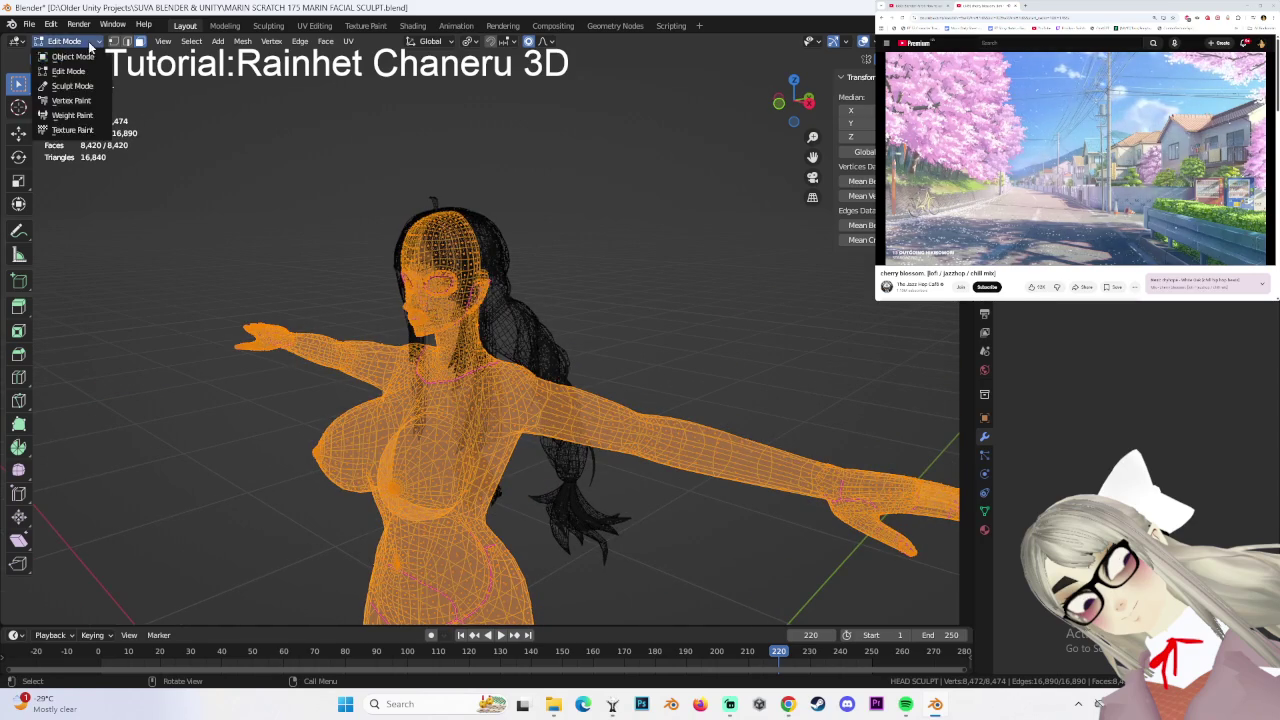
left_click(90, 47)
left_click(62, 58)
mouse_move(506, 149)
middle_mouse_down()
mouse_move(563, 220)
mouse_move(686, 295)
middle_mouse_up()
scroll(563, 218, "up", 2)
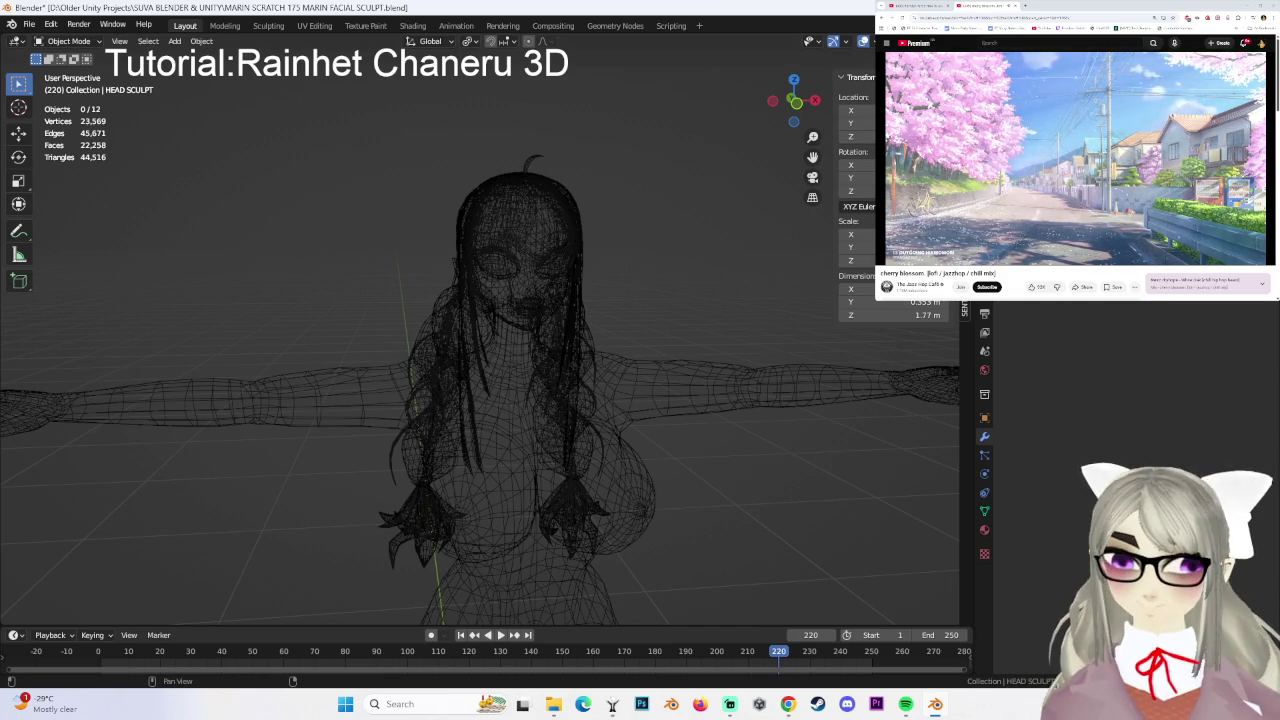
key("shift+z")
- Snap to a front orthographic view and select the HEAD SCULPT mesh
mouse_move(641, 240)
middle_mouse_down()
mouse_move(572, 259)
mouse_move(560, 325)
mouse_move(712, 187)
middle_mouse_up()
scroll(562, 262, "up", 3)
left_click(790, 122)
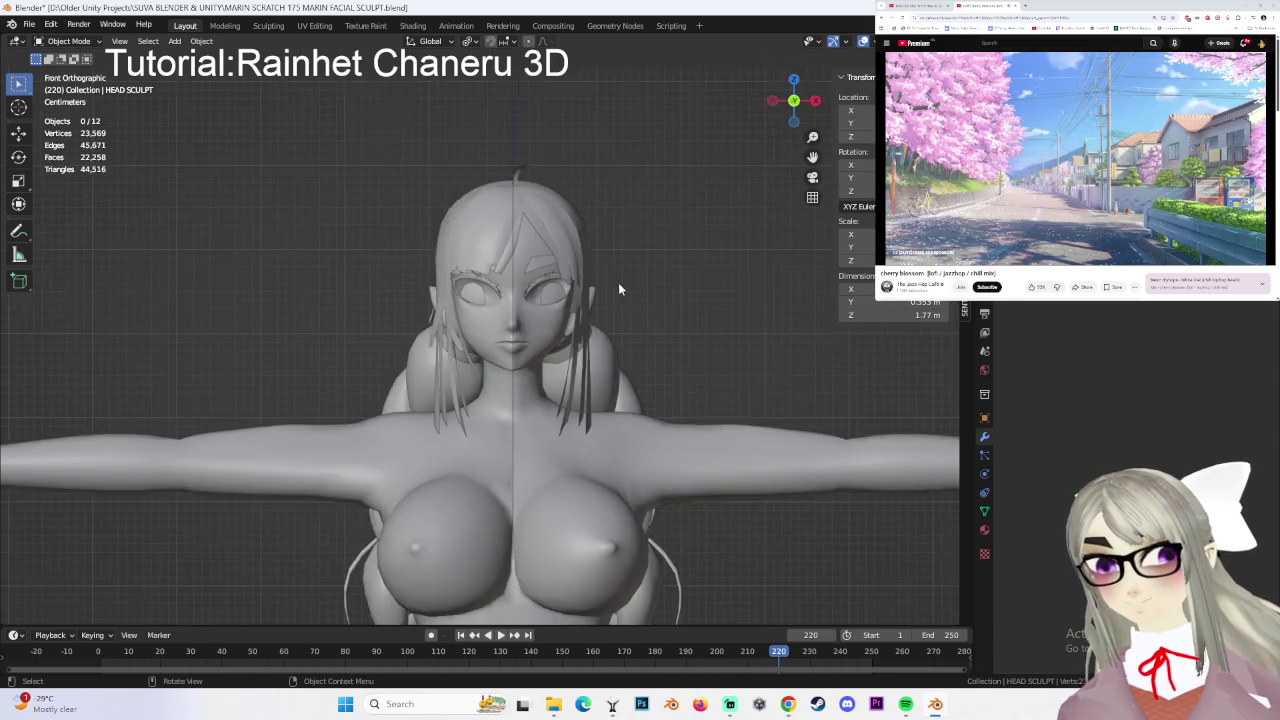
scroll(598, 289, "up", 4)
left_click(598, 289)
left_click(68, 41)
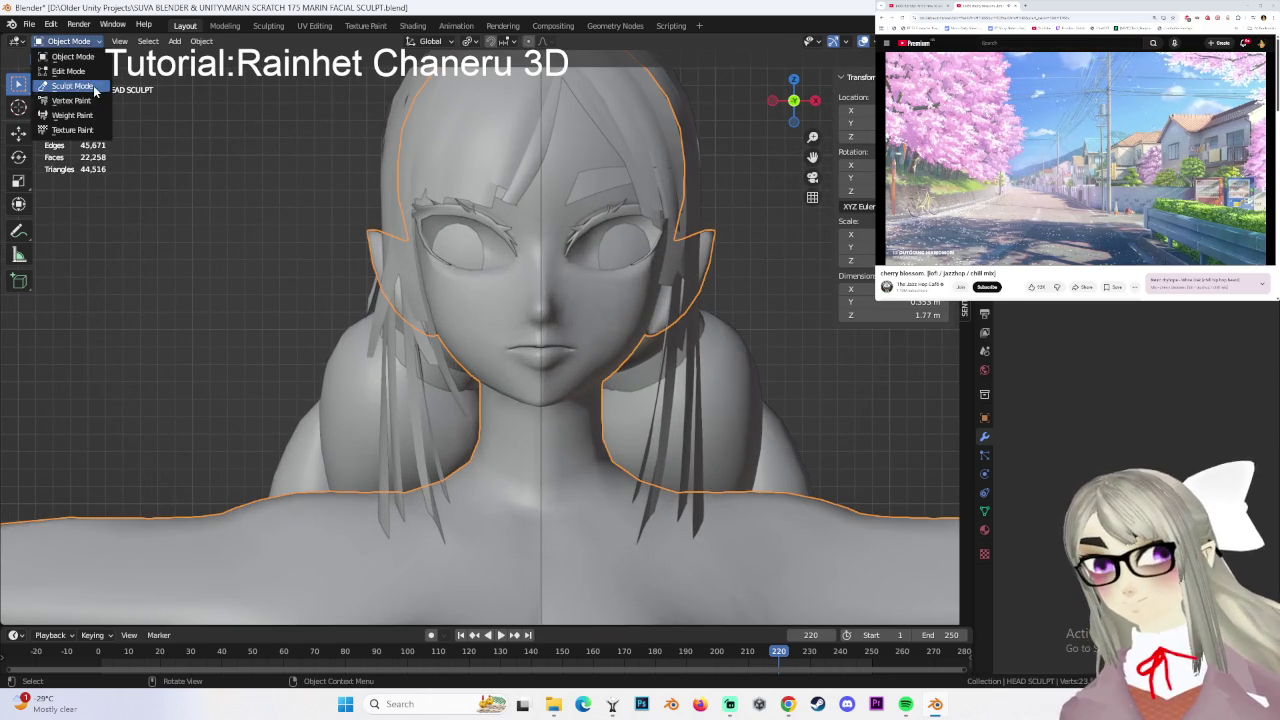
- In Sculpt Mode, pull the mouth and chin into shape with the Grab brush
left_click(62, 88)
left_click_drag(566, 363, 625, 287)
mouse_move(486, 314)
middle_mouse_down()
mouse_move(609, 351)
mouse_move(571, 329)
mouse_move(666, 286)
mouse_move(726, 329)
middle_mouse_up()
scroll(600, 325, "up", 5)
scroll(600, 325, "down", 5)
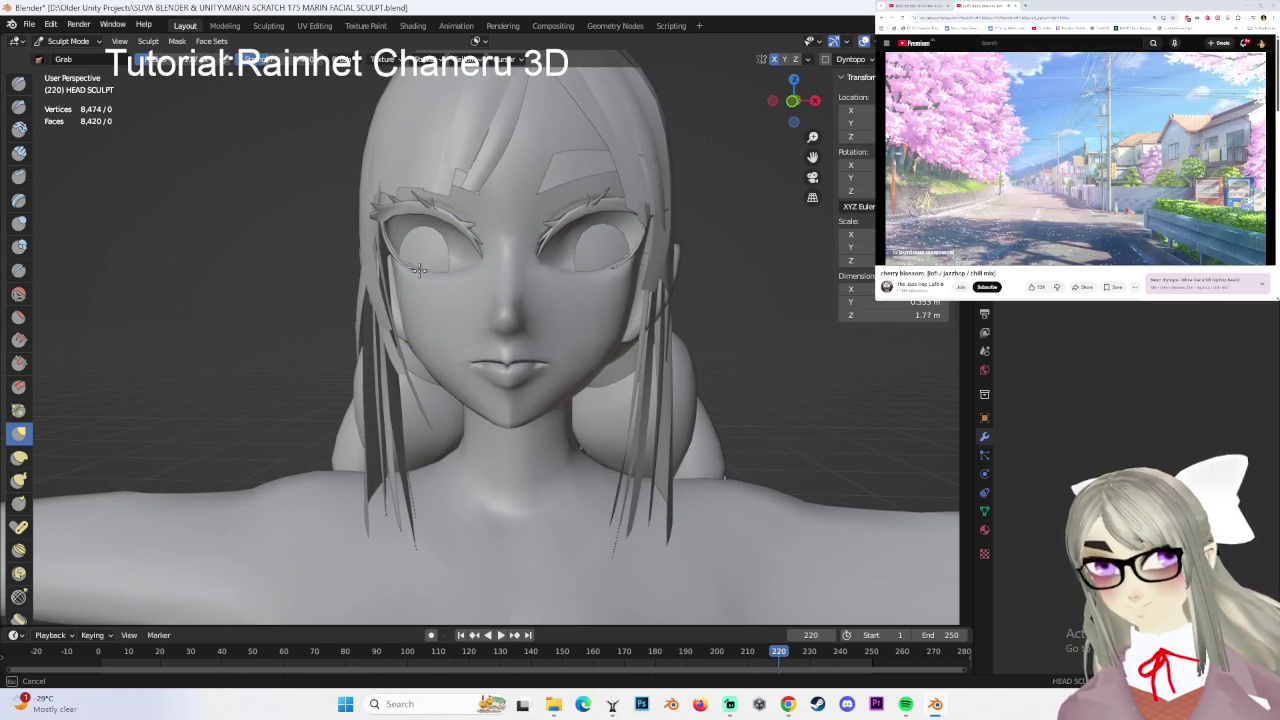
- Orbit around the model to inspect the head, braids and feet, finishing in front view
mouse_move(700, 306)
middle_mouse_down()
mouse_move(766, 331)
mouse_move(608, 343)
mouse_move(677, 354)
mouse_move(704, 249)
mouse_move(650, 330)
mouse_move(578, 393)
mouse_move(480, 414)
mouse_move(453, 500)
mouse_move(543, 371)
mouse_move(657, 309)
mouse_move(691, 366)
mouse_move(640, 350)
mouse_move(671, 343)
mouse_move(669, 370)
middle_mouse_up()
scroll(750, 330, "down", 3)
mouse_move(594, 381)
middle_mouse_down()
mouse_move(620, 277)
mouse_move(560, 251)
mouse_move(537, 348)
mouse_move(629, 349)
mouse_move(523, 266)
mouse_move(689, 274)
middle_mouse_up()
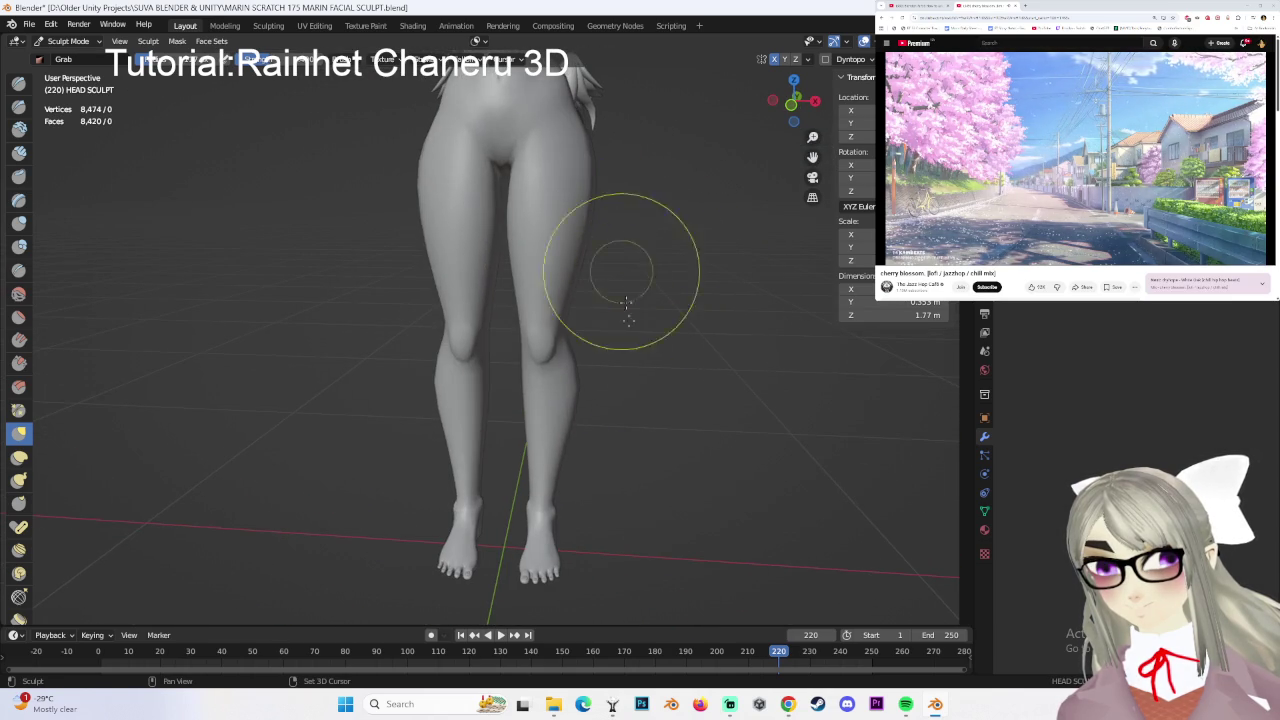
middle_click_drag(608, 243, 609, 214, "shift")
scroll(609, 294, "up", 3)
mouse_move(609, 294)
middle_mouse_down()
mouse_move(643, 329)
mouse_move(602, 458)
mouse_move(600, 294)
middle_mouse_up()
scroll(634, 349, "down", 3)
scroll(640, 294, "down", 2)
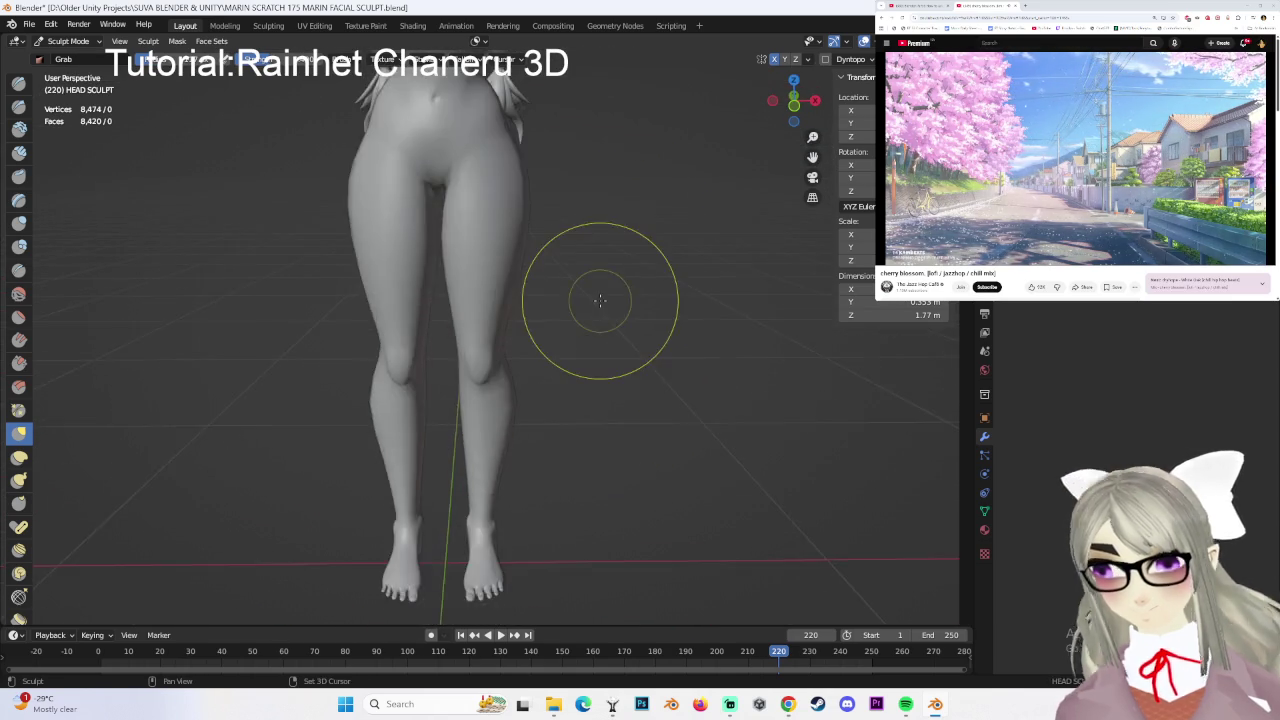
scroll(620, 300, "down", 3)
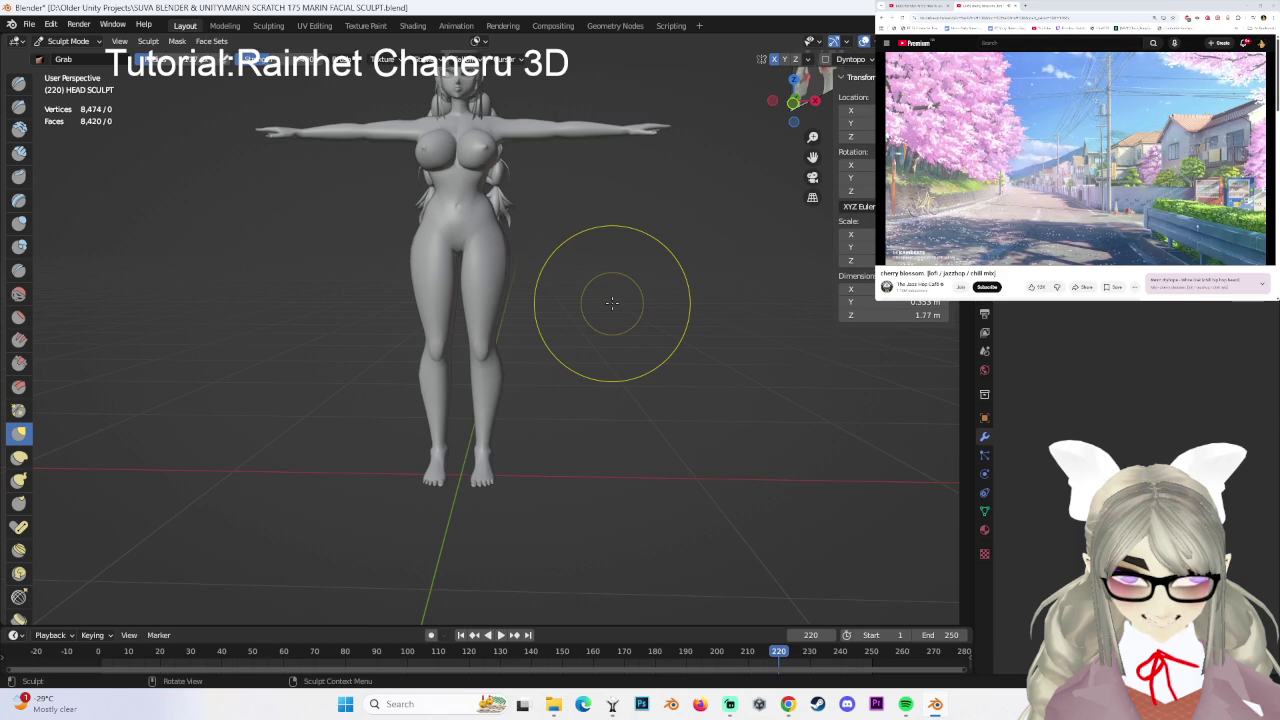
mouse_move(609, 177)
middle_mouse_down()
mouse_move(572, 310)
mouse_move(486, 286)
mouse_move(634, 280)
mouse_move(586, 264)
mouse_move(600, 286)
middle_mouse_up()
left_click(800, 98)
scroll(600, 286, "up", 3)
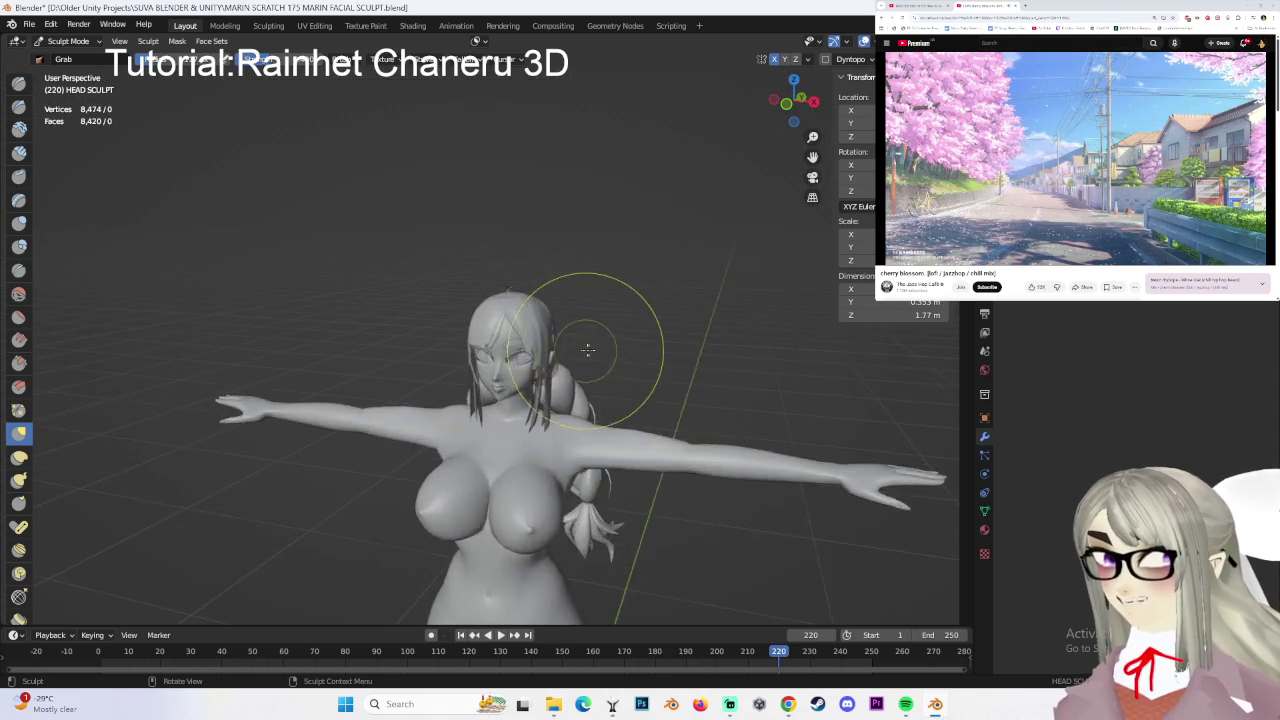
scroll(600, 286, "up", 3)
- Save the sculpt to MARIN SCRATCH 175 MARIN FACIAL SCULPT.blend and quit Blender
left_click(29, 23)
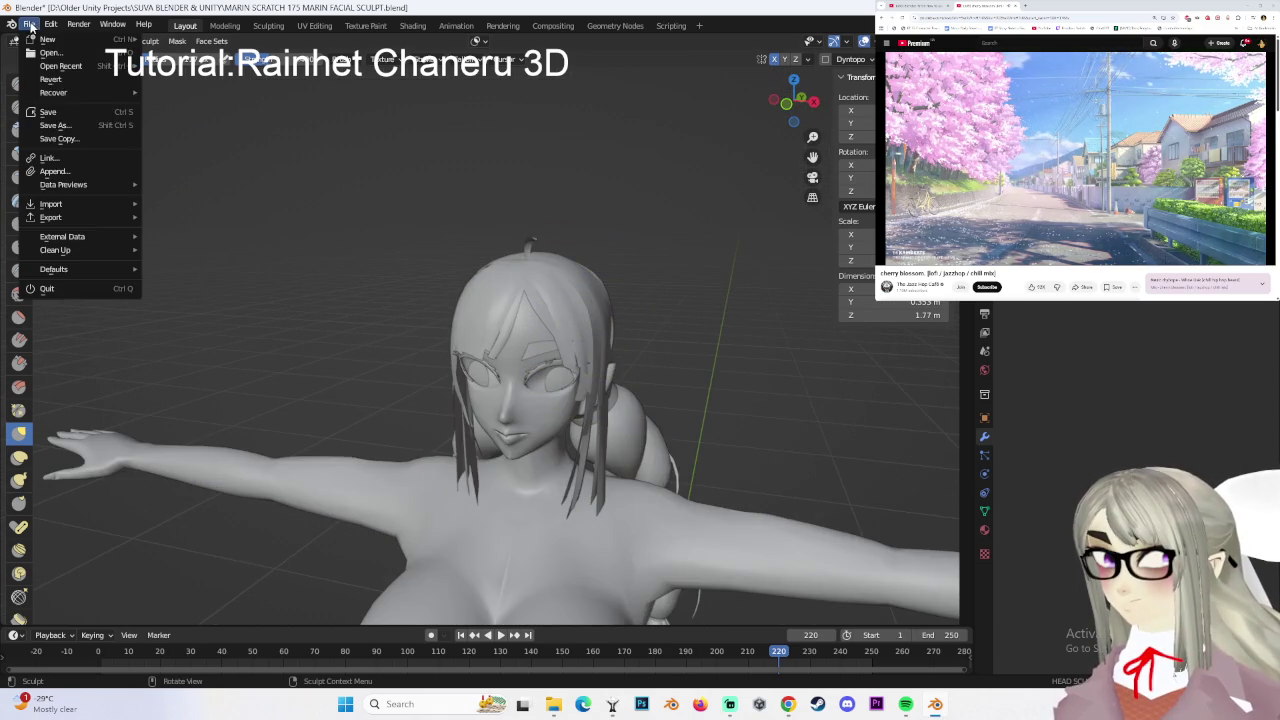
left_click(90, 113)
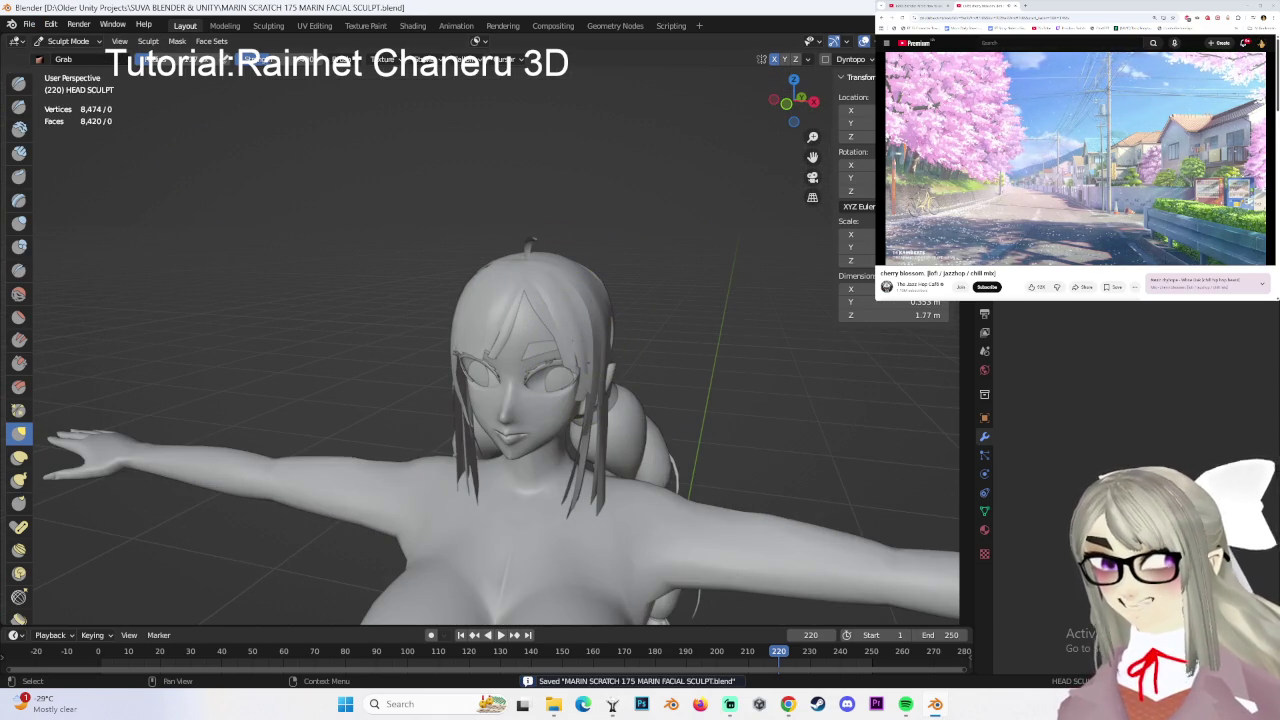
key("ctrl+q")
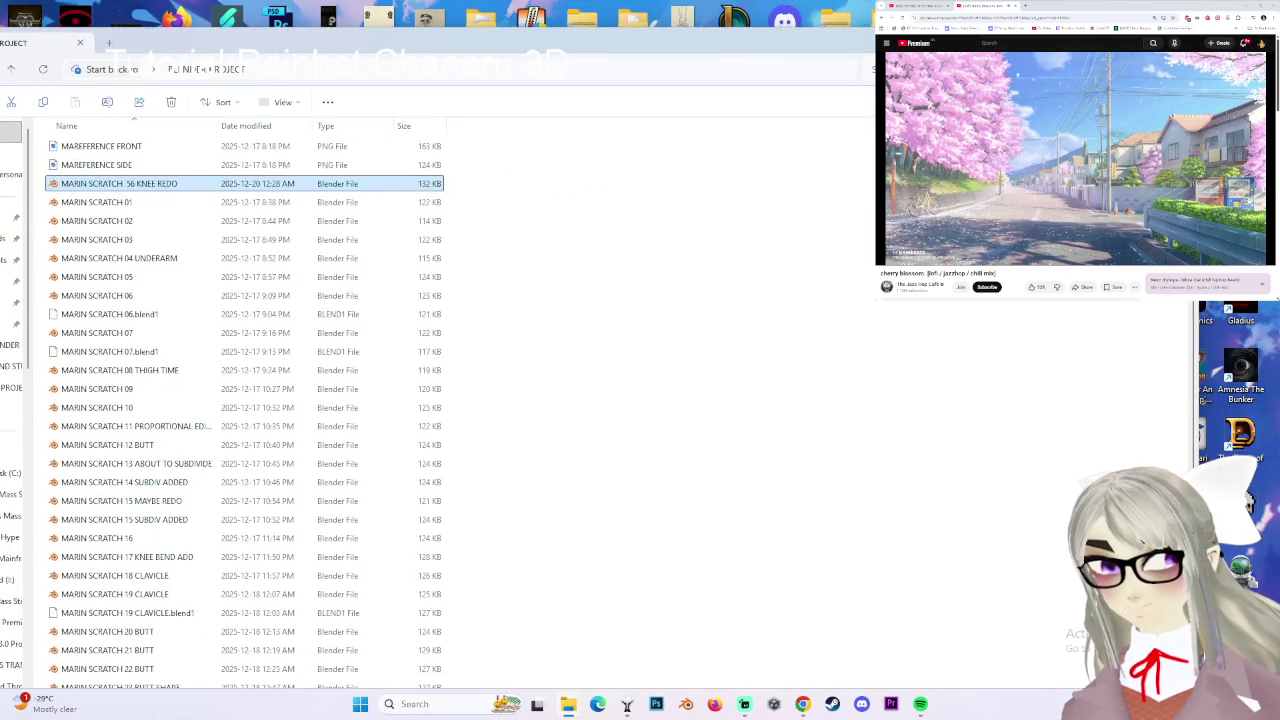
- Close the File Explorer window and the Spotify window
left_click(857, 52)
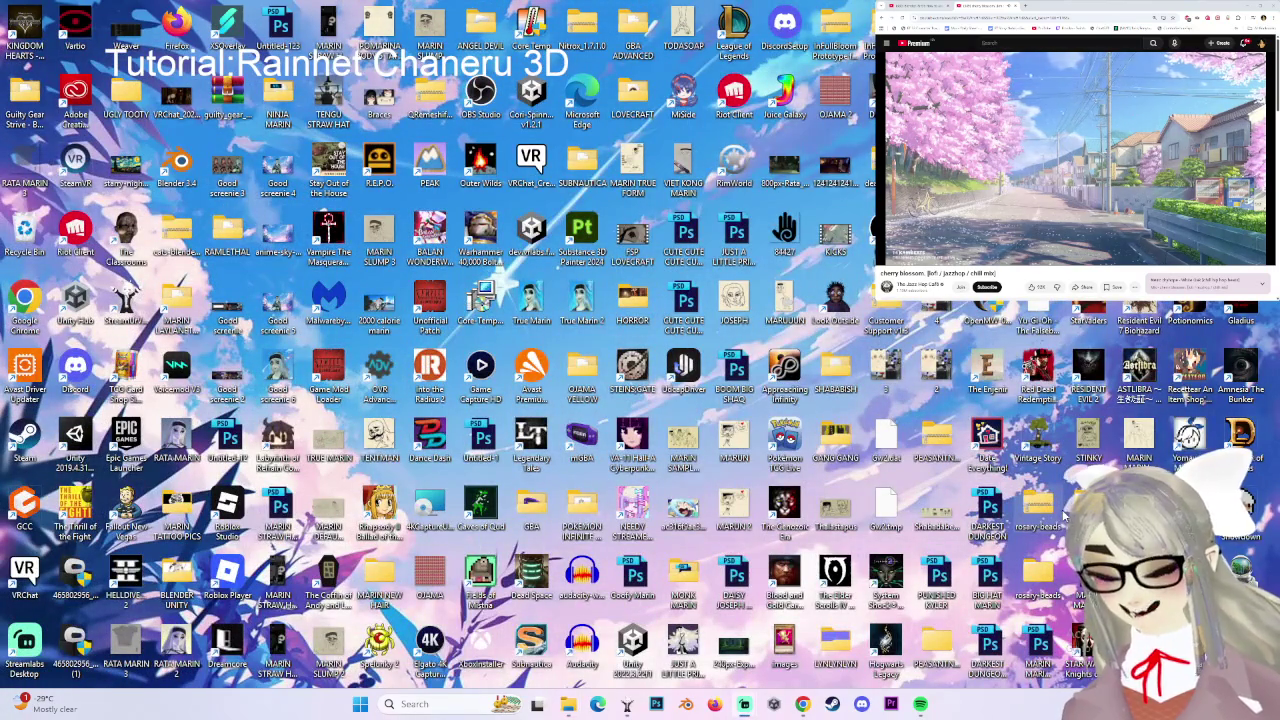
right_click(920, 704)
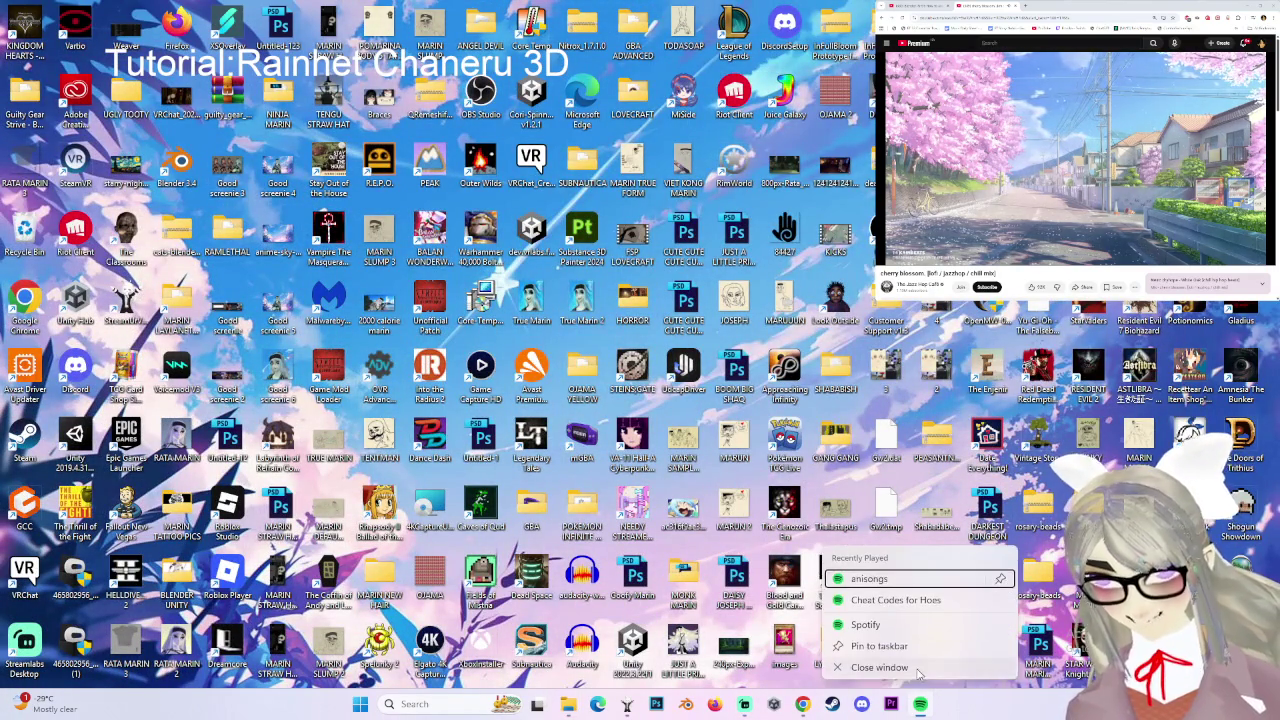
left_click(922, 675)
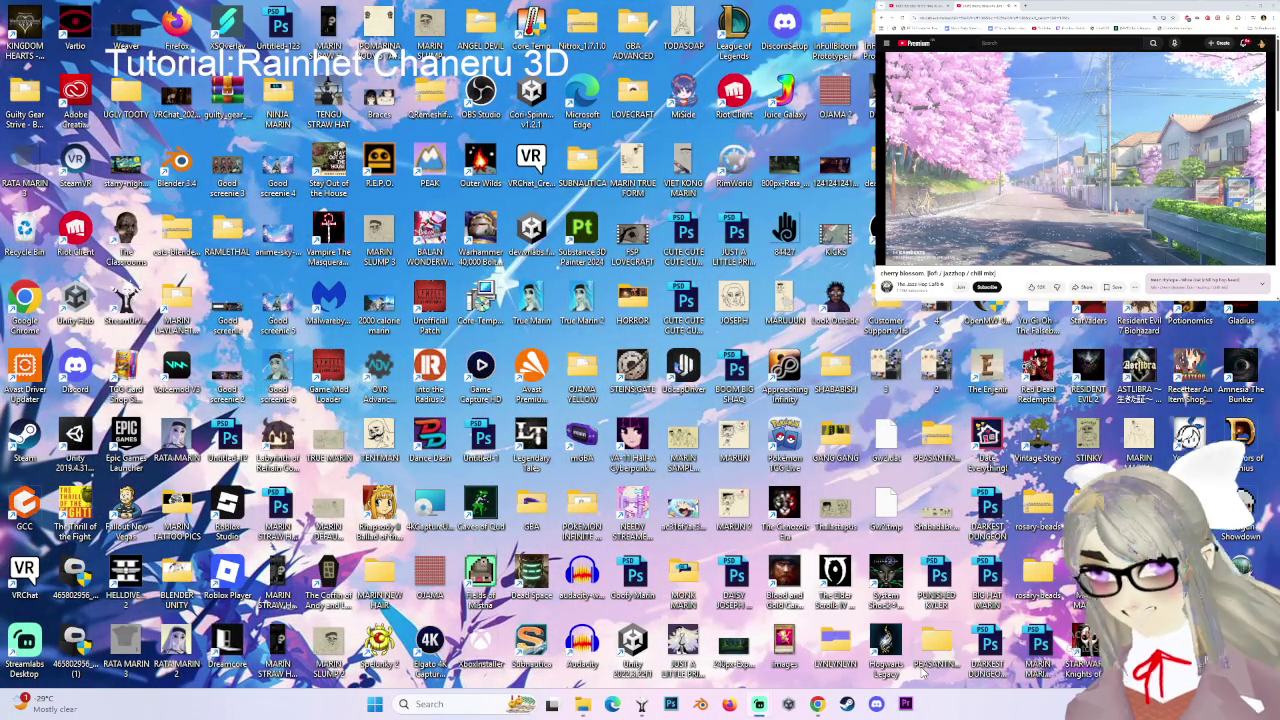